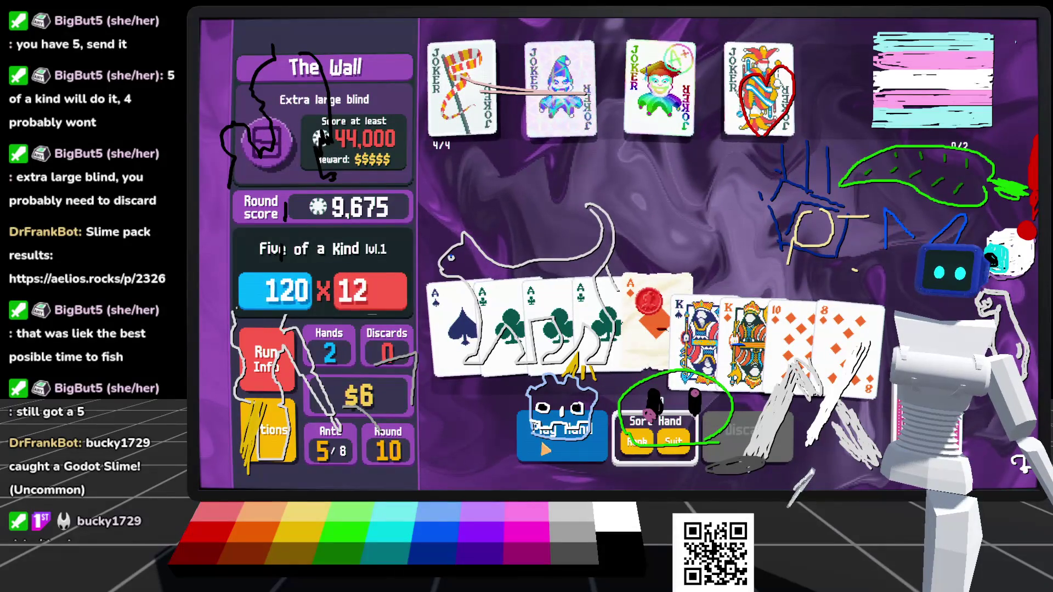
Step: Score Five of a Kind with five Aces, then finish The Wall with the Ace of Clubs alone
click(562, 433)
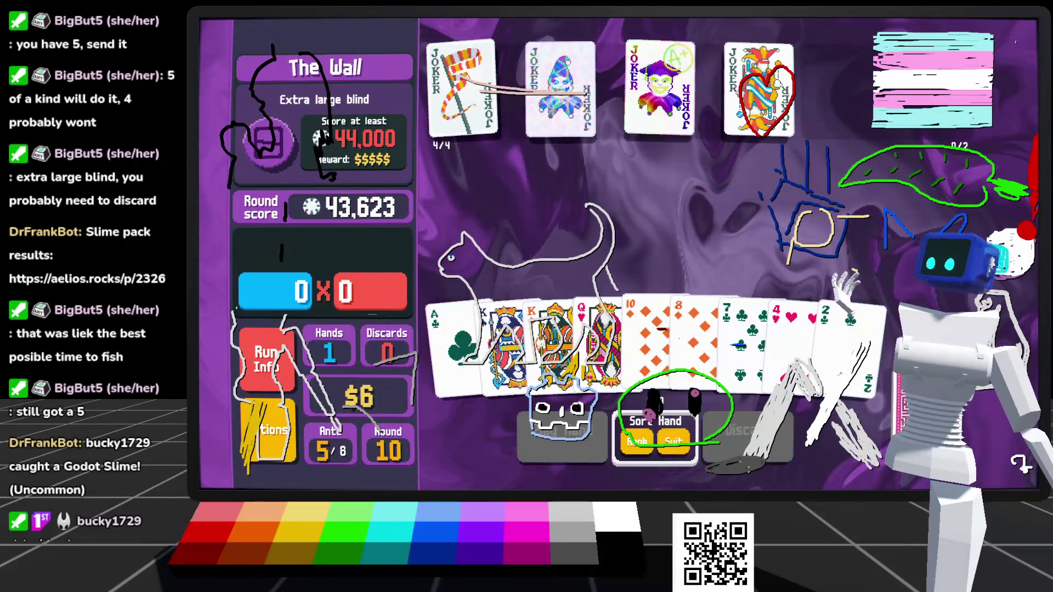
mouse_move(554, 340)
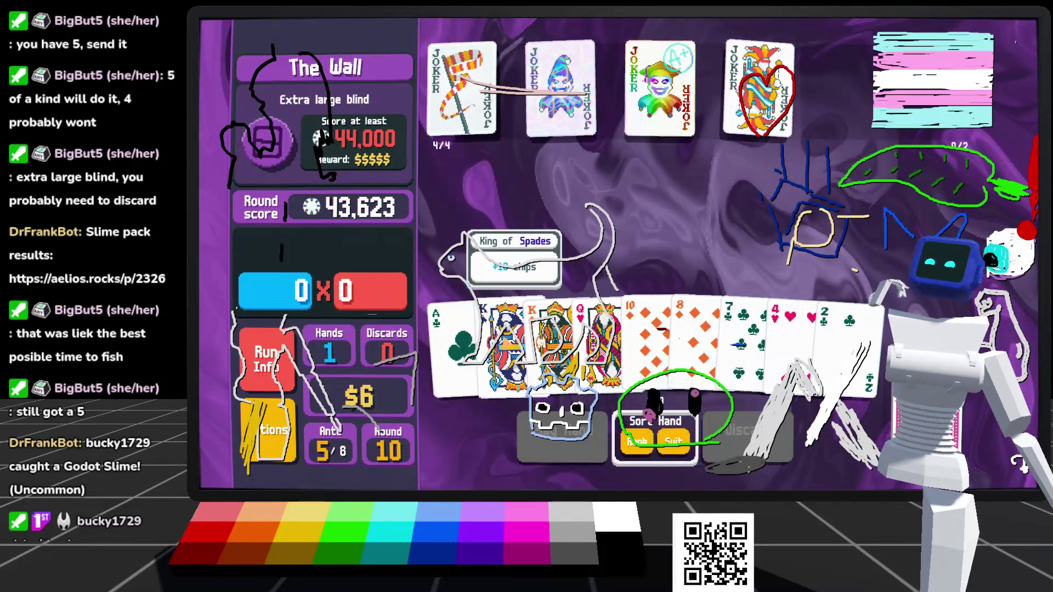
click(456, 339)
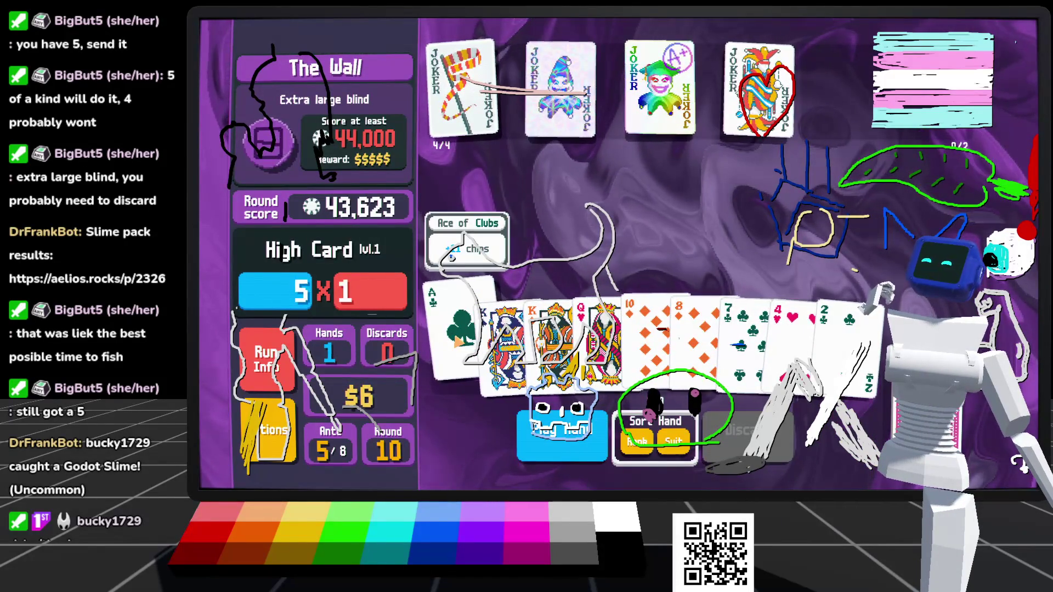
click(456, 339)
click(456, 339)
click(456, 339)
click(502, 341)
click(540, 335)
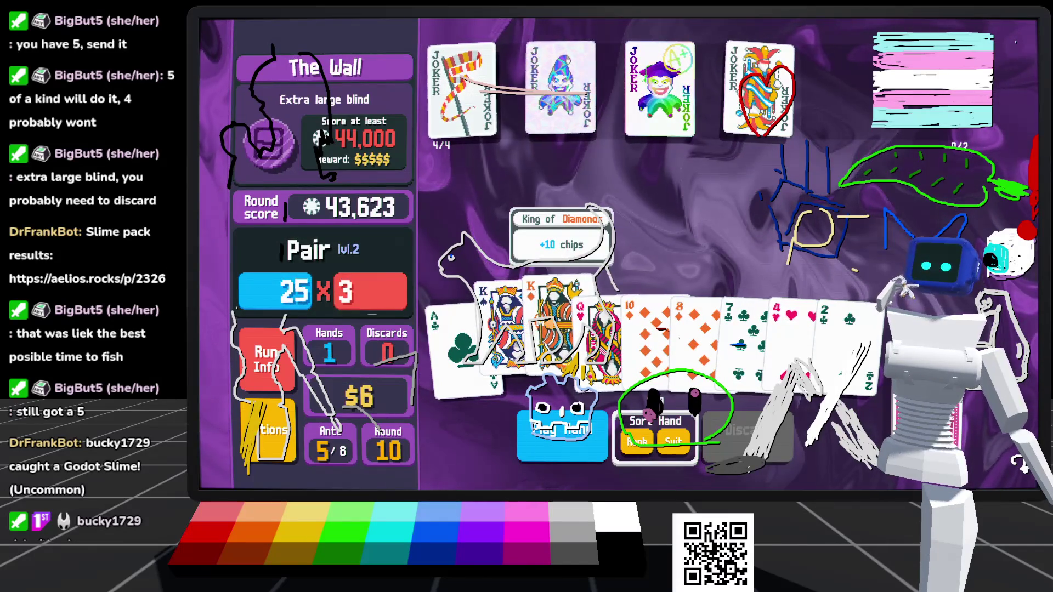
right_click(505, 335)
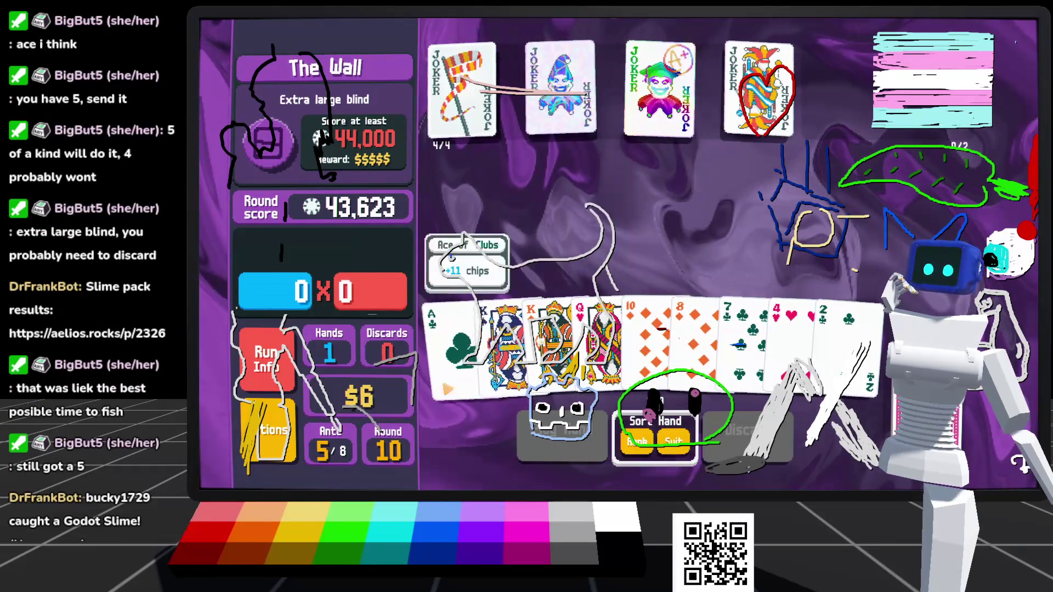
click(465, 381)
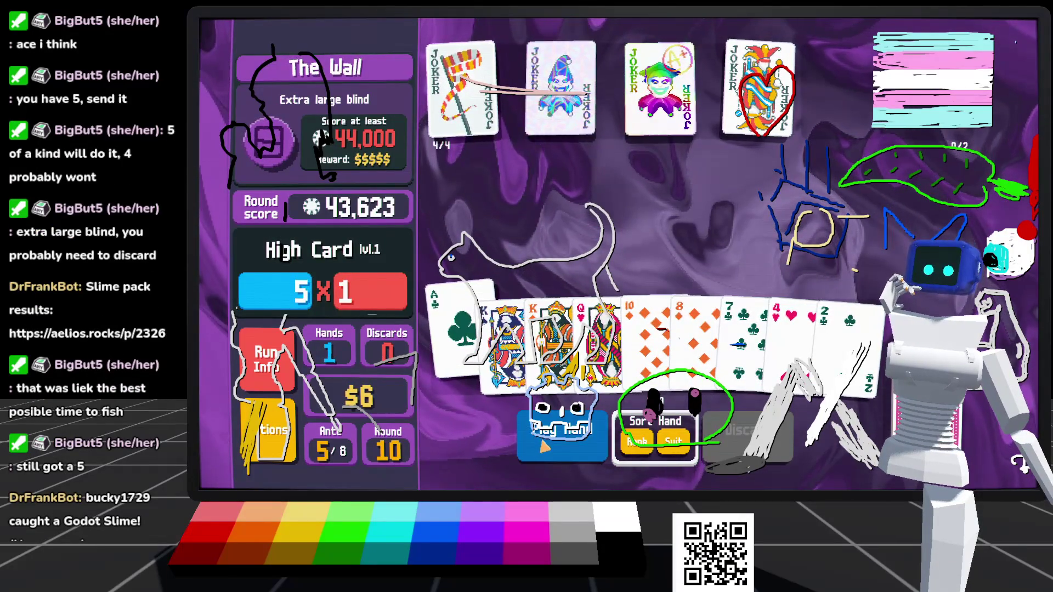
click(542, 449)
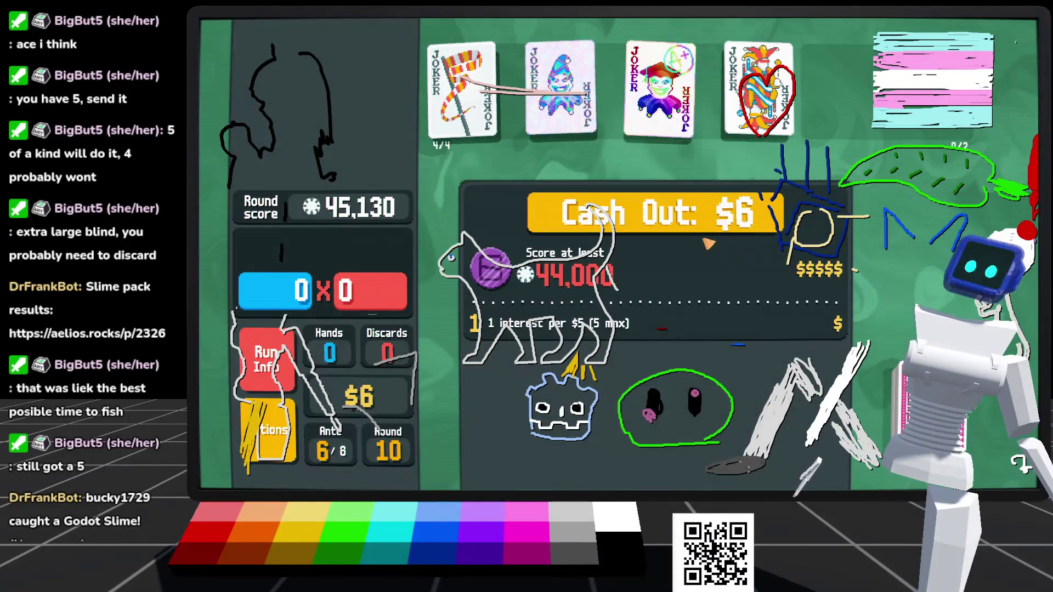
Step: Cash out the $6 reward and buy the Arcana Pack in the shop
click(717, 222)
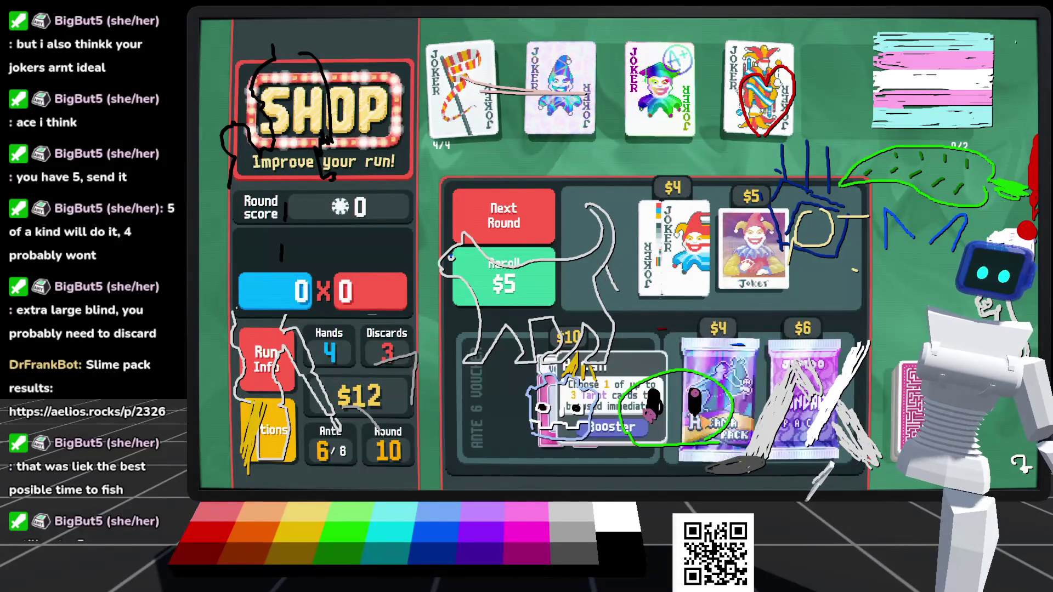
click(713, 454)
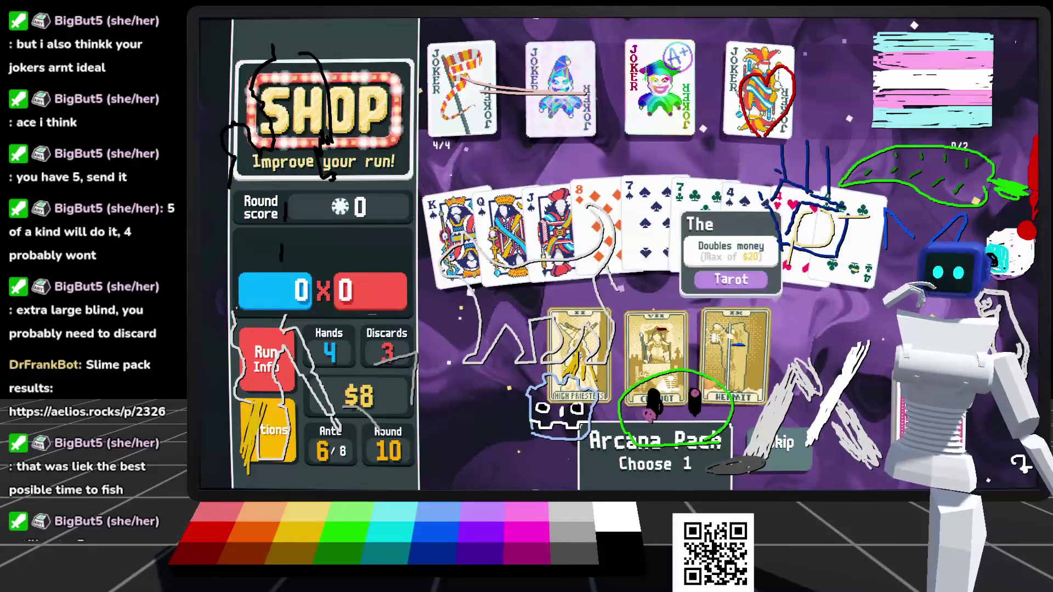
Step: Use The Hermit, add the Ace of Hearts from a Standard Pack, then leave the shop
click(735, 356)
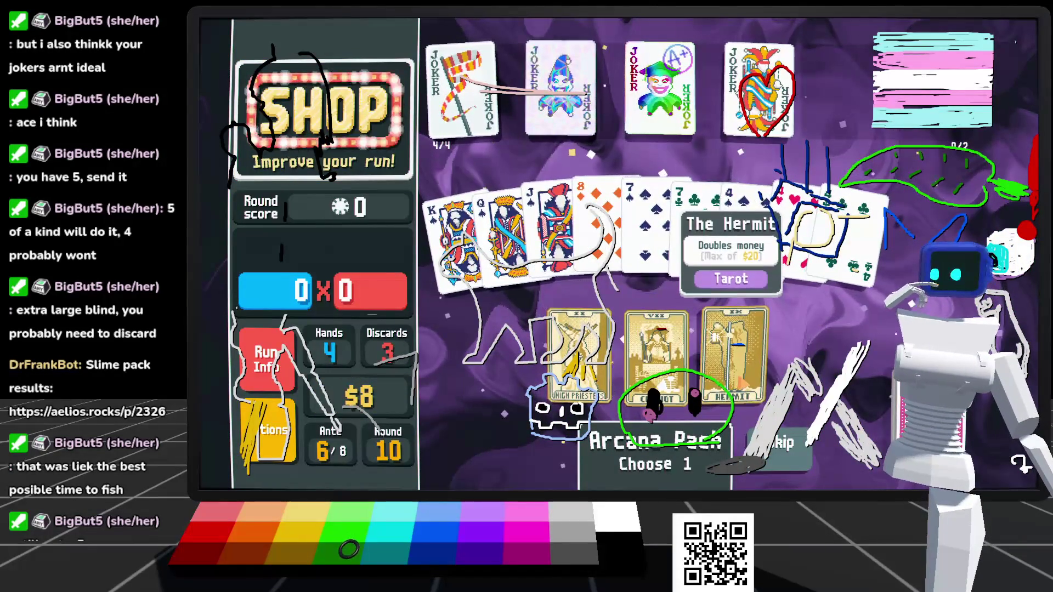
click(736, 403)
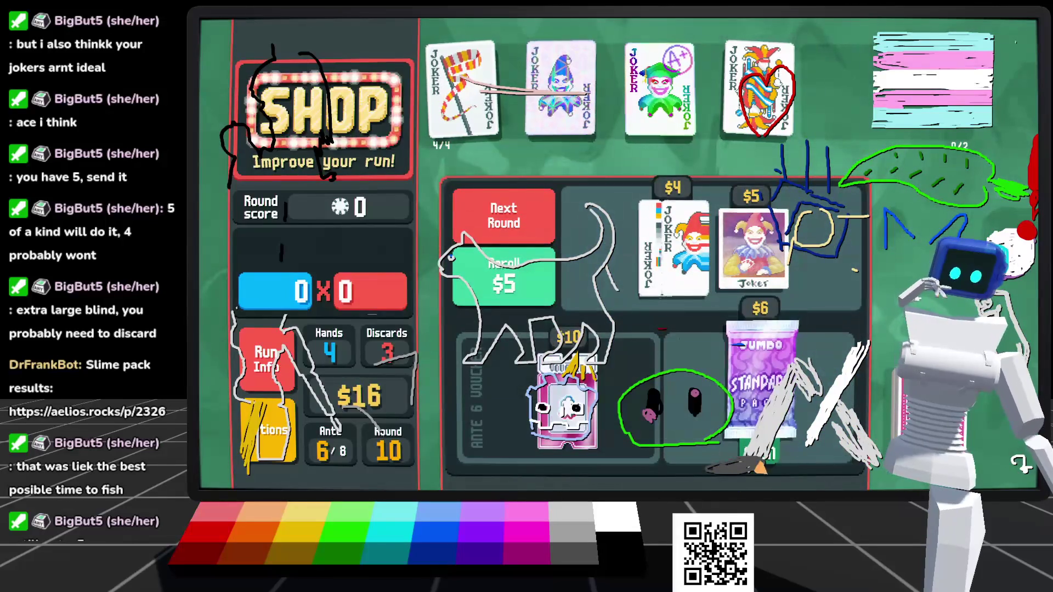
click(760, 454)
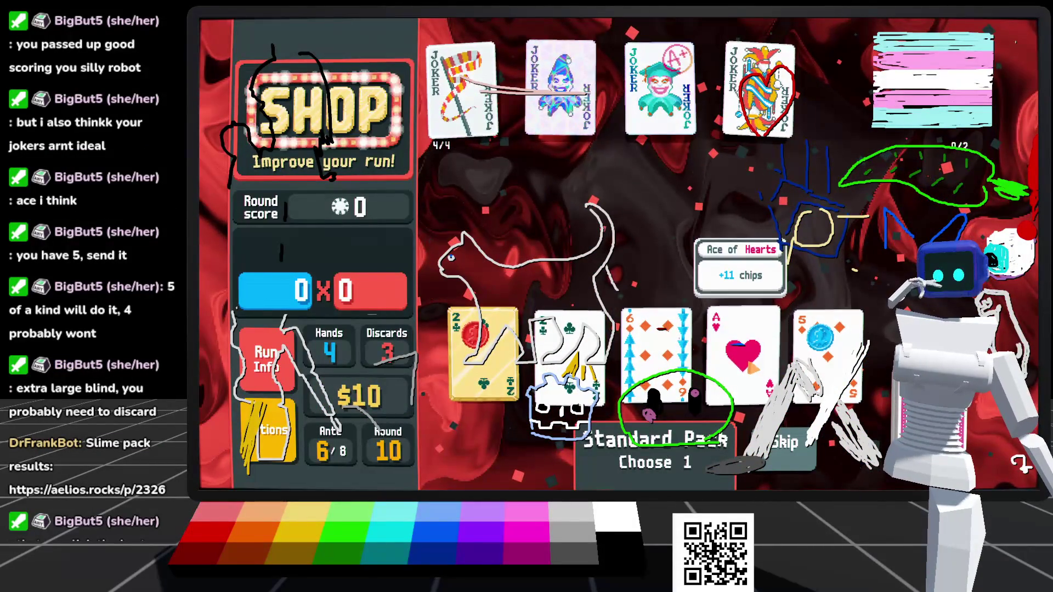
click(743, 346)
click(740, 400)
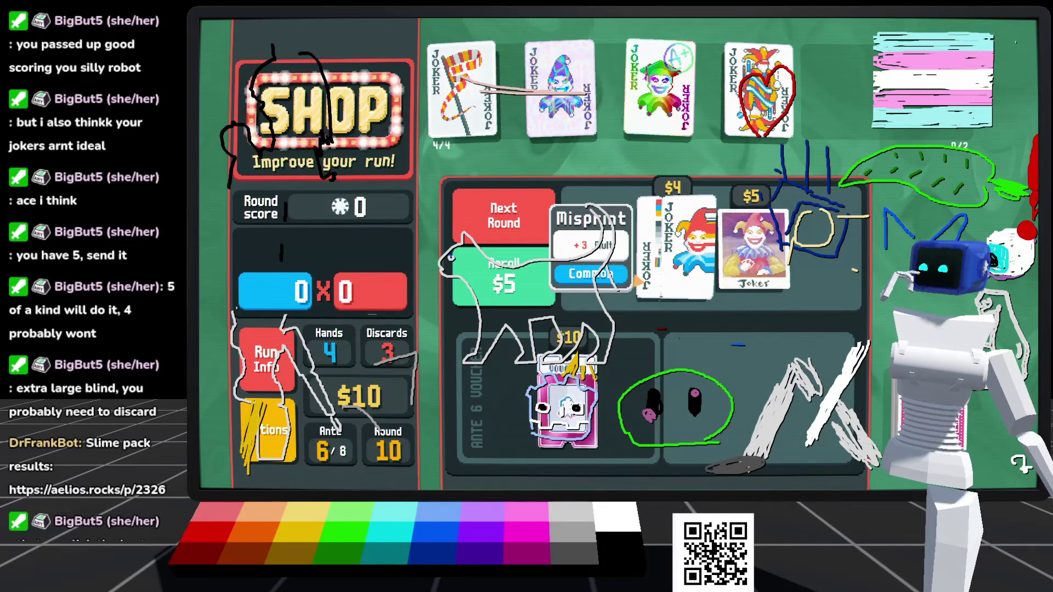
click(503, 216)
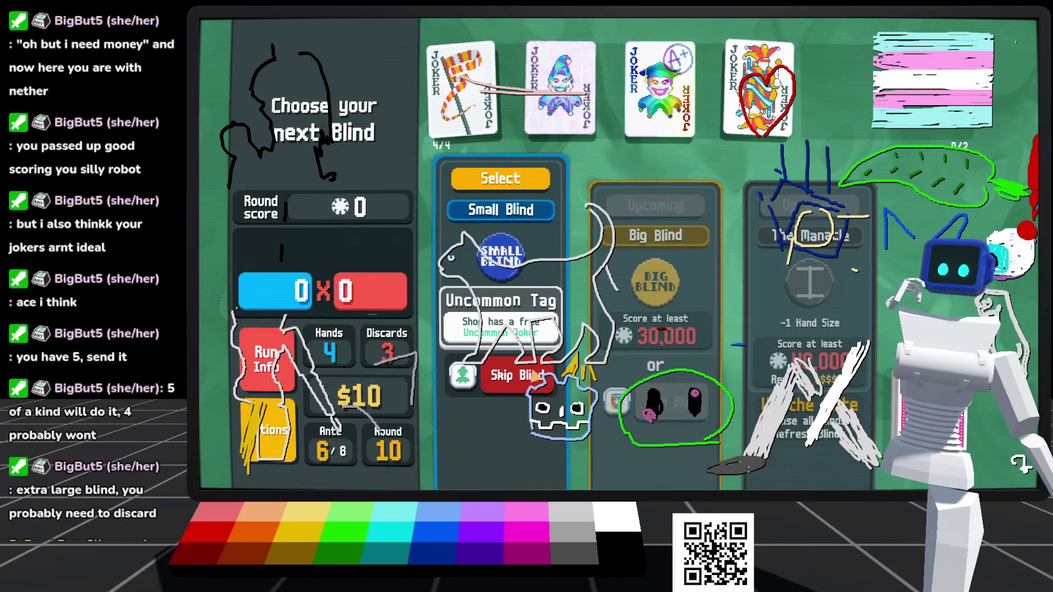
Step: Start the Small Blind and play a Pair of sixes
click(500, 175)
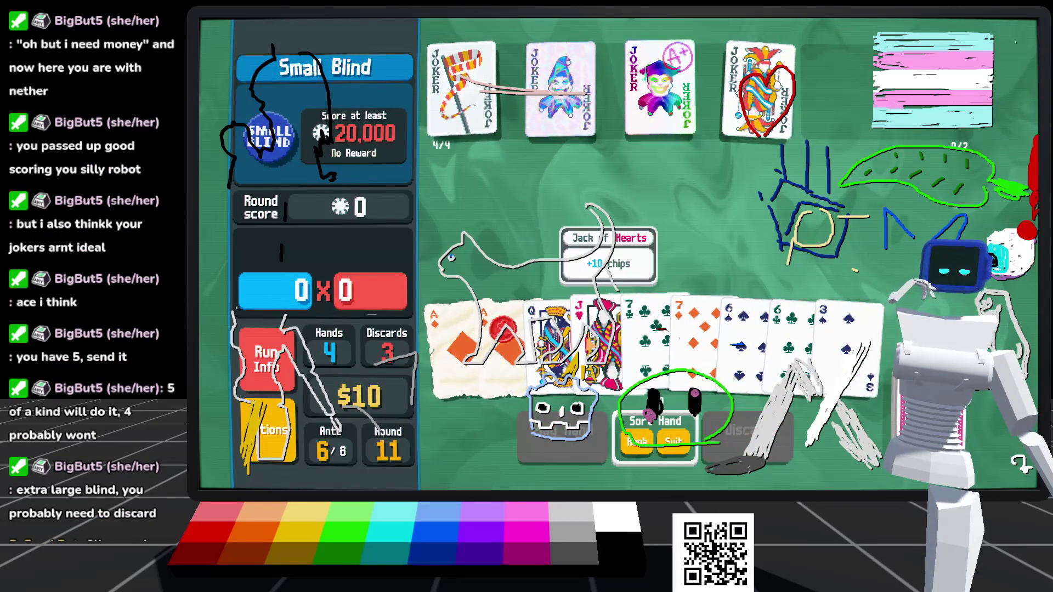
click(551, 334)
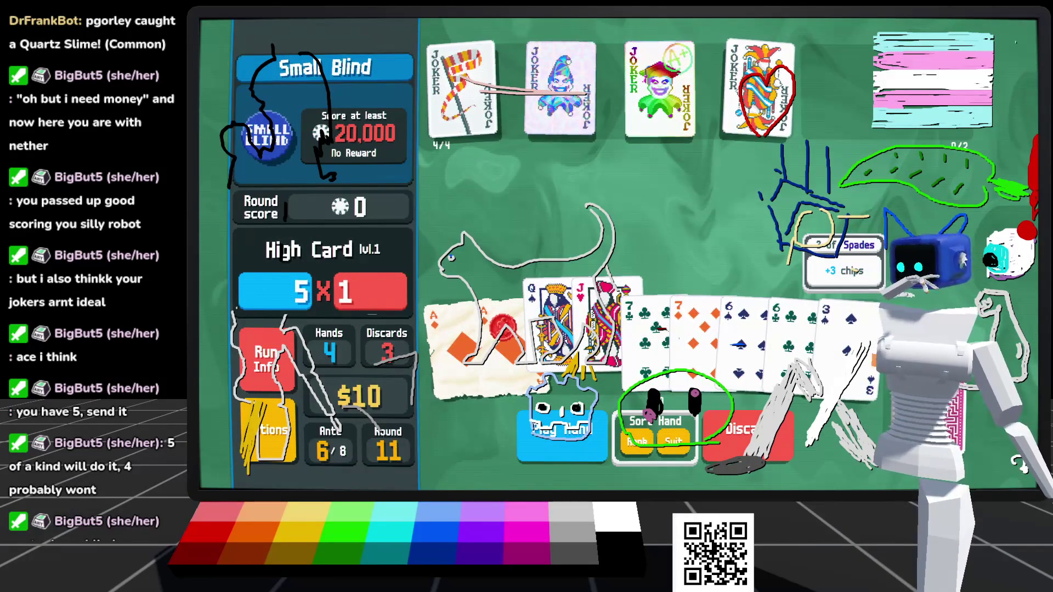
click(744, 340)
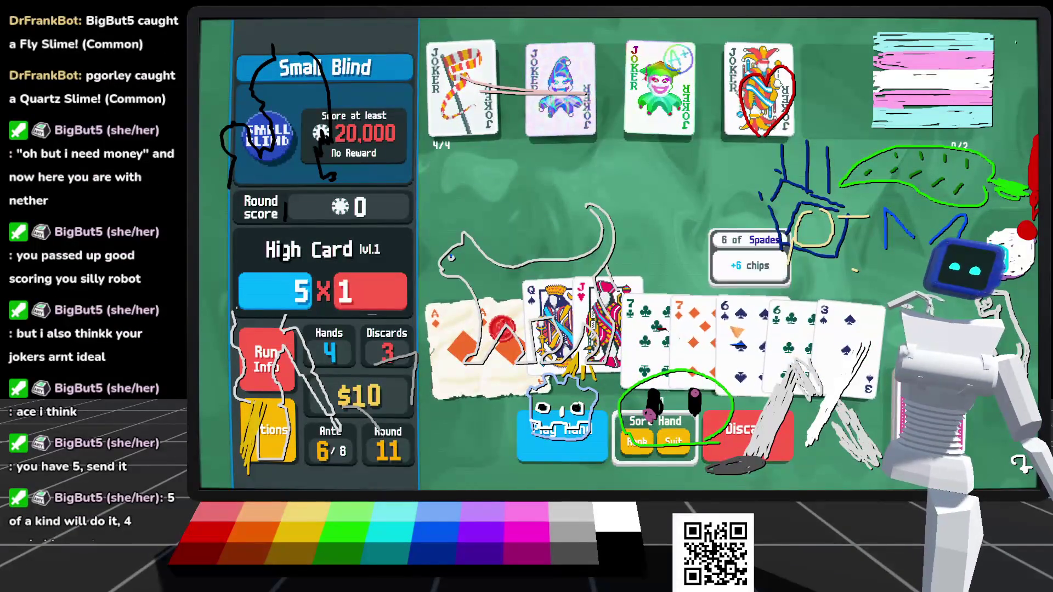
click(793, 346)
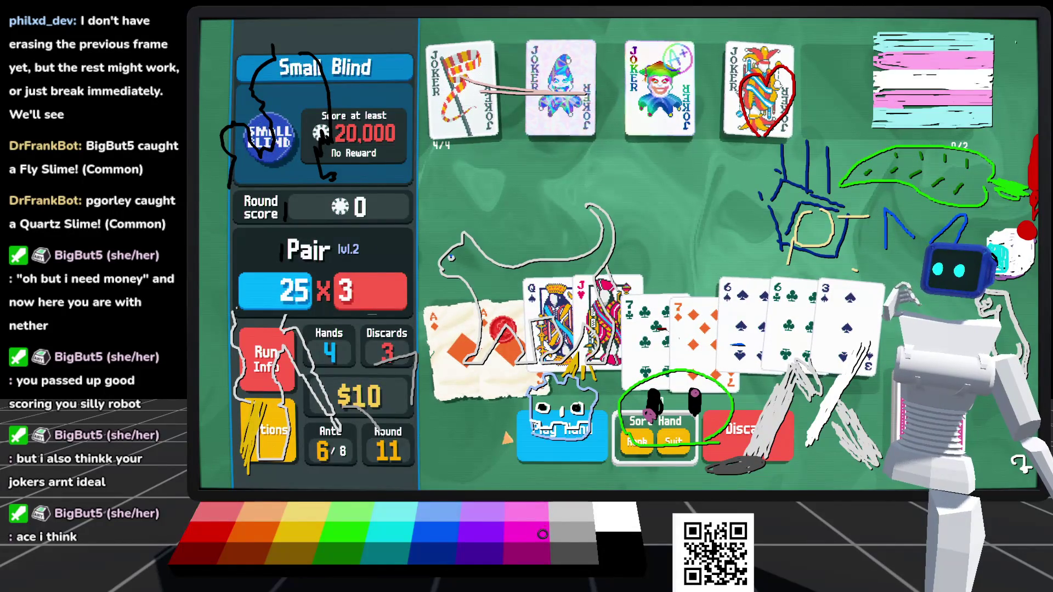
click(535, 432)
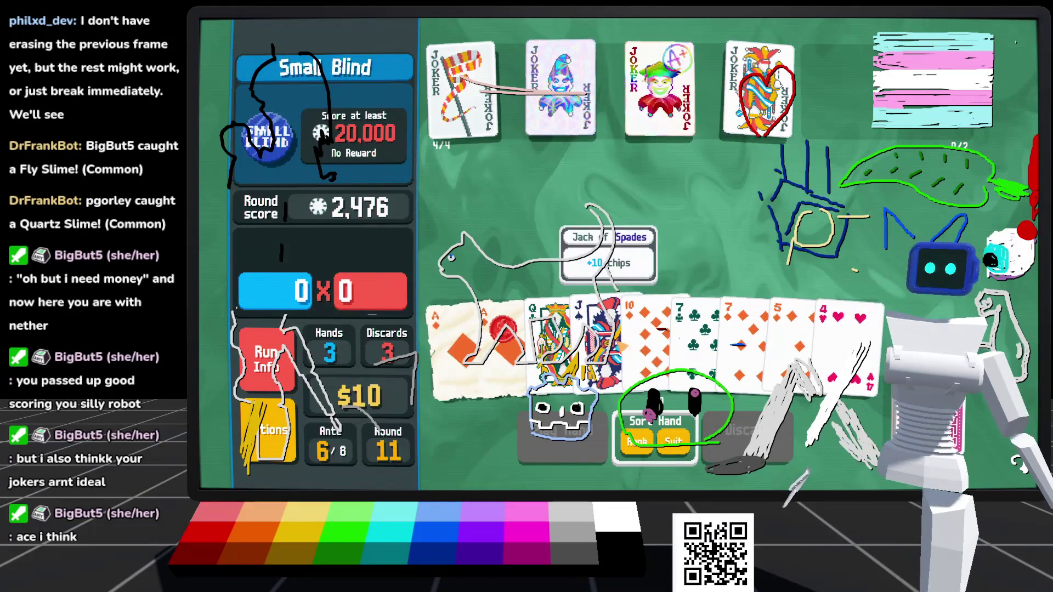
Step: Play a five-card hand of Queen, Jack, 10, 5 and a heart
click(552, 340)
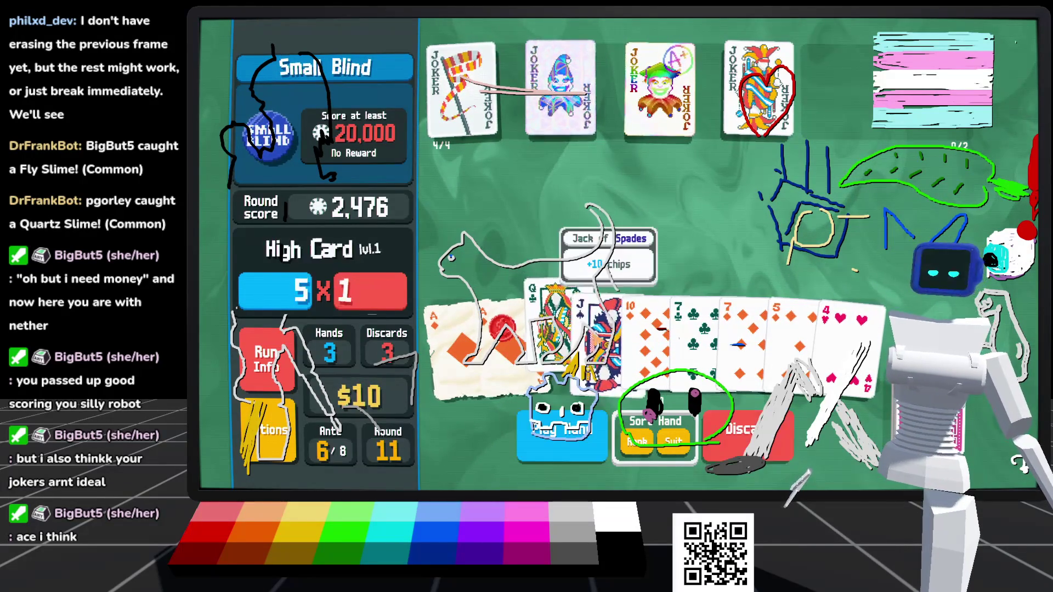
click(598, 340)
click(648, 340)
click(801, 340)
click(861, 340)
click(562, 433)
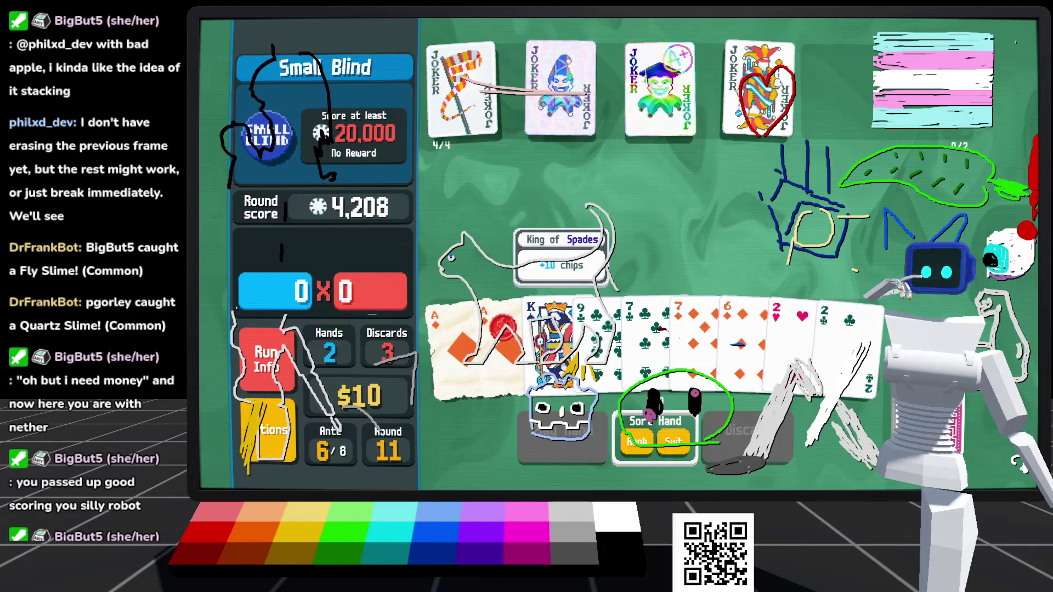
Step: Play a Pair of Kings as the third hand
click(551, 334)
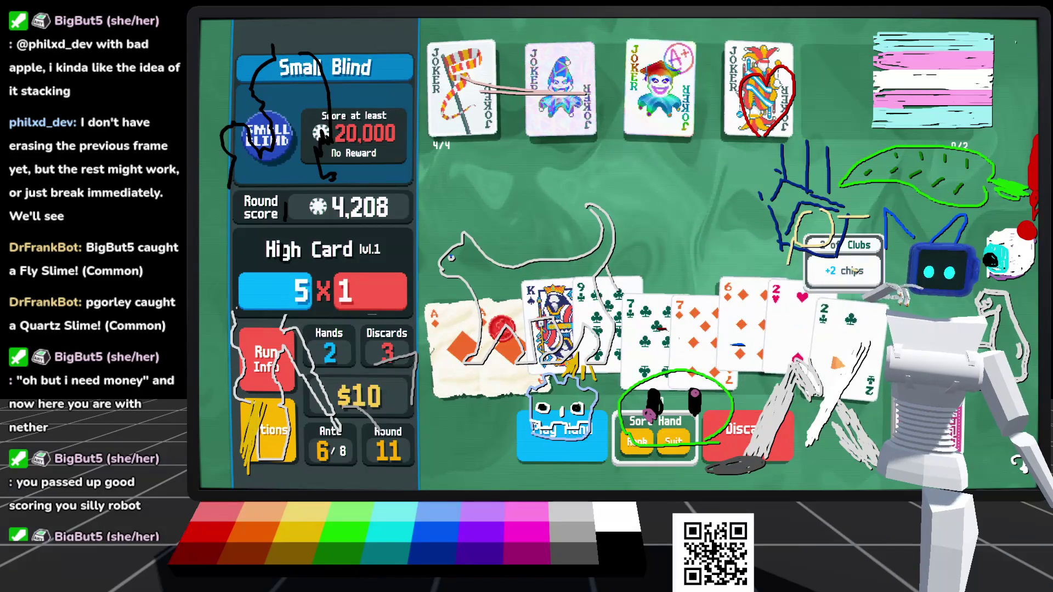
click(851, 351)
click(560, 433)
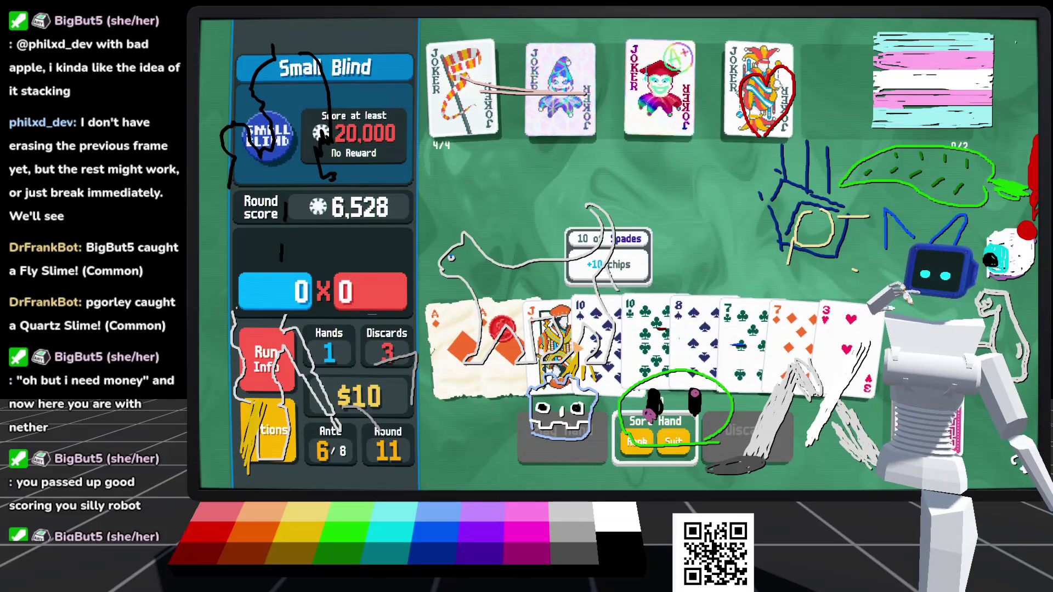
Step: Discard five cards to draw fresh ones
click(653, 329)
click(598, 330)
click(554, 329)
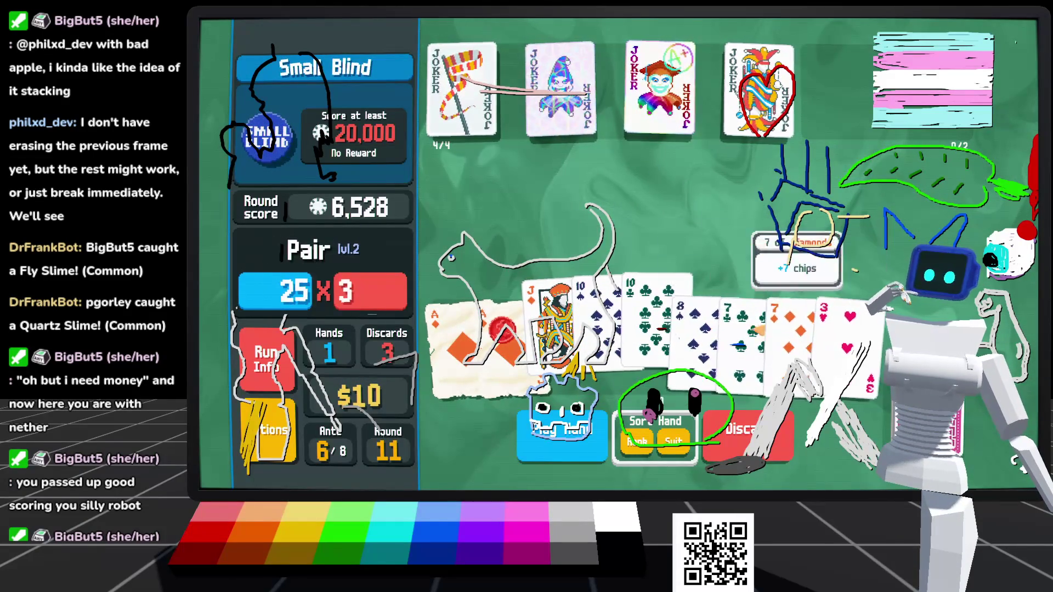
click(697, 330)
click(848, 334)
click(772, 452)
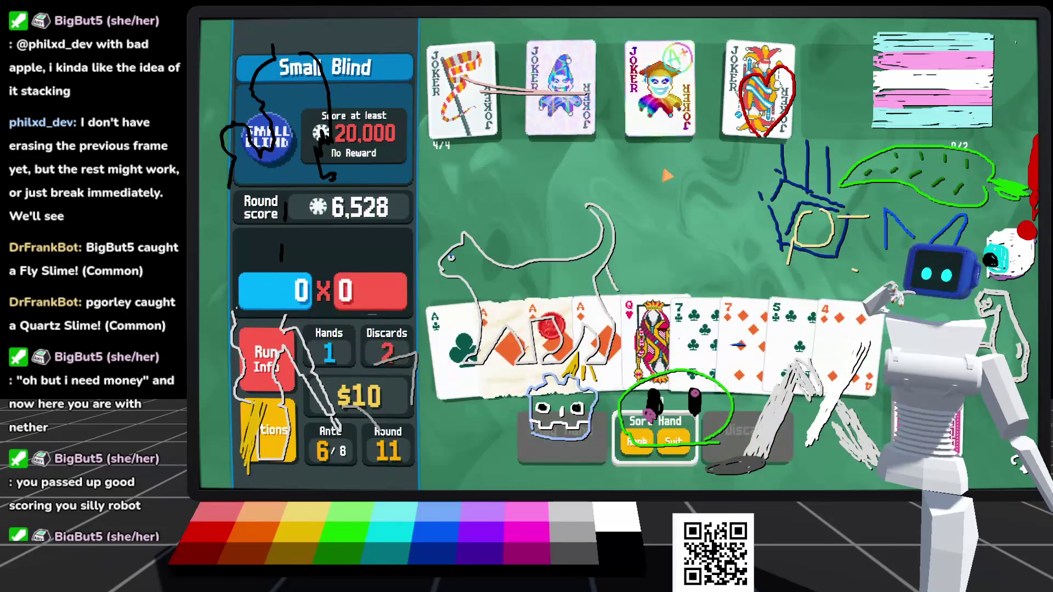
Step: Select the four Aces for Four of a Kind
click(455, 329)
click(502, 329)
click(551, 329)
click(604, 324)
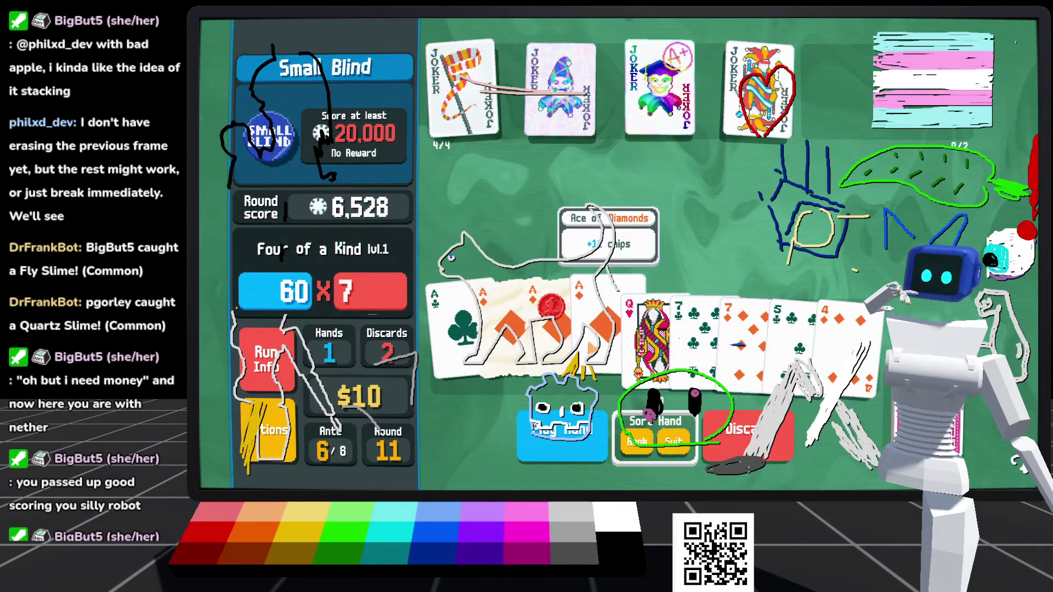
Step: Weigh a Full House with the sevens, then play Four of a Kind of Aces for 43,293
mouse_move(559, 87)
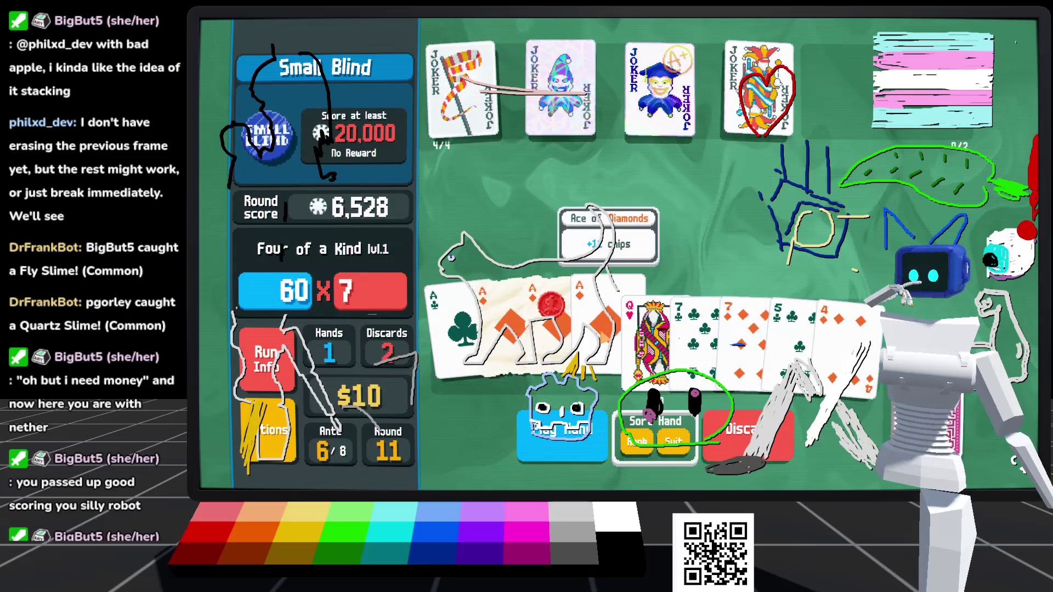
click(608, 318)
click(451, 329)
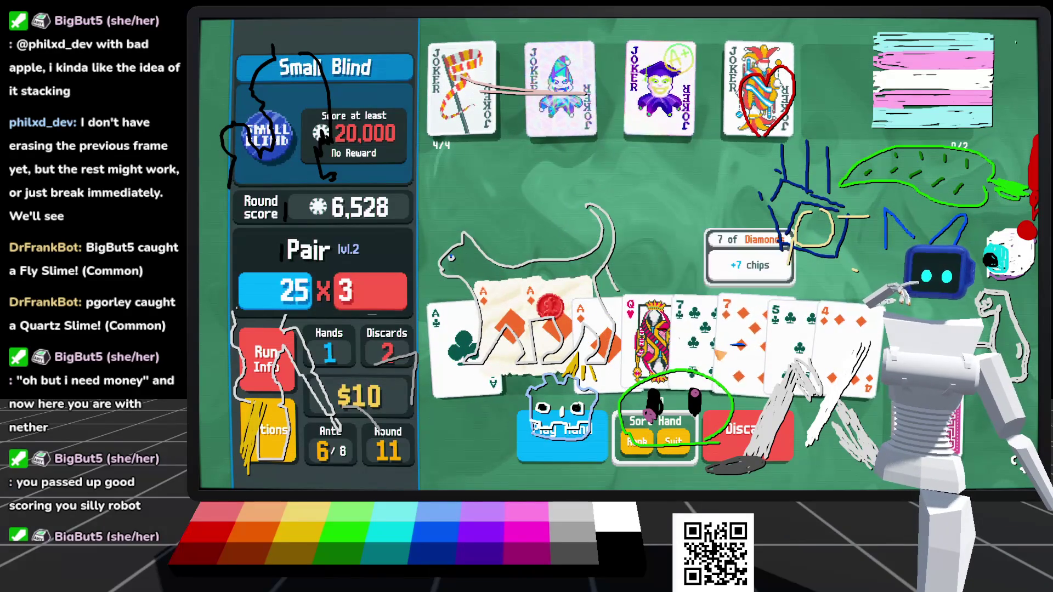
click(746, 329)
click(461, 335)
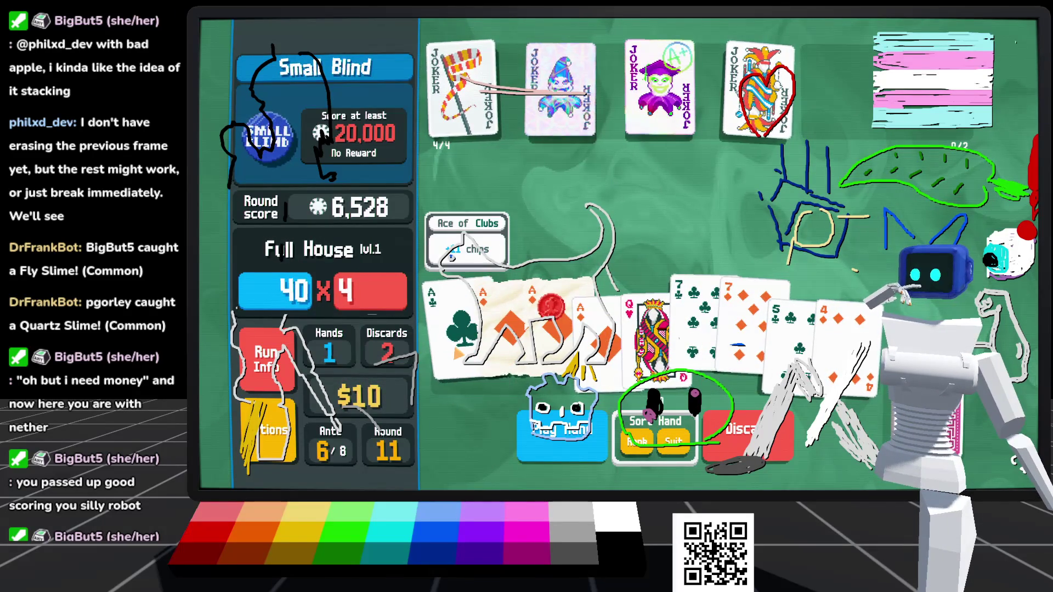
mouse_move(757, 368)
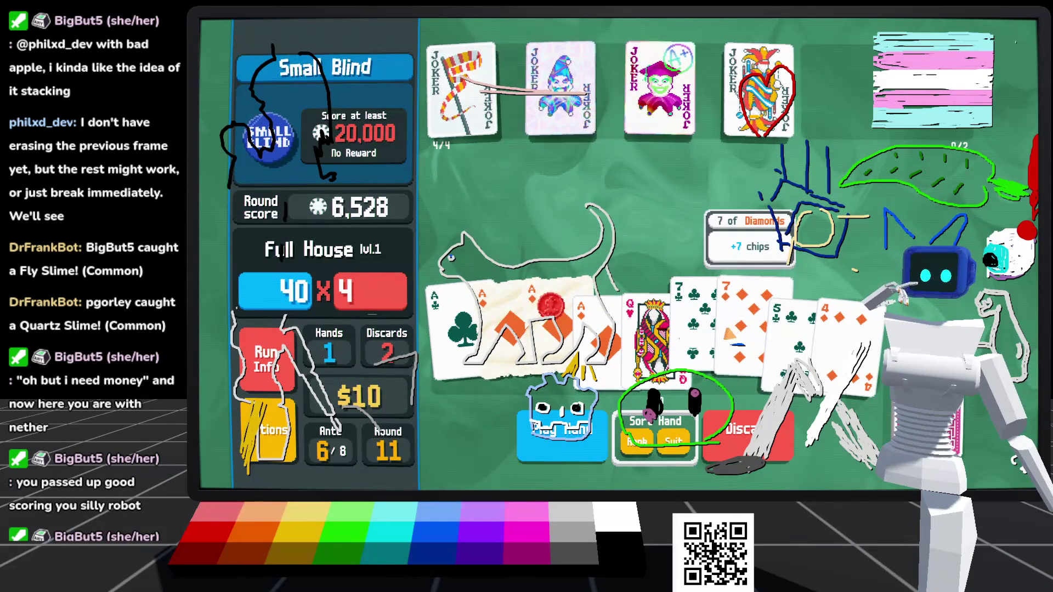
click(746, 341)
click(694, 340)
click(595, 329)
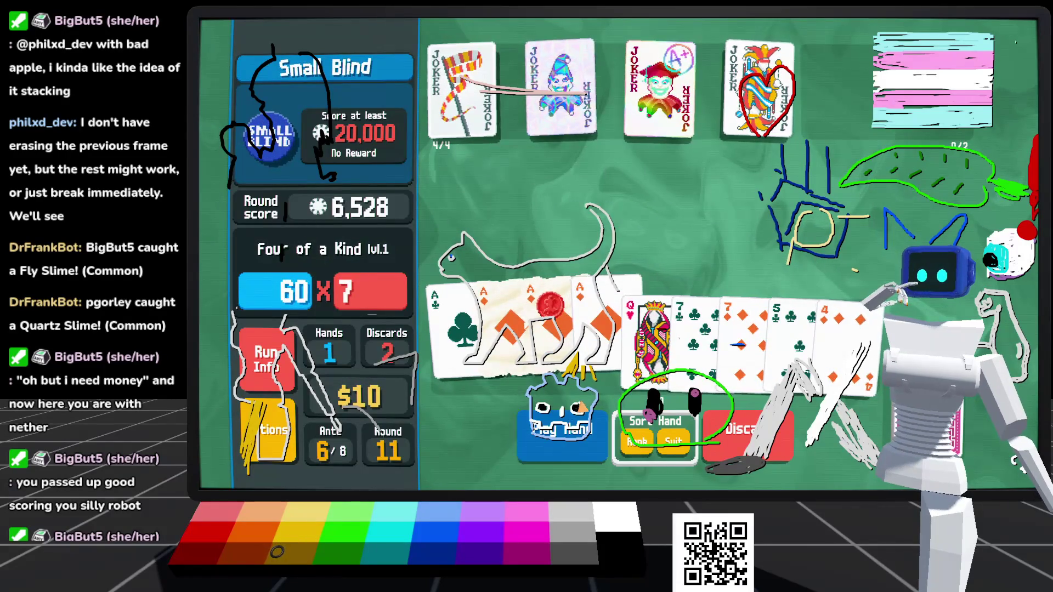
mouse_move(595, 329)
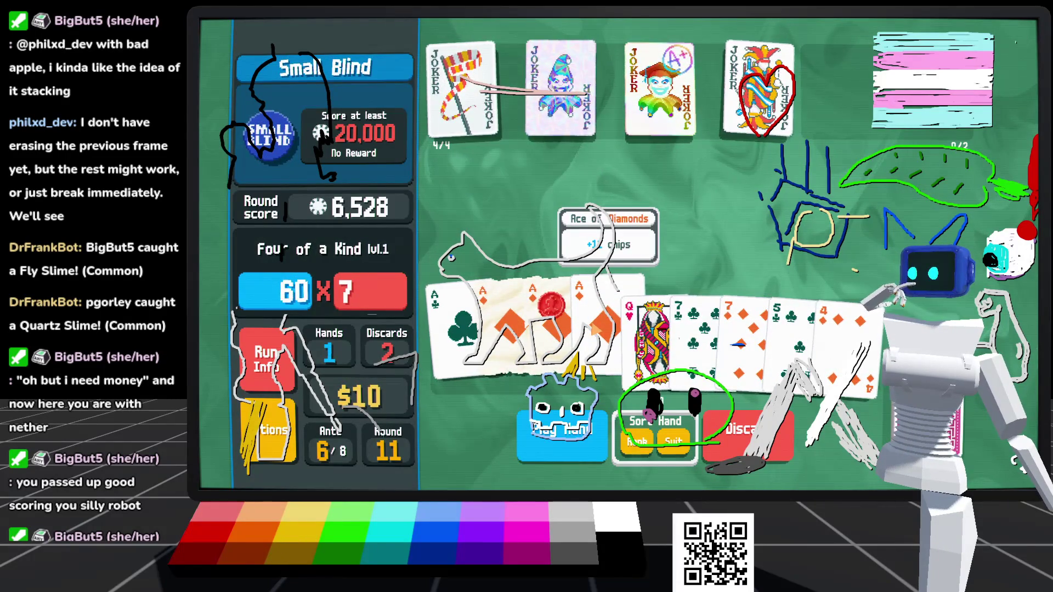
click(565, 461)
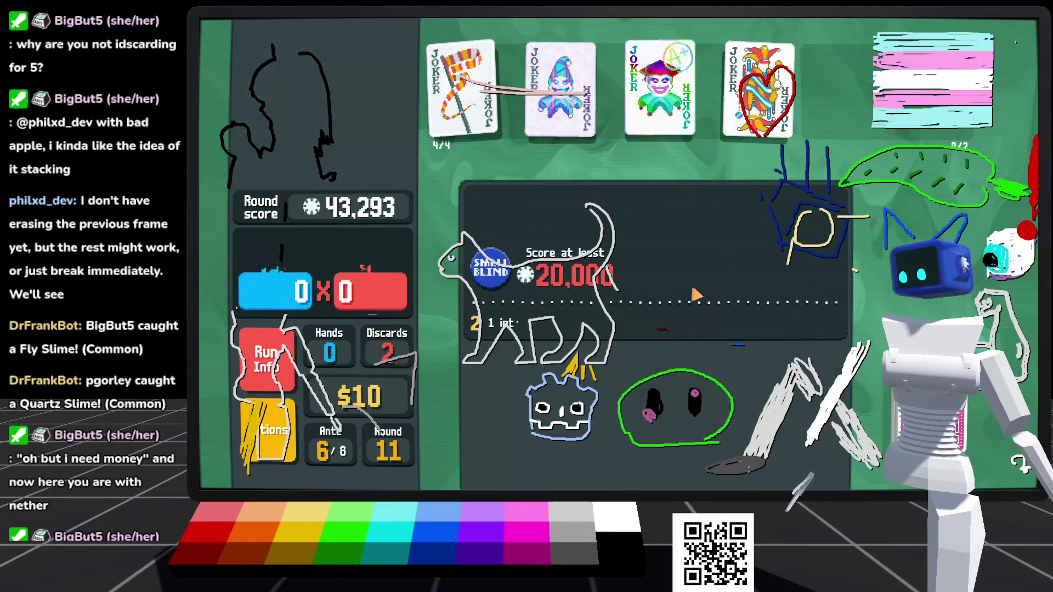
Step: Cash out the $2 reward, then buy a Standard Pack and skip its cards
mouse_move(485, 105)
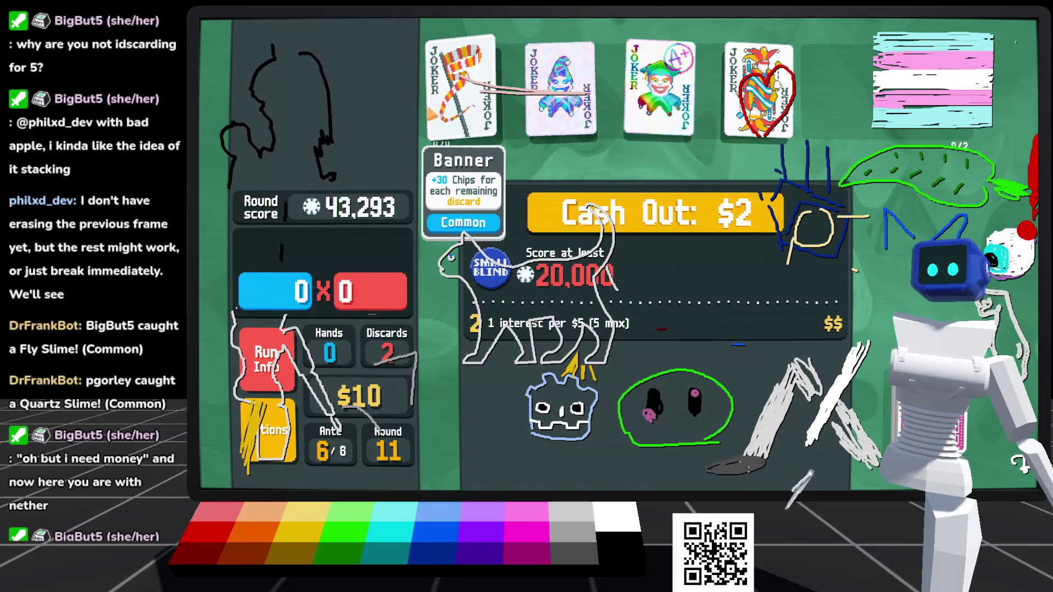
click(570, 214)
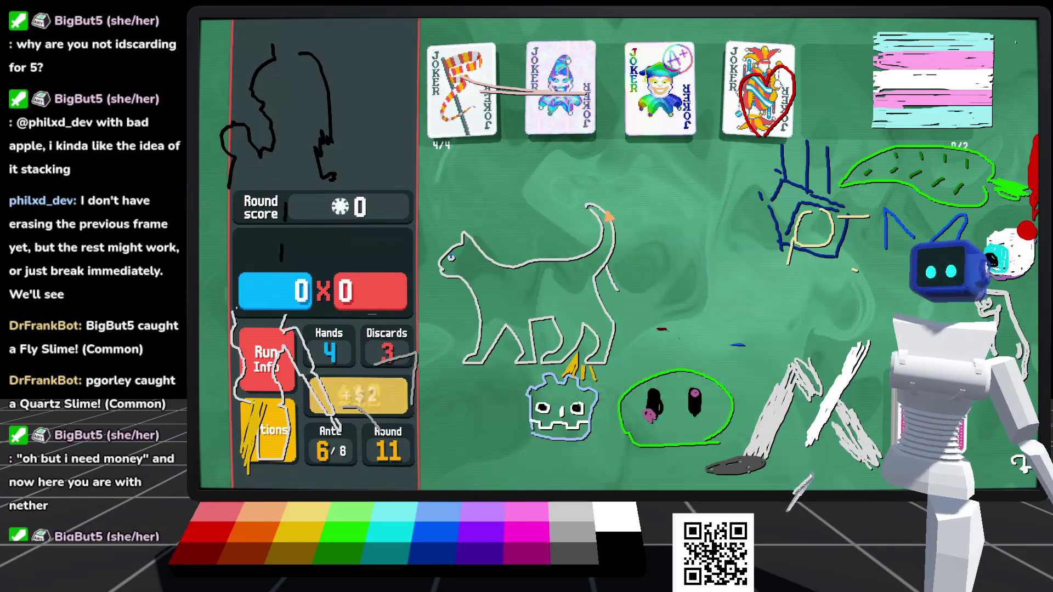
mouse_move(687, 265)
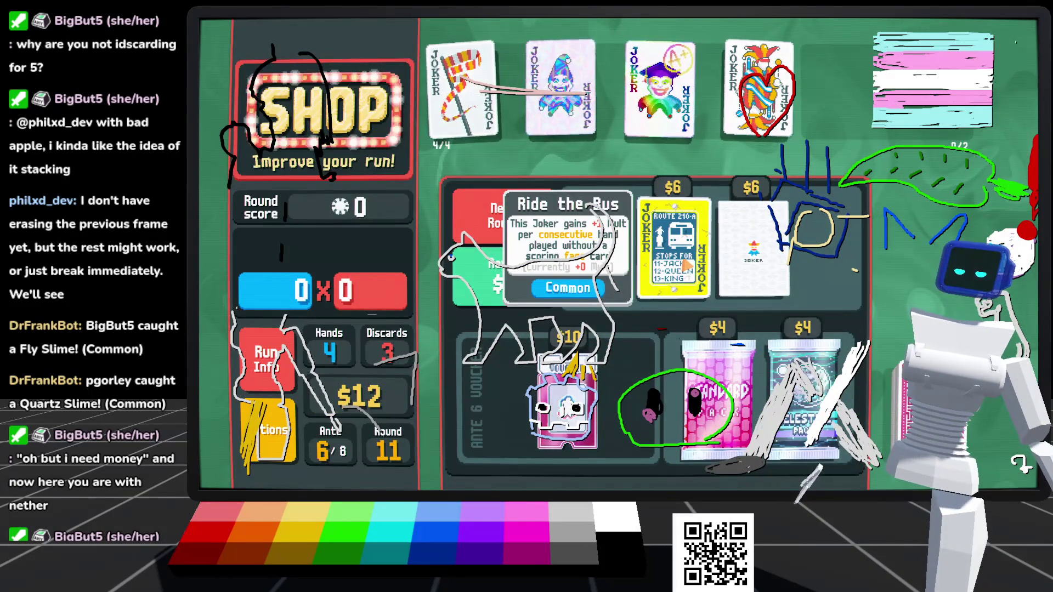
mouse_move(762, 268)
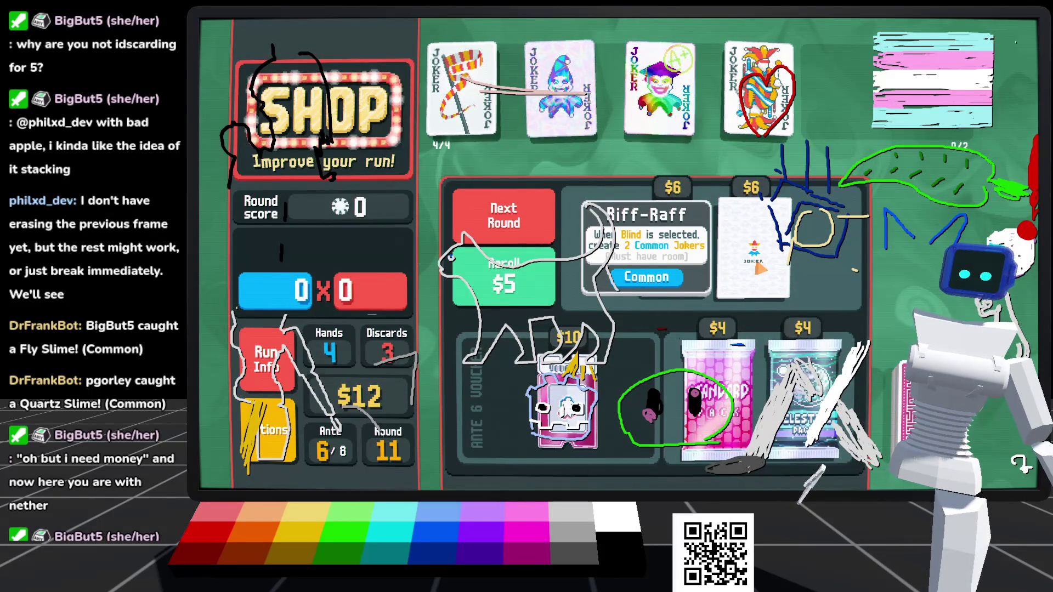
mouse_move(563, 419)
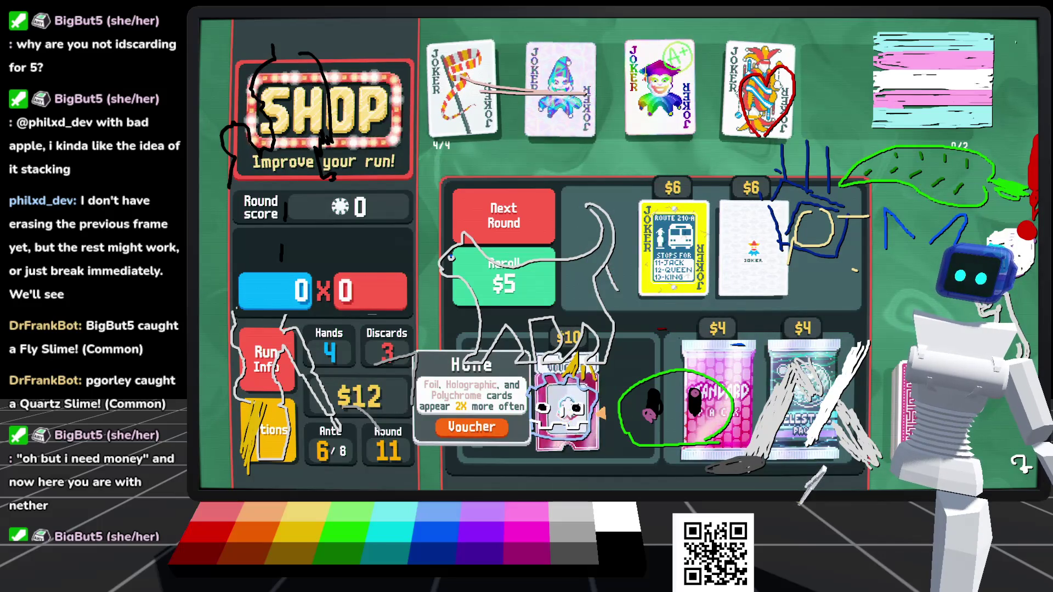
mouse_move(788, 409)
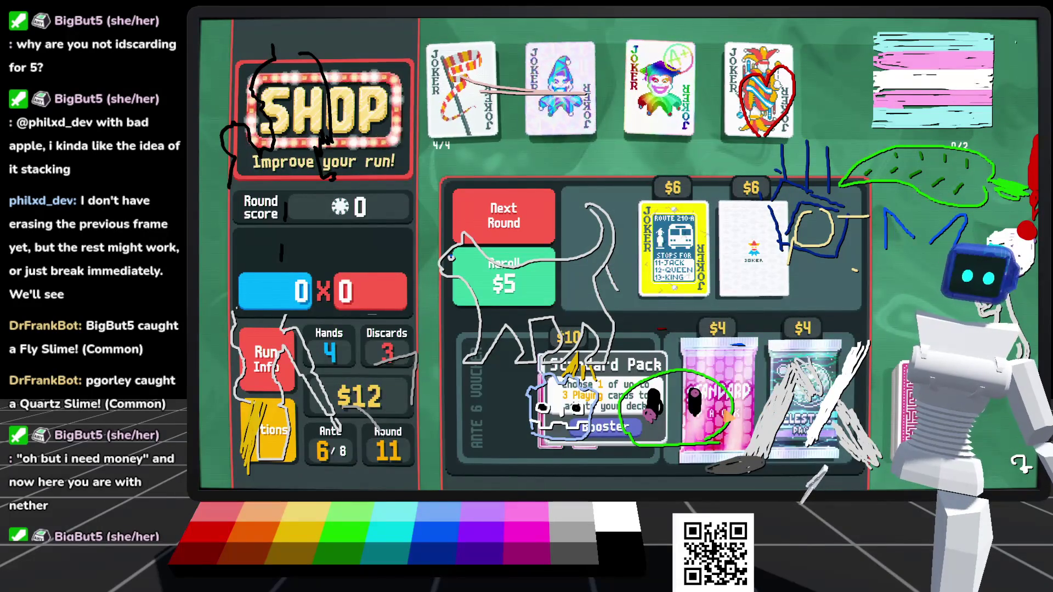
click(716, 453)
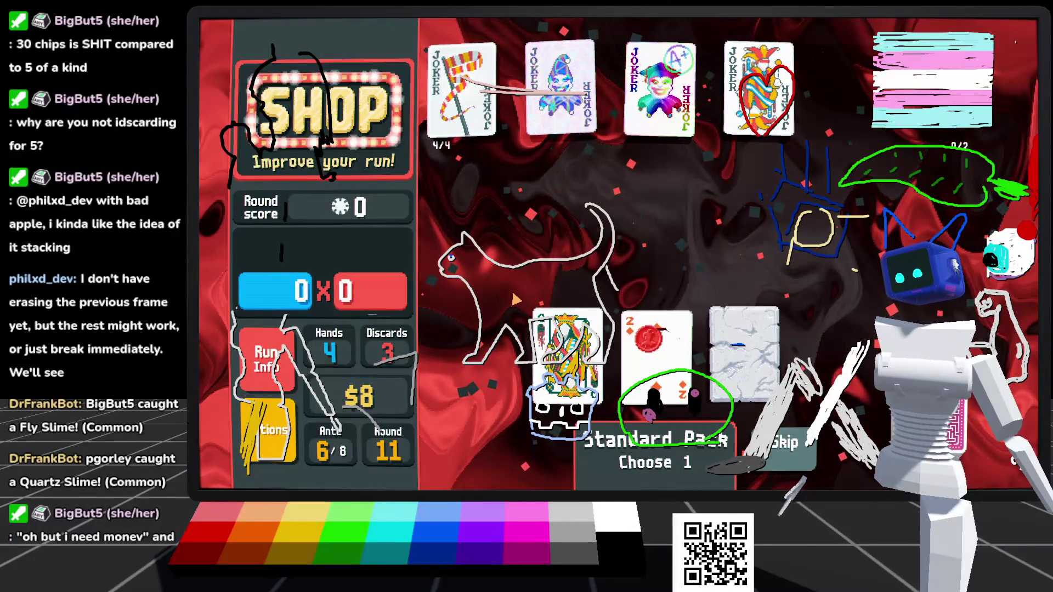
mouse_move(625, 346)
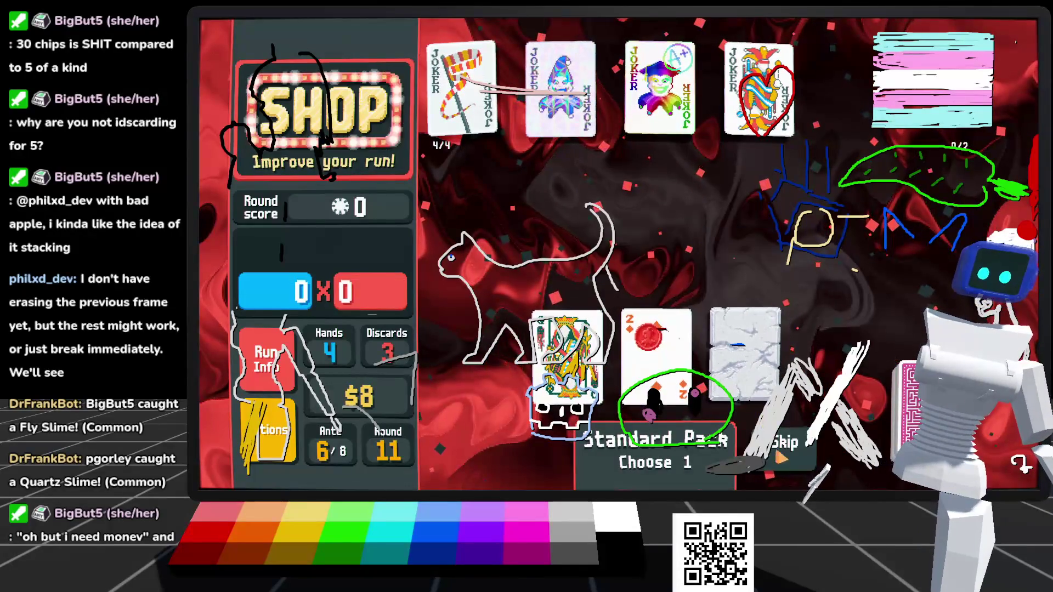
click(791, 458)
Step: Open a Celestial Pack and use Pluto to level up High Card
click(768, 439)
click(772, 458)
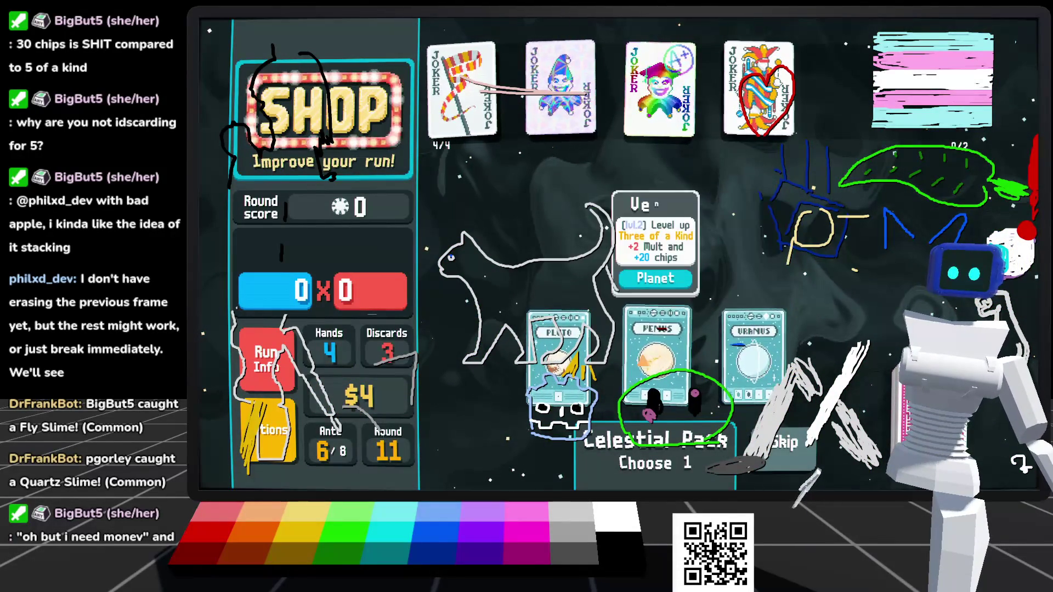
click(657, 351)
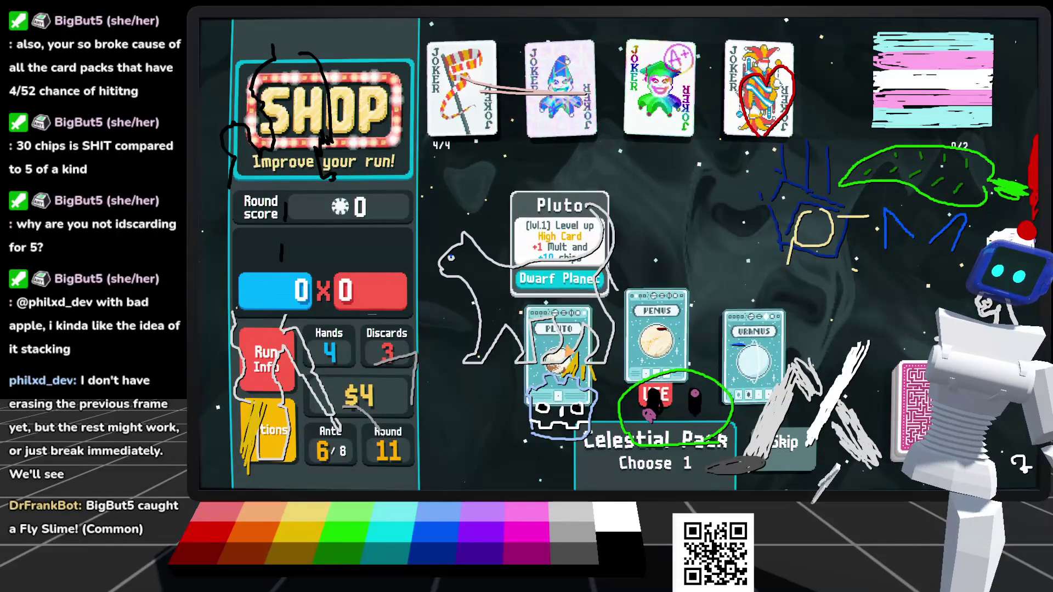
click(558, 340)
click(559, 399)
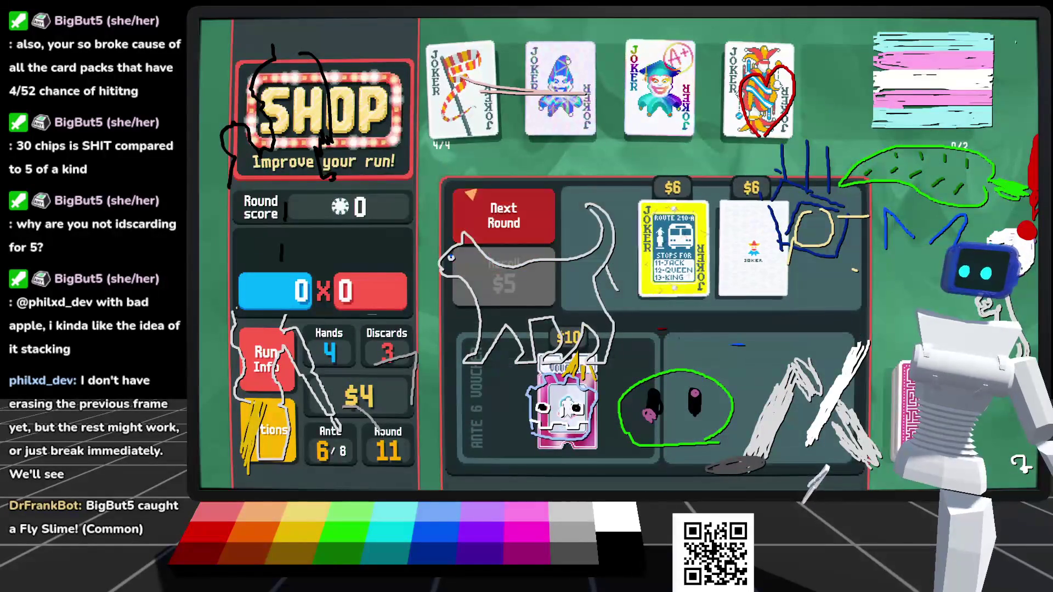
Step: Start the 30,000 Big Blind and play a Pair of twos
click(504, 369)
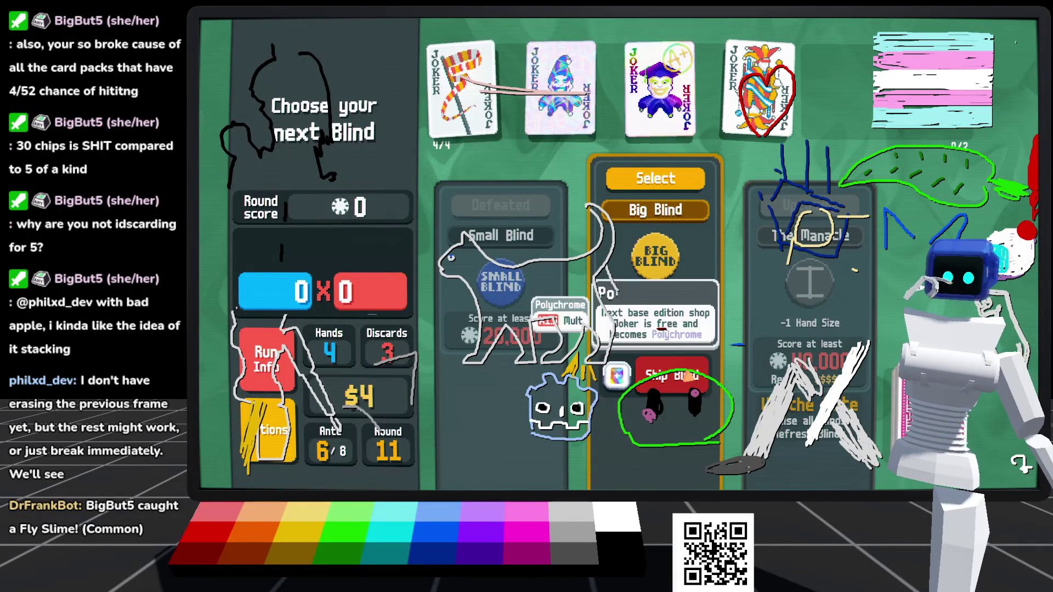
click(655, 179)
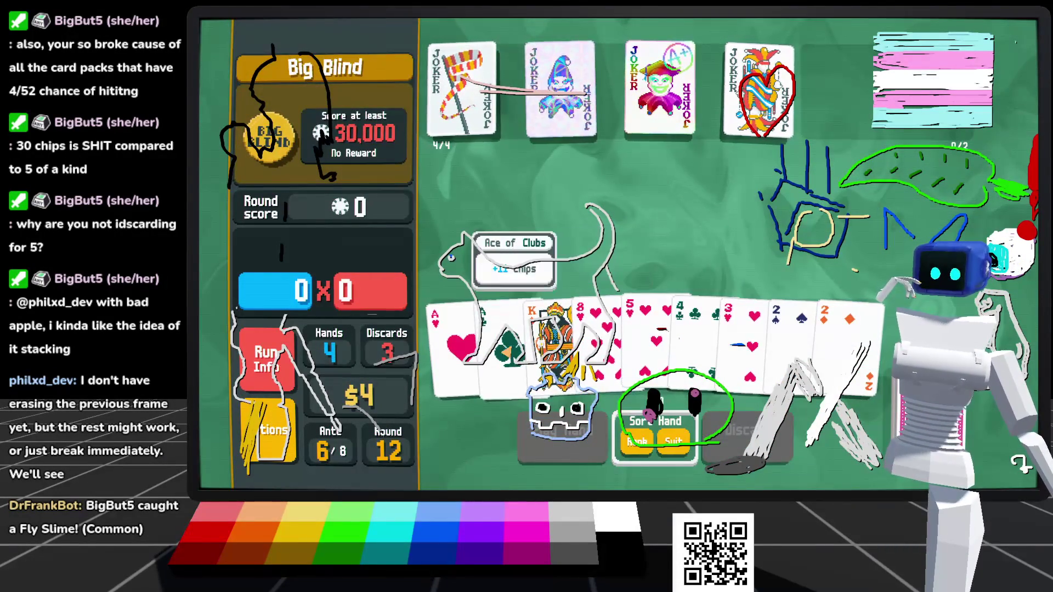
click(550, 334)
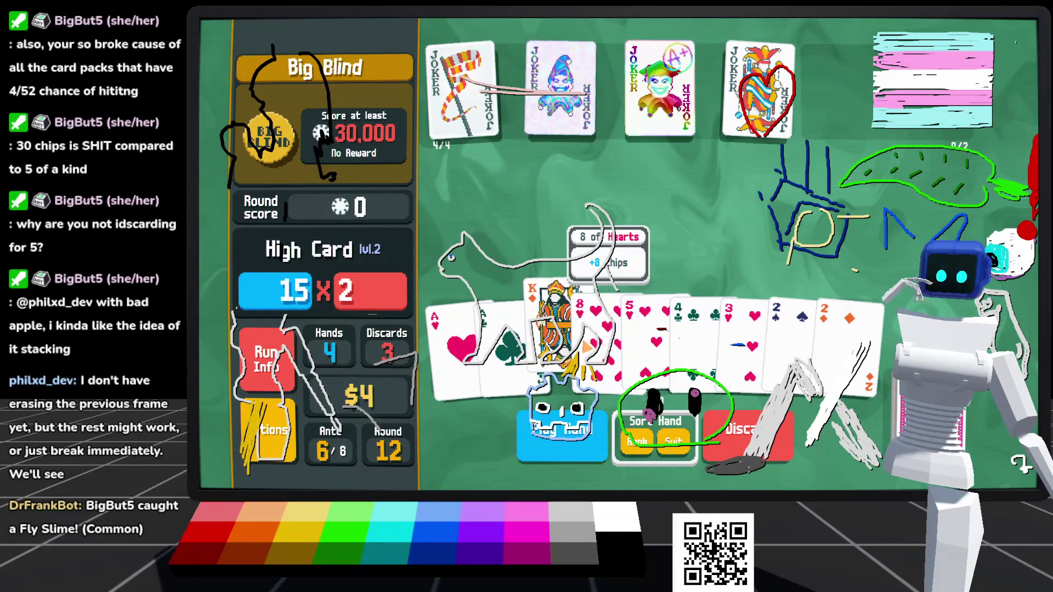
click(551, 329)
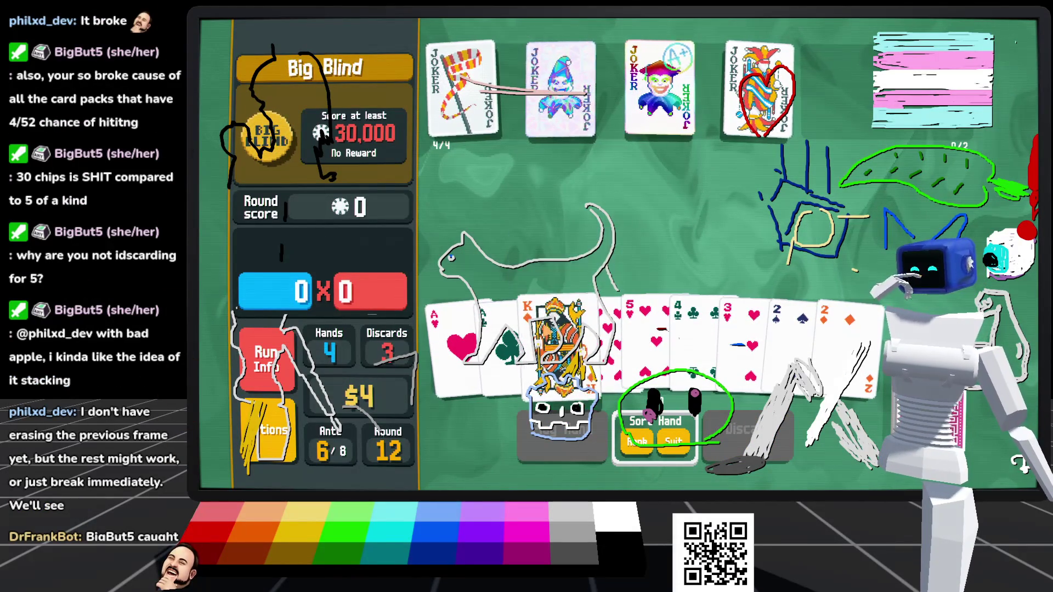
click(554, 330)
click(598, 329)
click(652, 329)
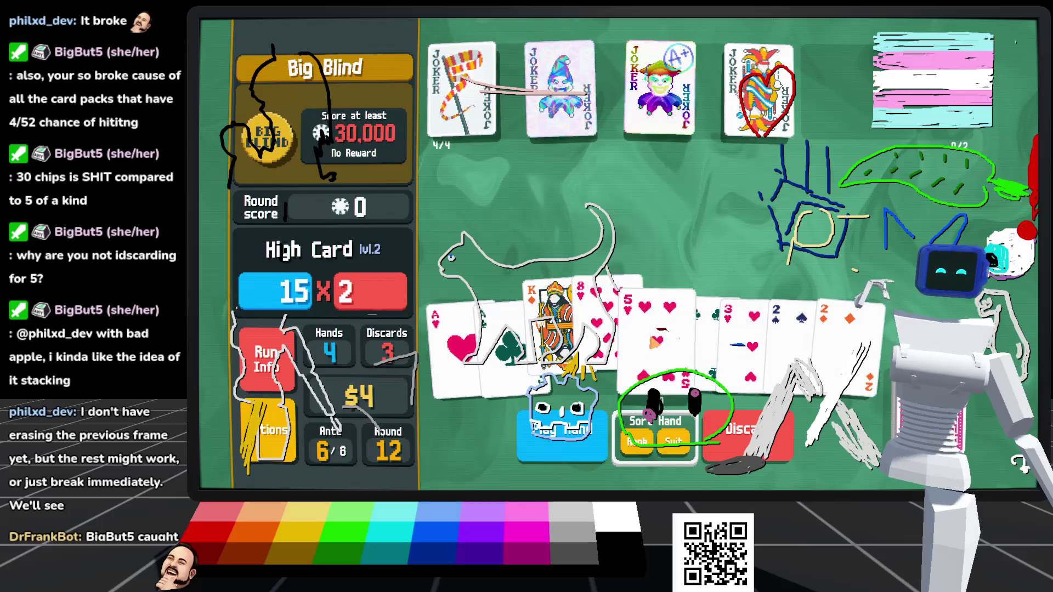
click(691, 329)
click(789, 340)
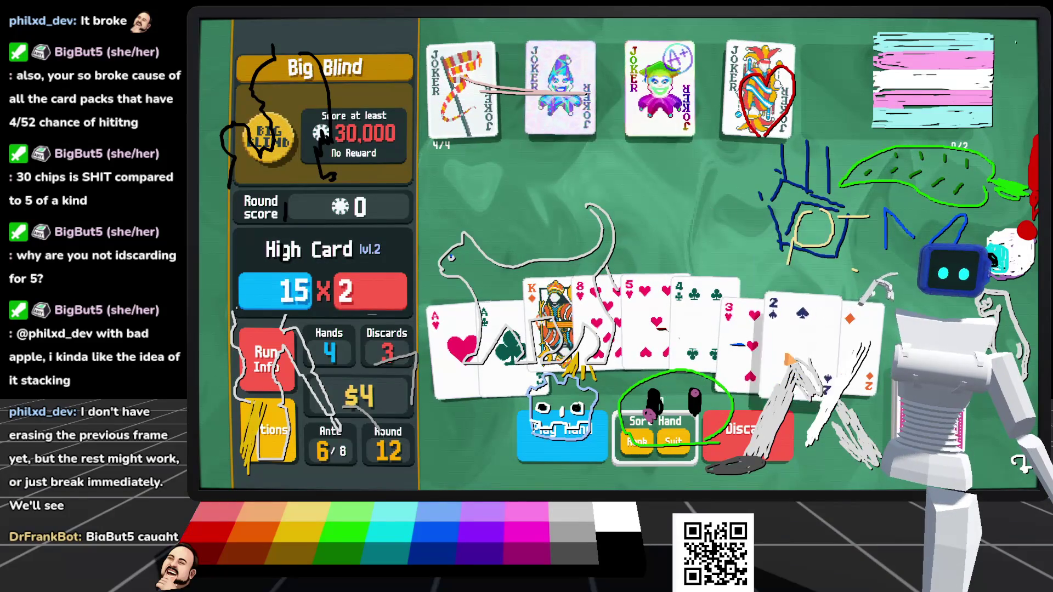
click(693, 324)
click(848, 340)
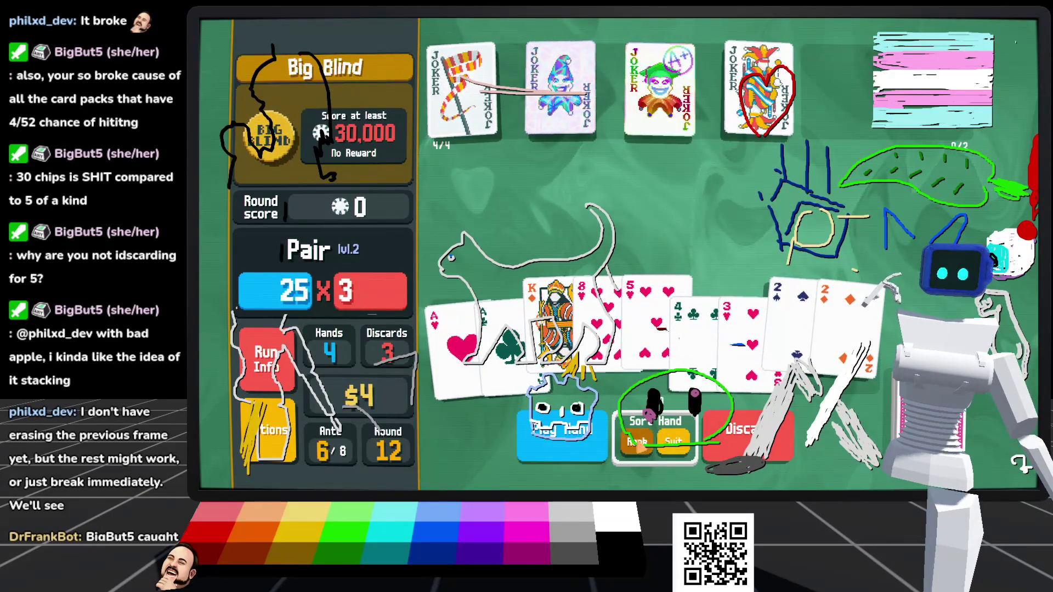
click(562, 433)
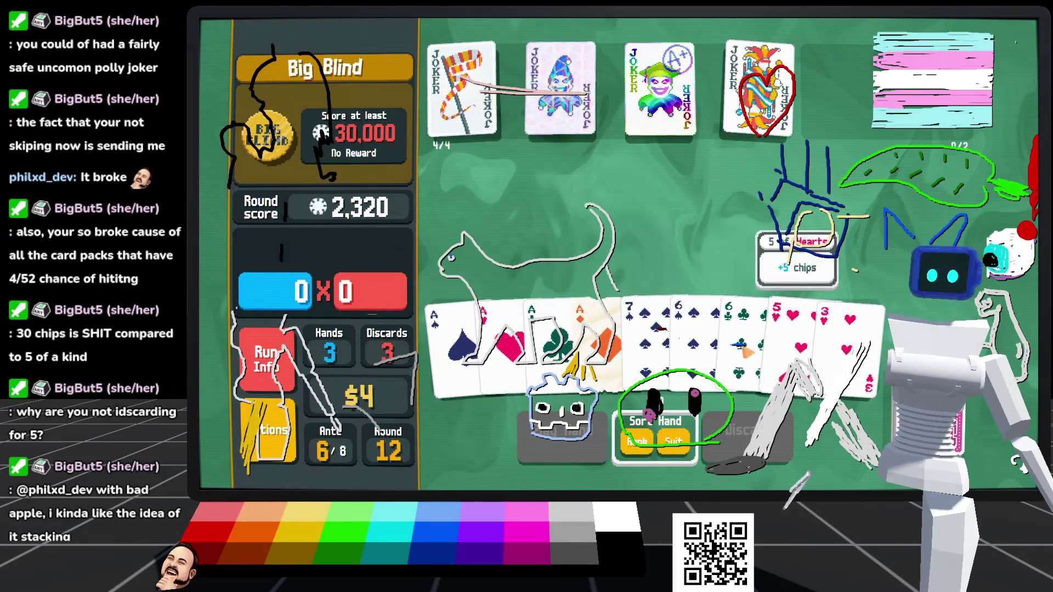
Step: Check the remaining deck, then play four Aces as Four of a Kind for 33,961
click(944, 428)
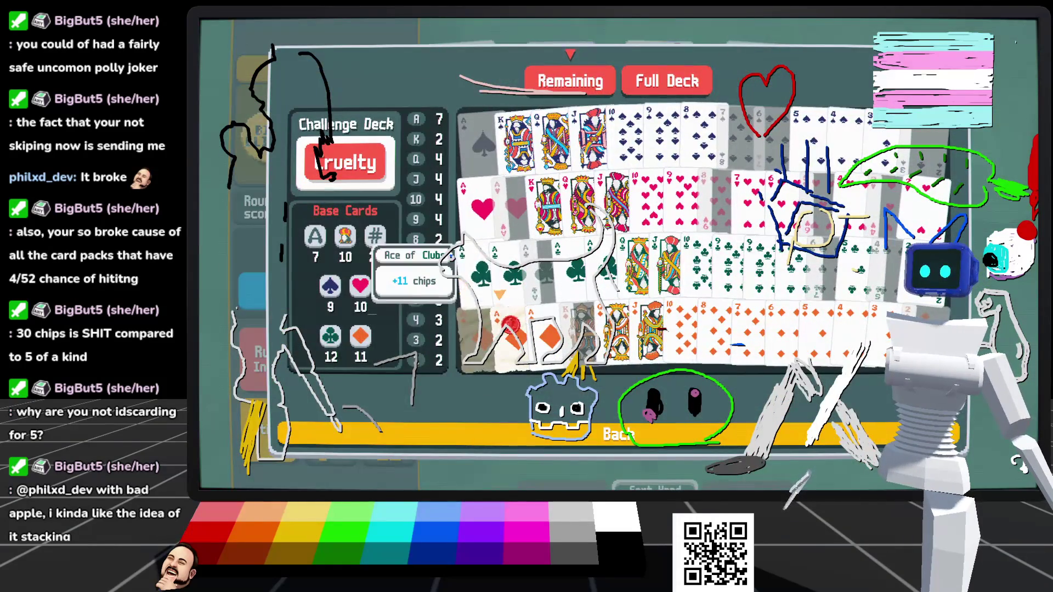
click(614, 434)
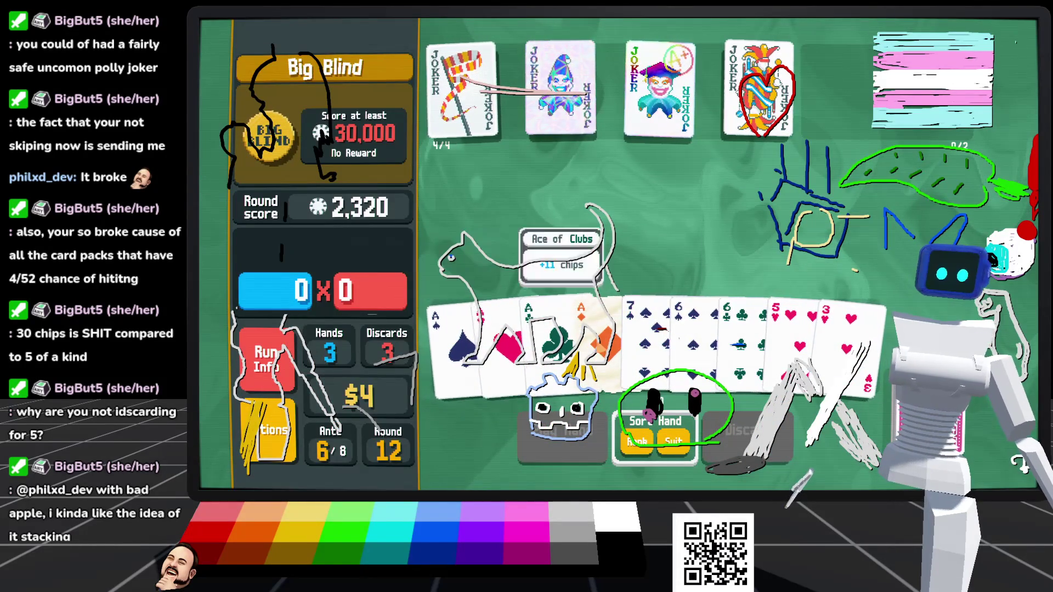
click(452, 351)
click(502, 351)
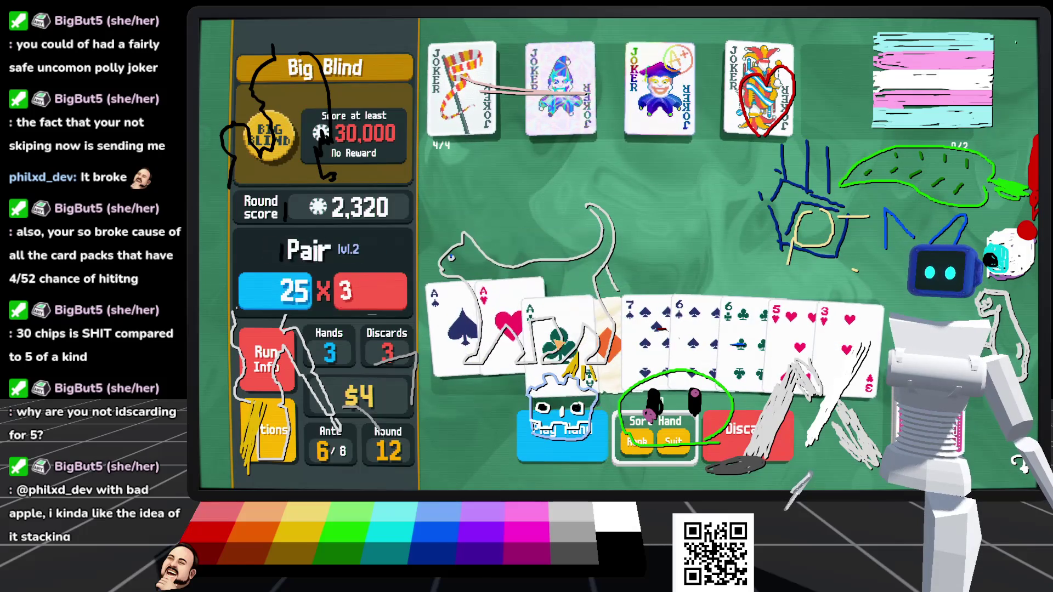
click(551, 351)
click(598, 351)
click(562, 433)
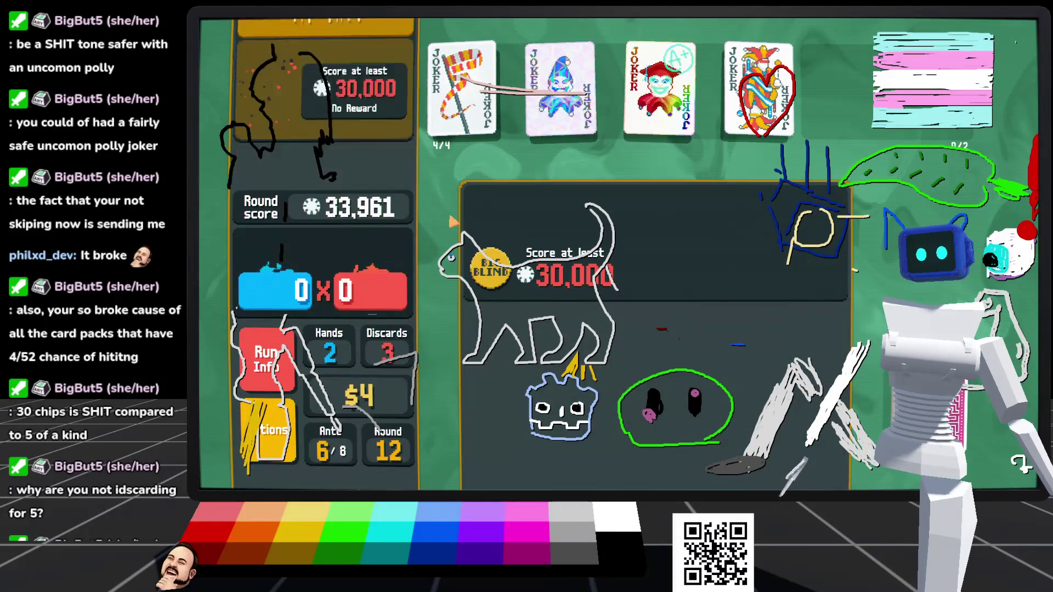
Step: Cash out the Big Blind and use The High Priestess from an Arcana Pack
click(630, 201)
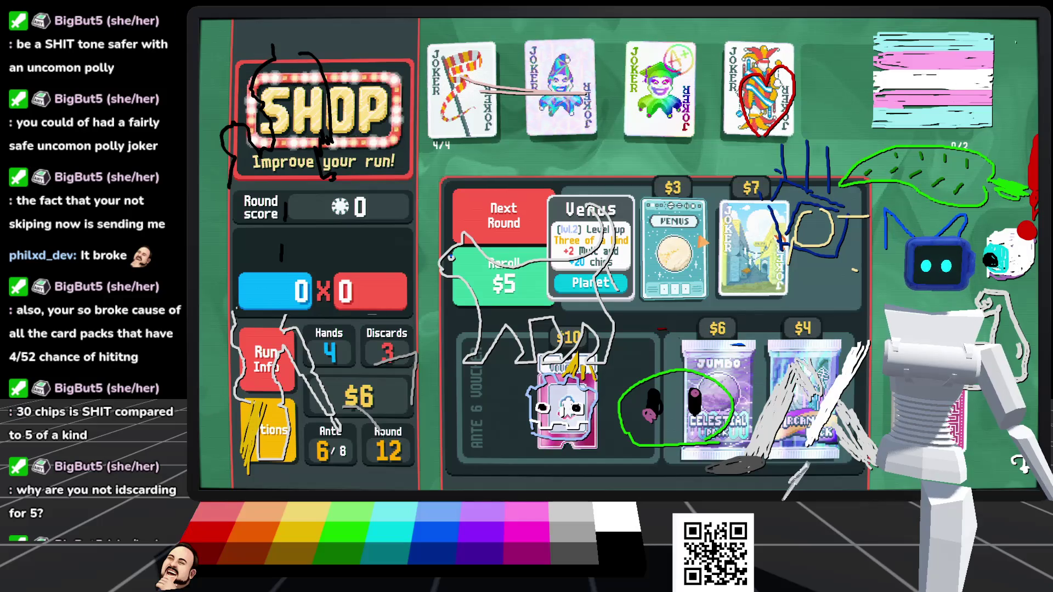
mouse_move(804, 401)
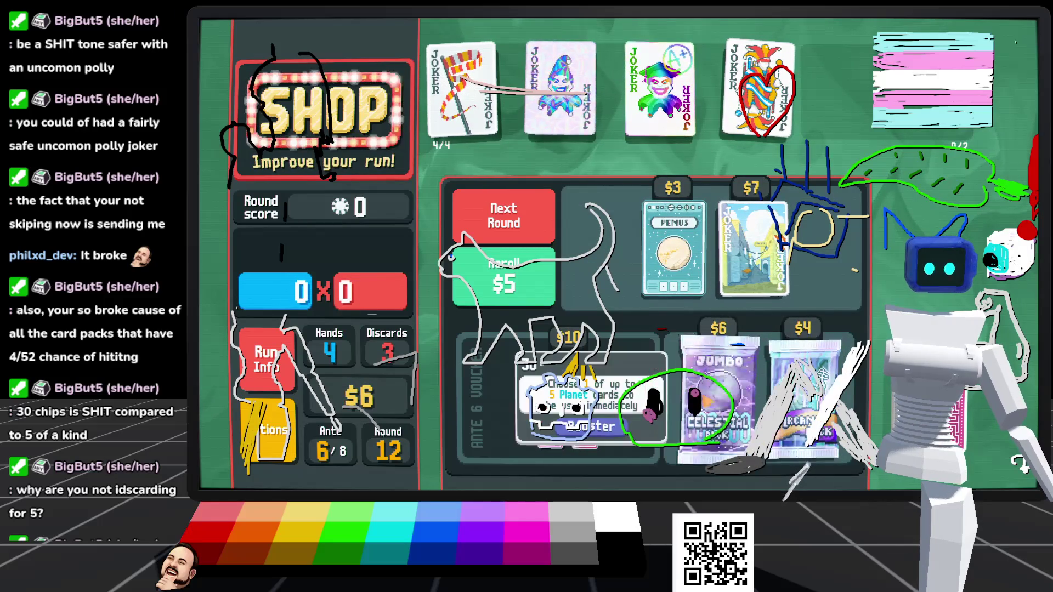
click(802, 452)
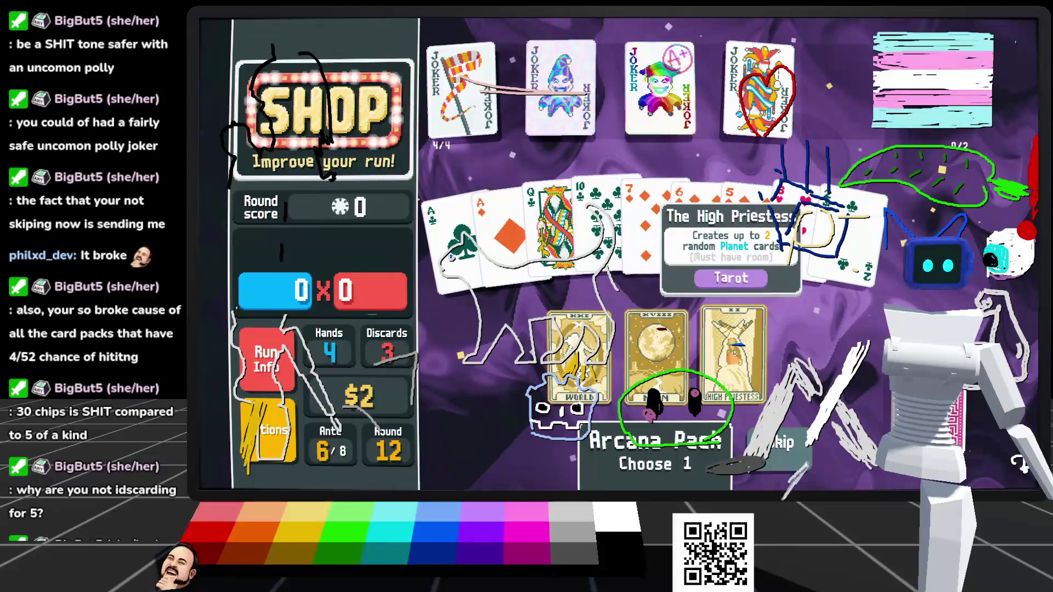
click(734, 356)
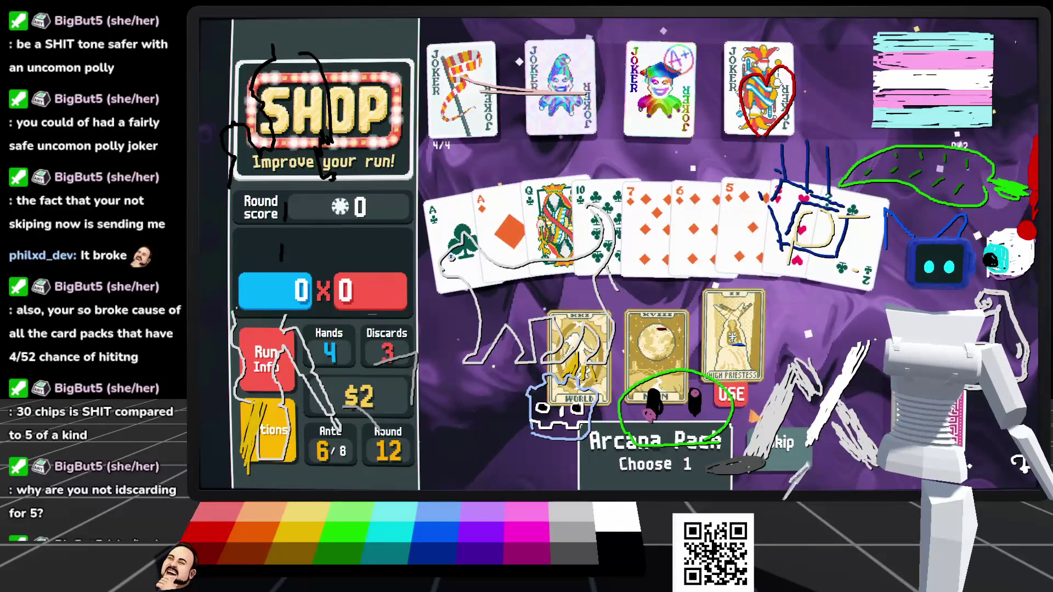
click(735, 390)
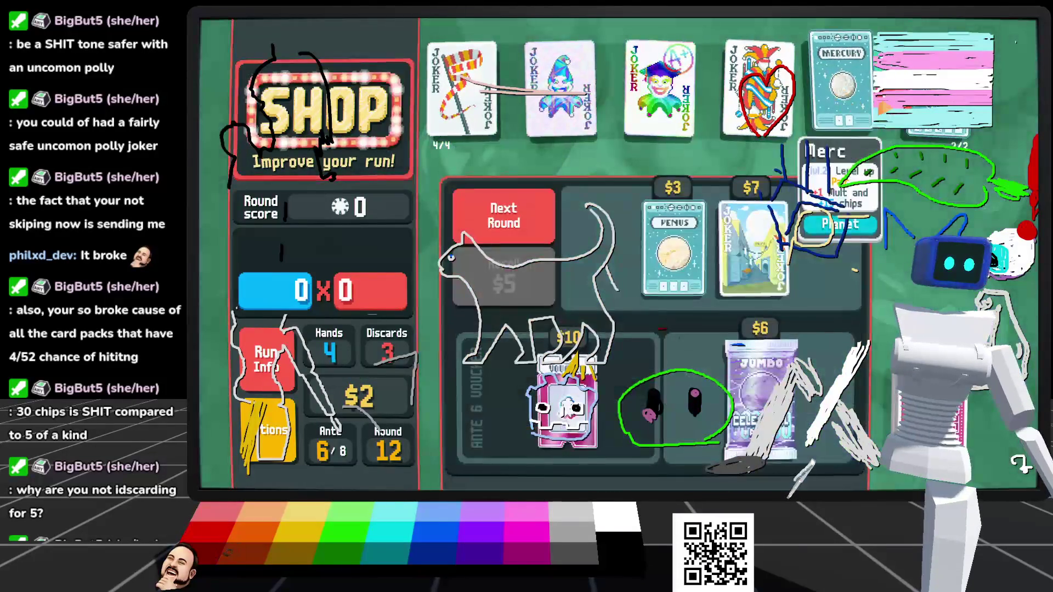
Step: Level Pair with Mercury and Full House with the other planet, then leave the shop
click(842, 91)
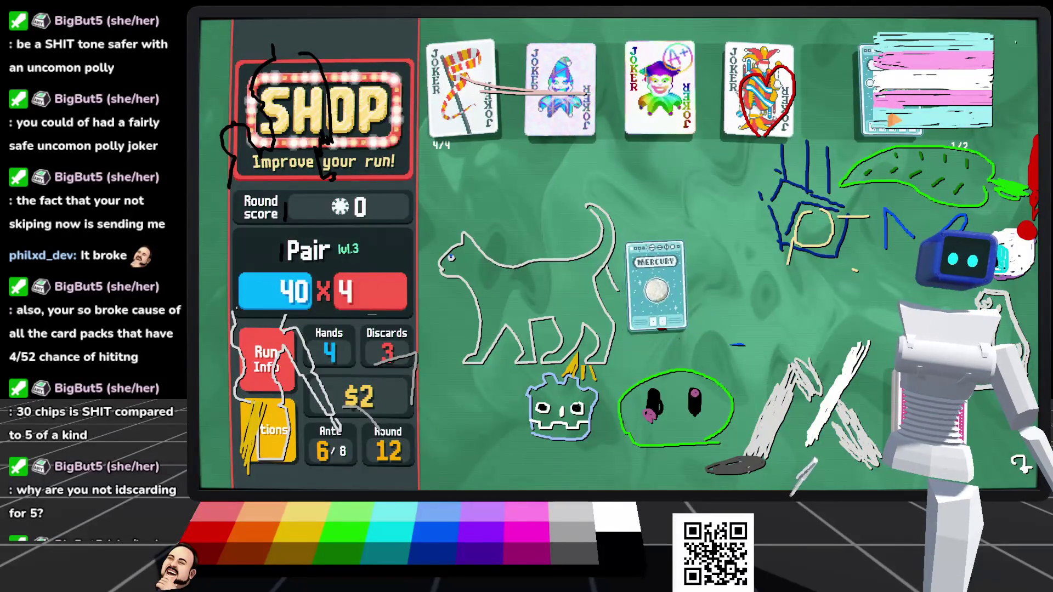
click(853, 94)
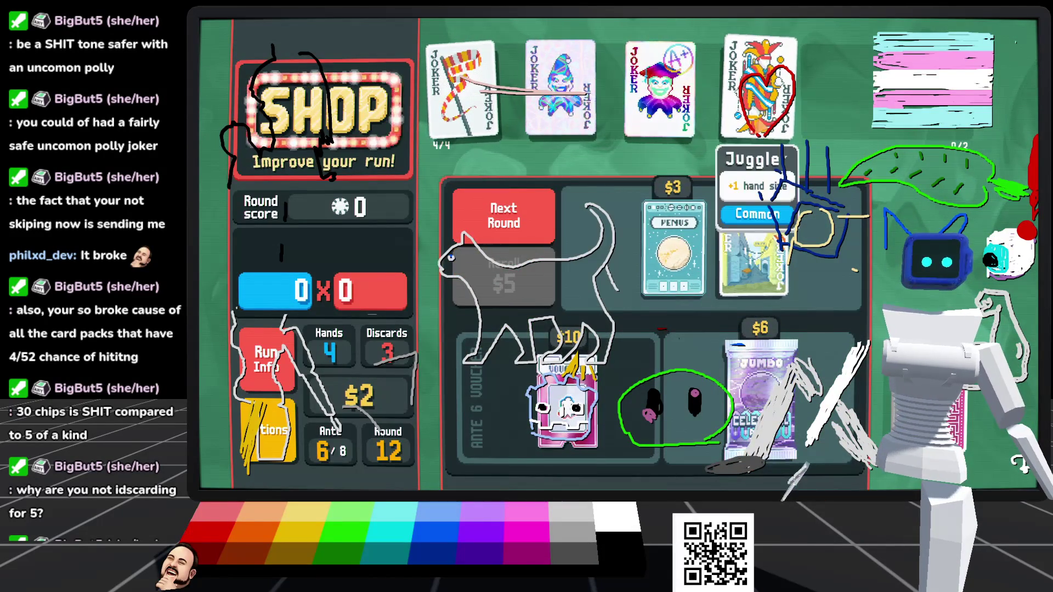
click(503, 216)
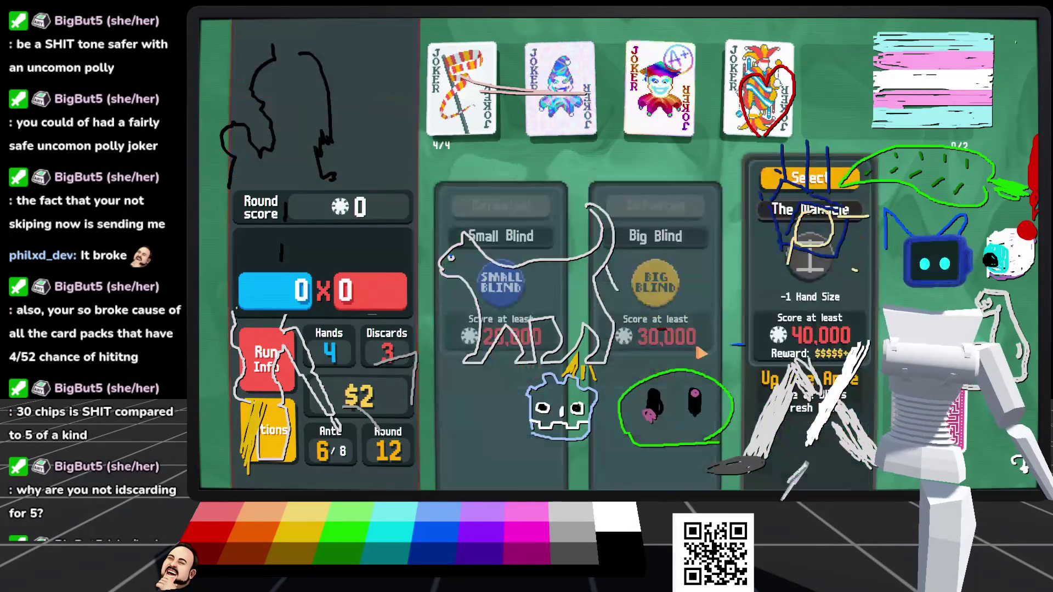
Step: Take on The Manacle and play the Queen and Jack of Hearts
click(800, 187)
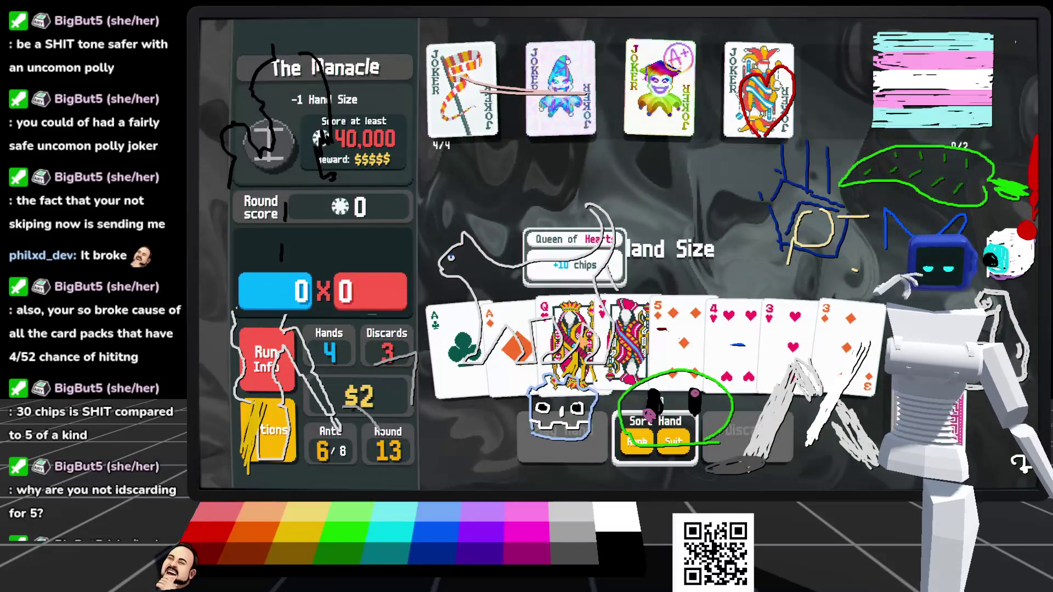
click(570, 335)
click(625, 334)
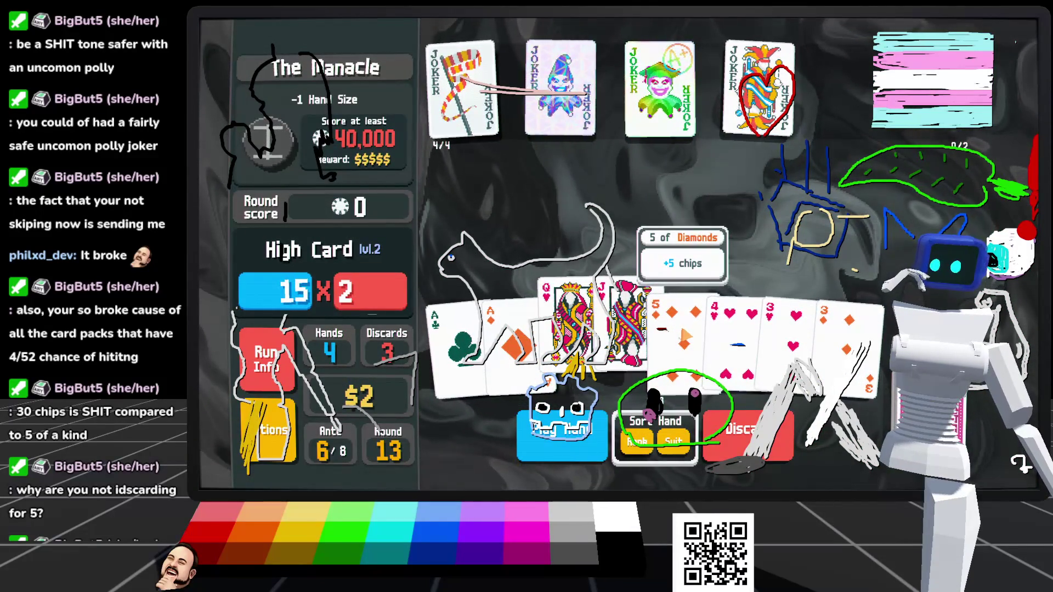
click(557, 432)
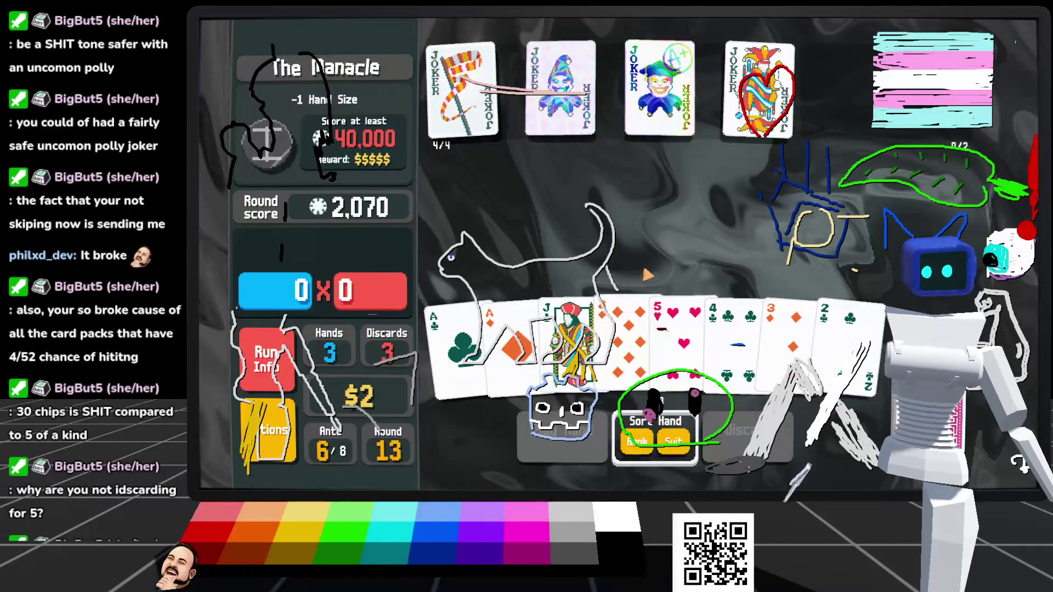
Step: Play two more hands, the second a King-high hand with the 10 of Diamonds
click(568, 340)
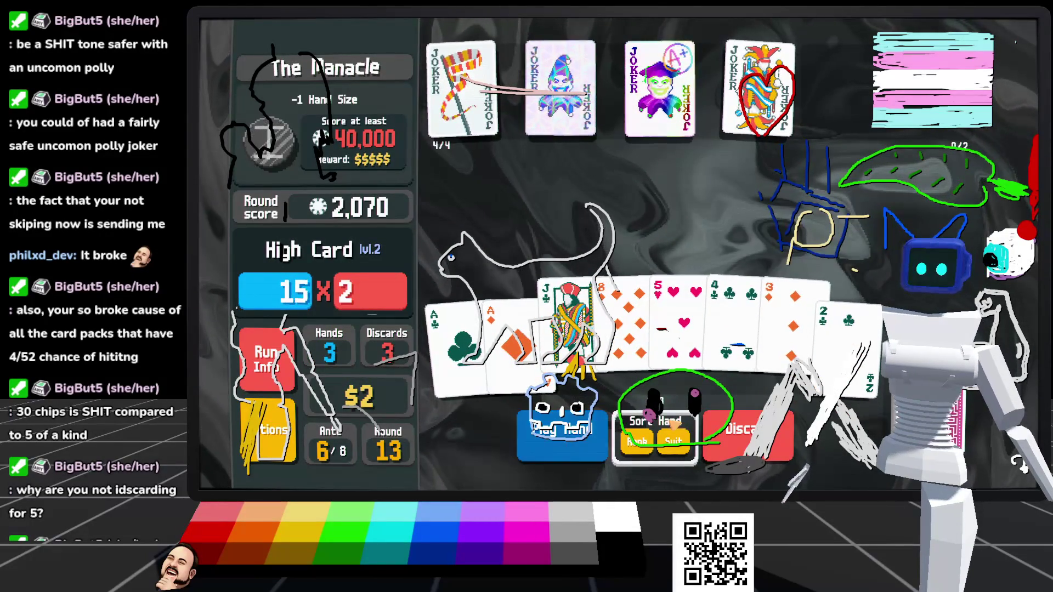
click(585, 438)
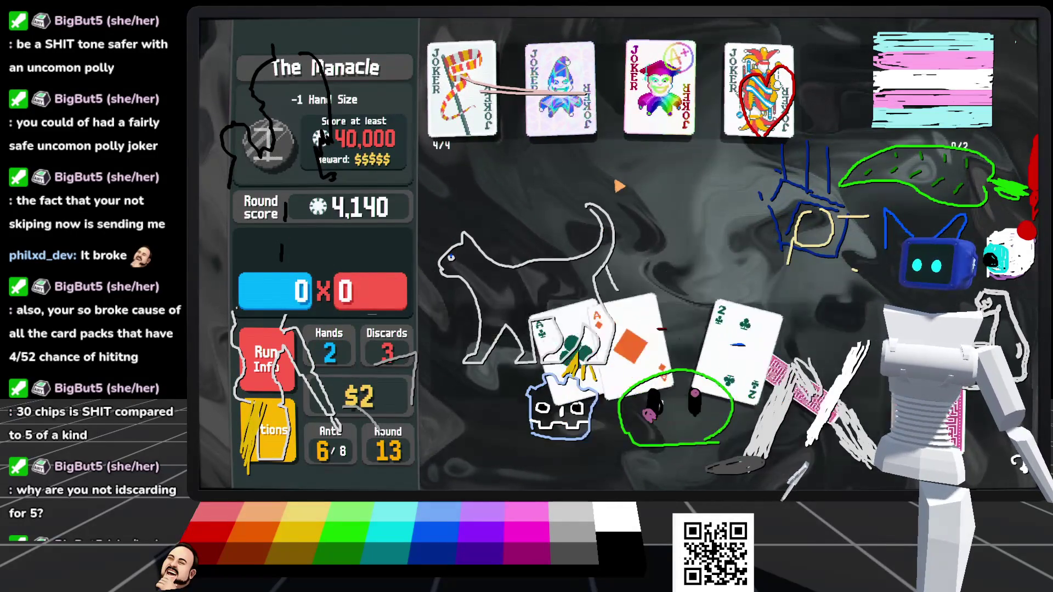
click(625, 329)
click(677, 329)
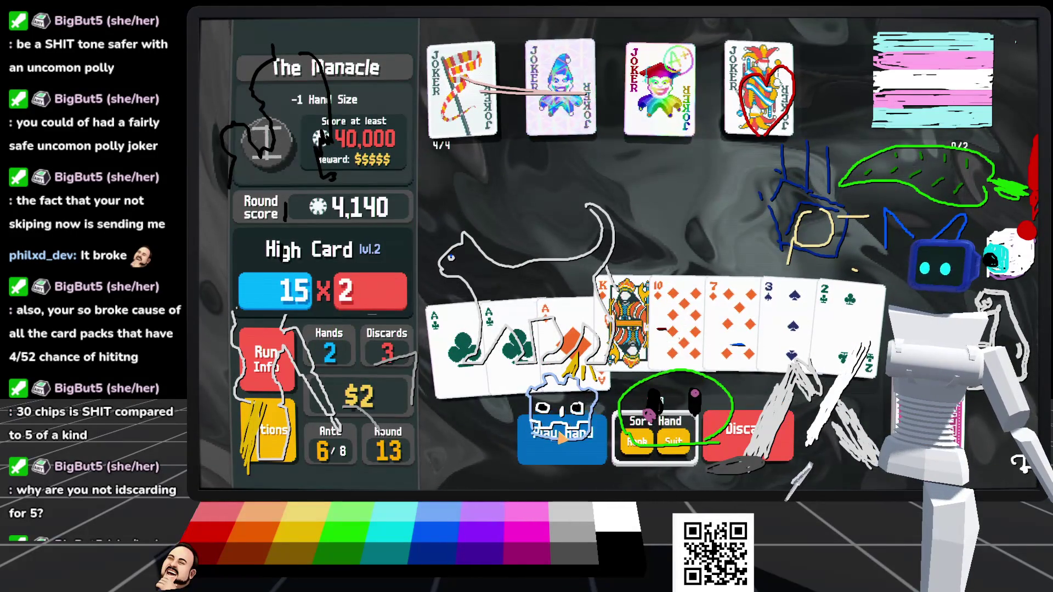
click(561, 439)
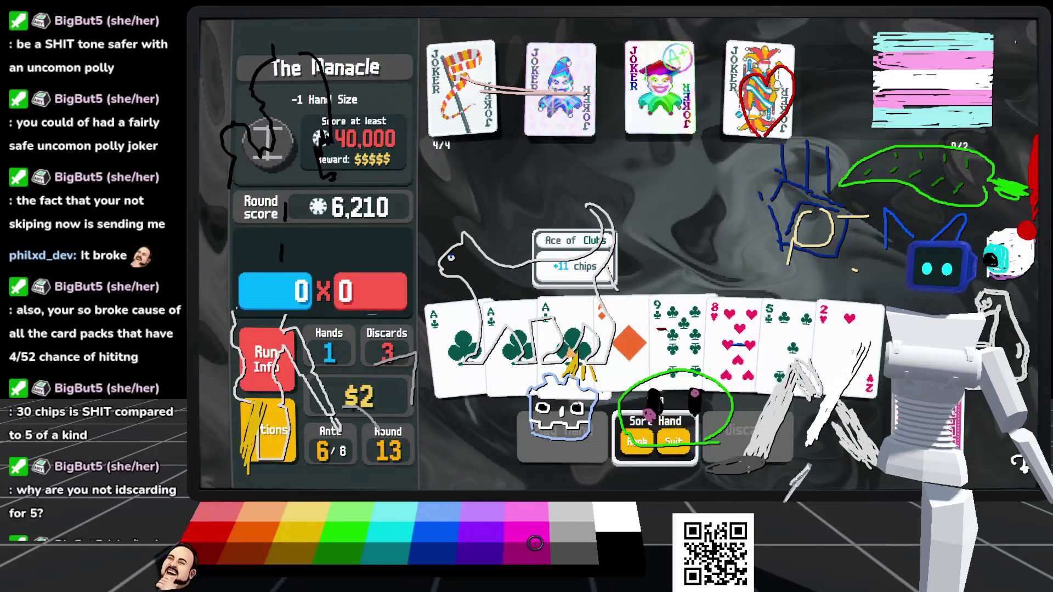
Step: Discard a card for a replacement and check the remaining deck
click(678, 330)
click(768, 444)
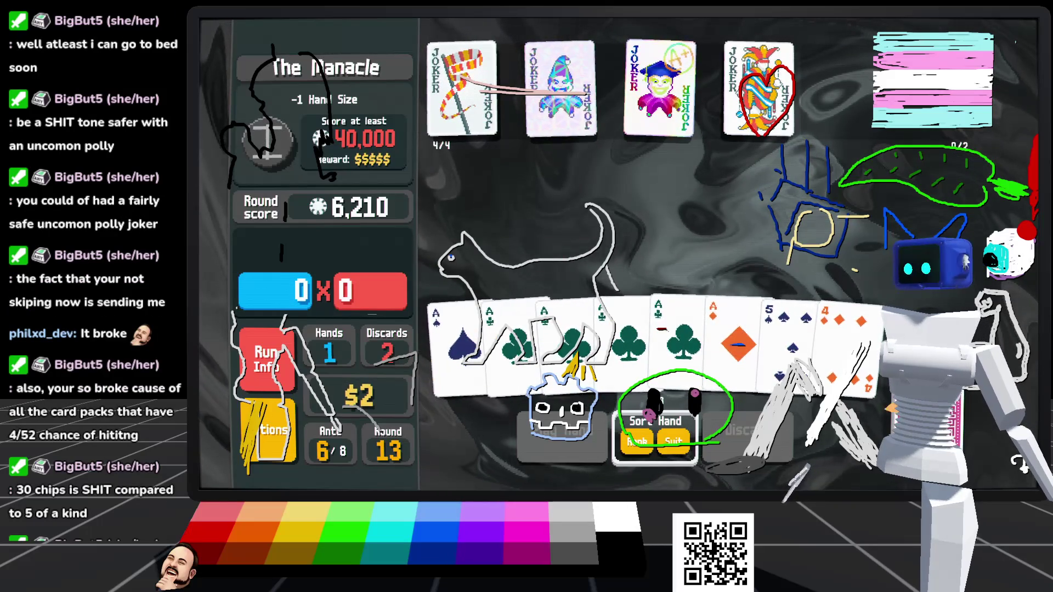
click(965, 433)
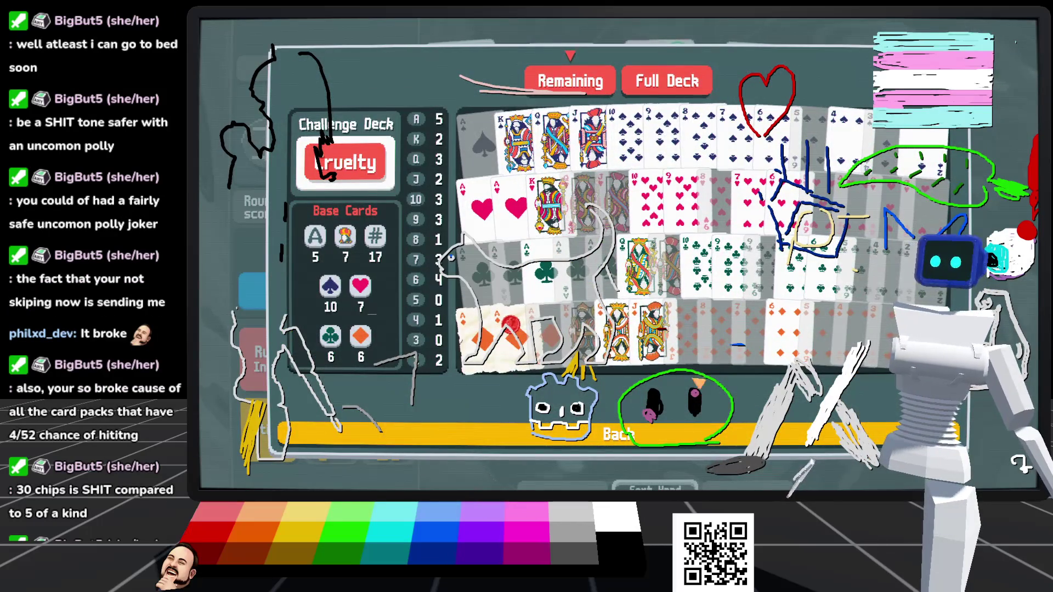
Step: Discard the Ace of Diamonds, then three more cards, ending the run at 33,300
click(696, 434)
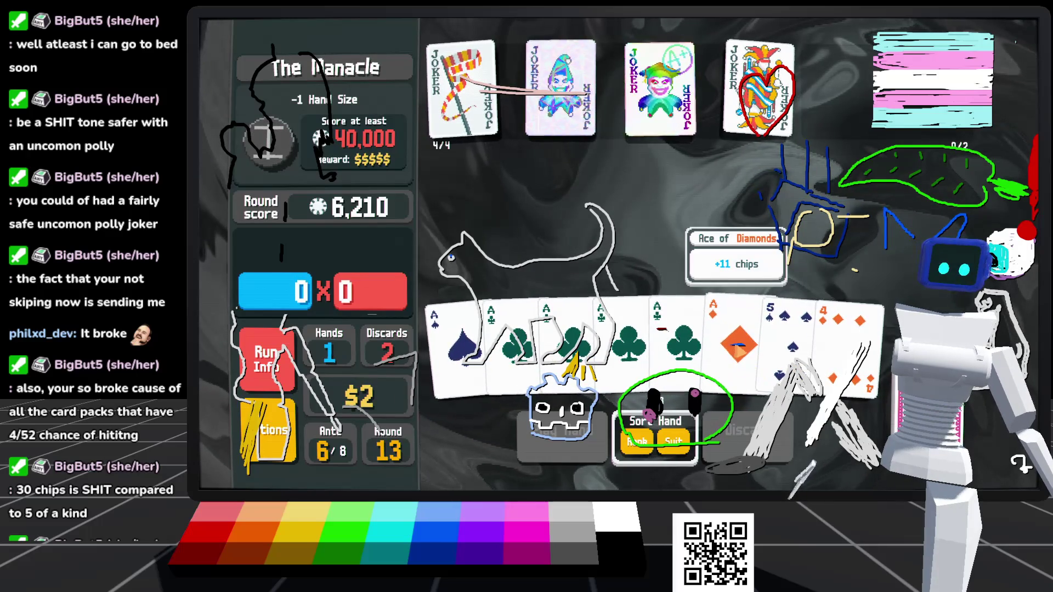
click(735, 344)
click(771, 433)
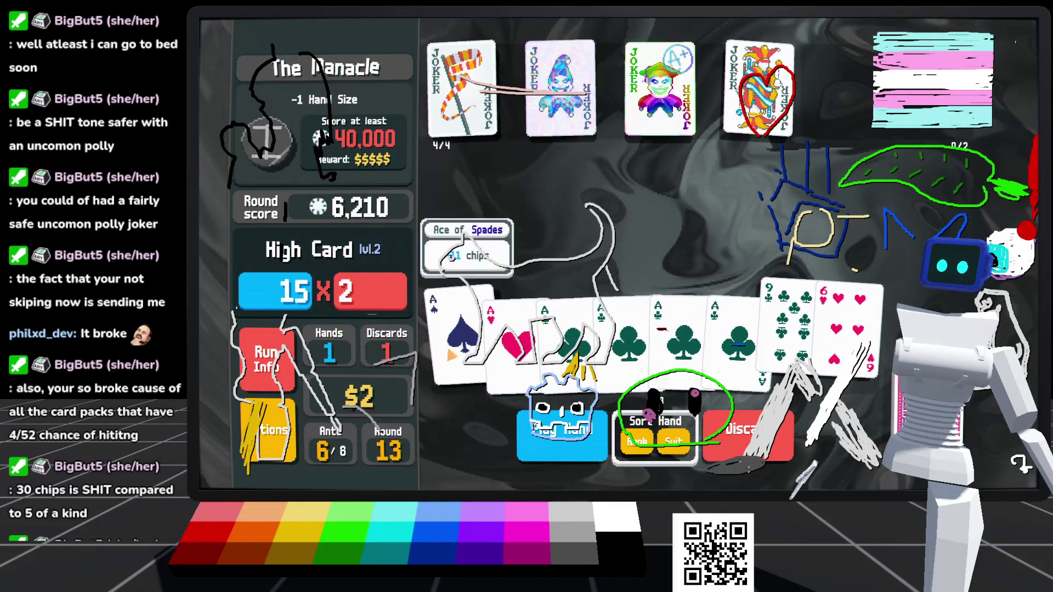
click(738, 453)
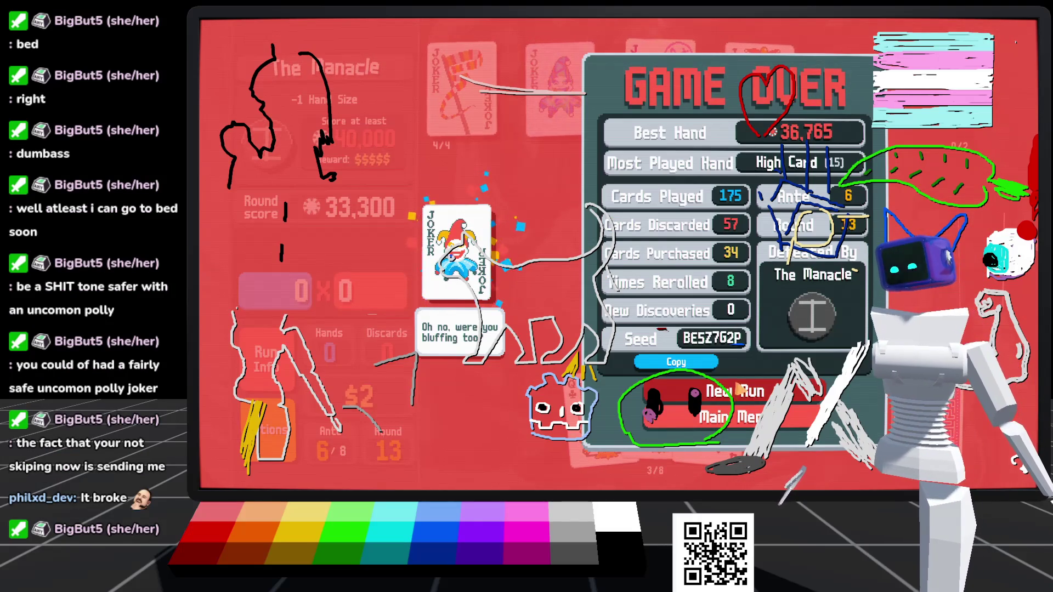
Step: Start a new run of the Cruelty challenge from page 2 of the Challenges list
click(738, 390)
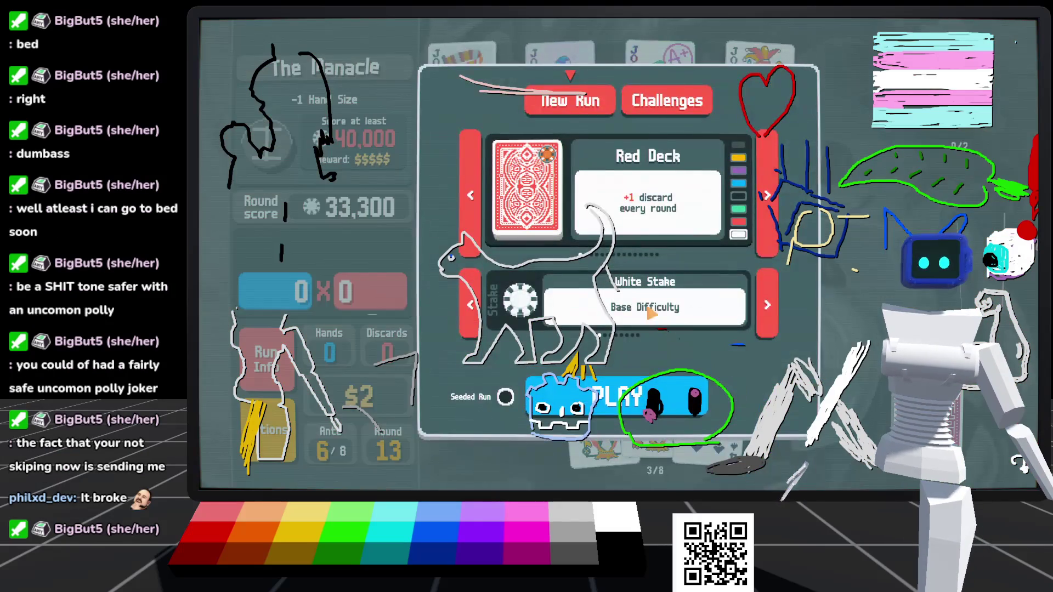
click(655, 98)
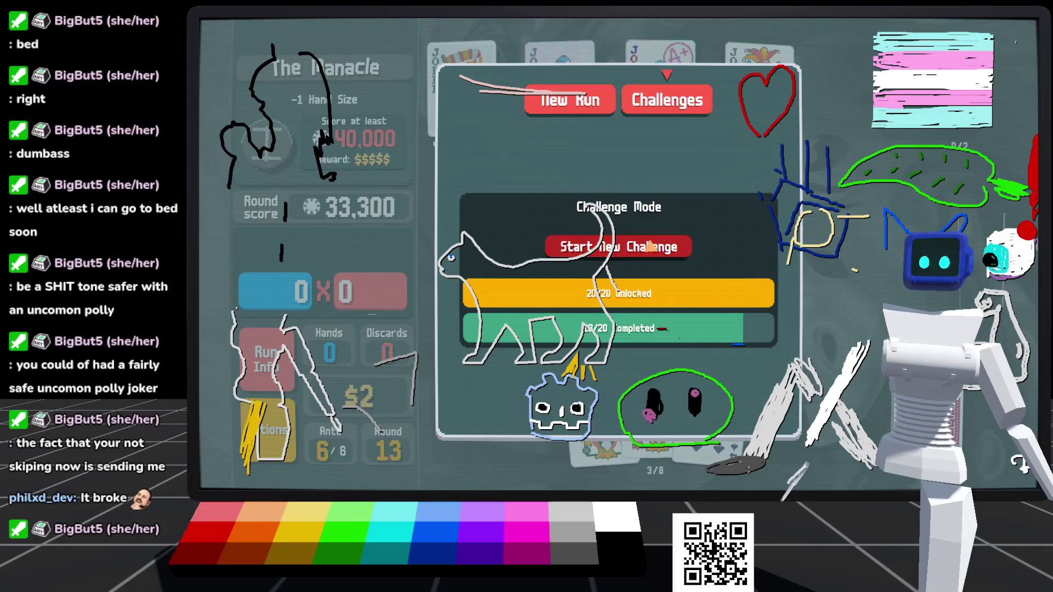
click(653, 249)
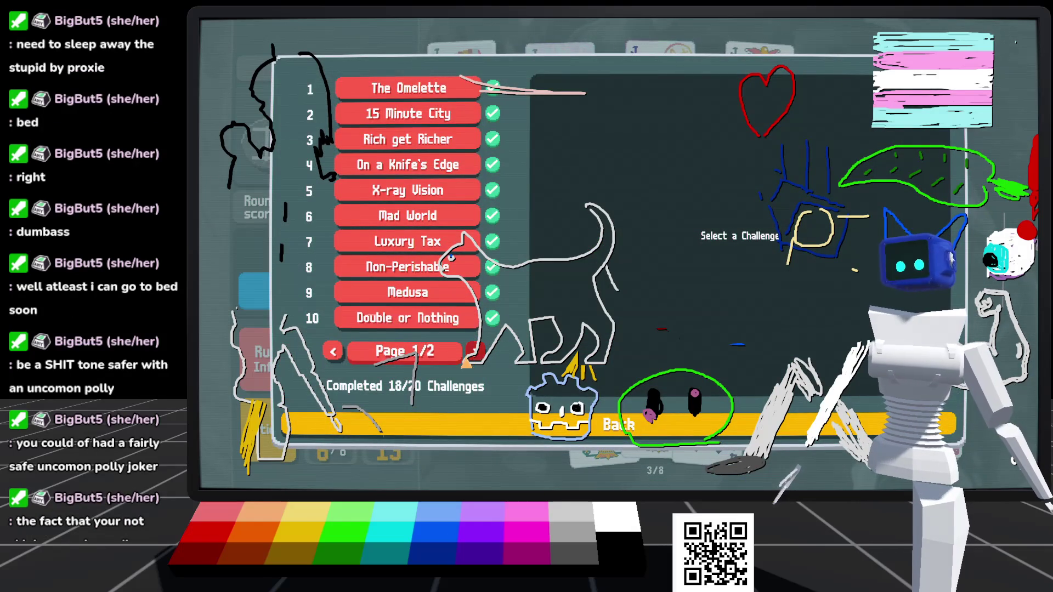
click(476, 352)
click(408, 292)
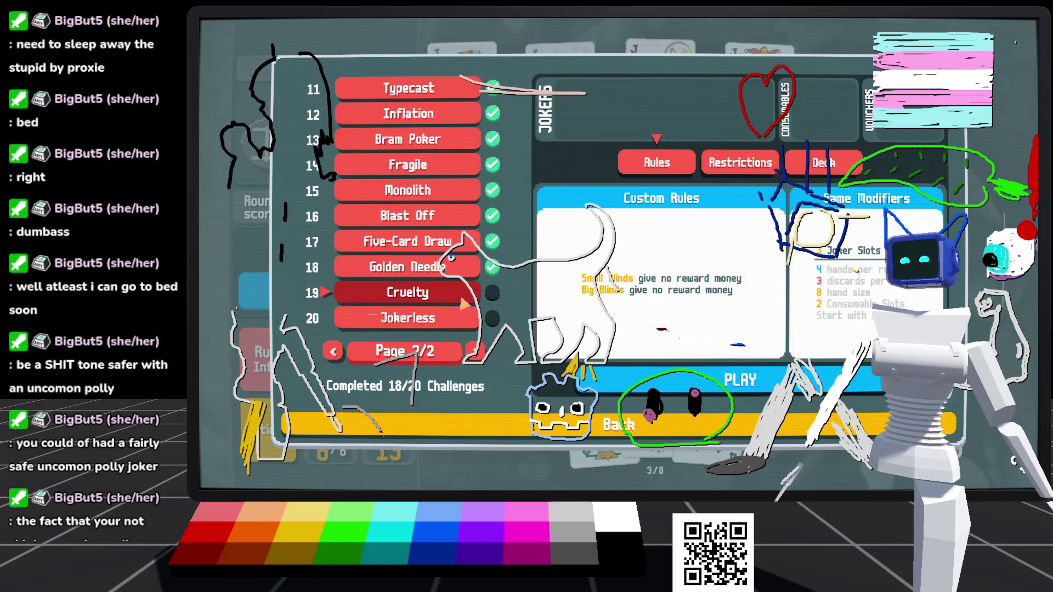
click(714, 398)
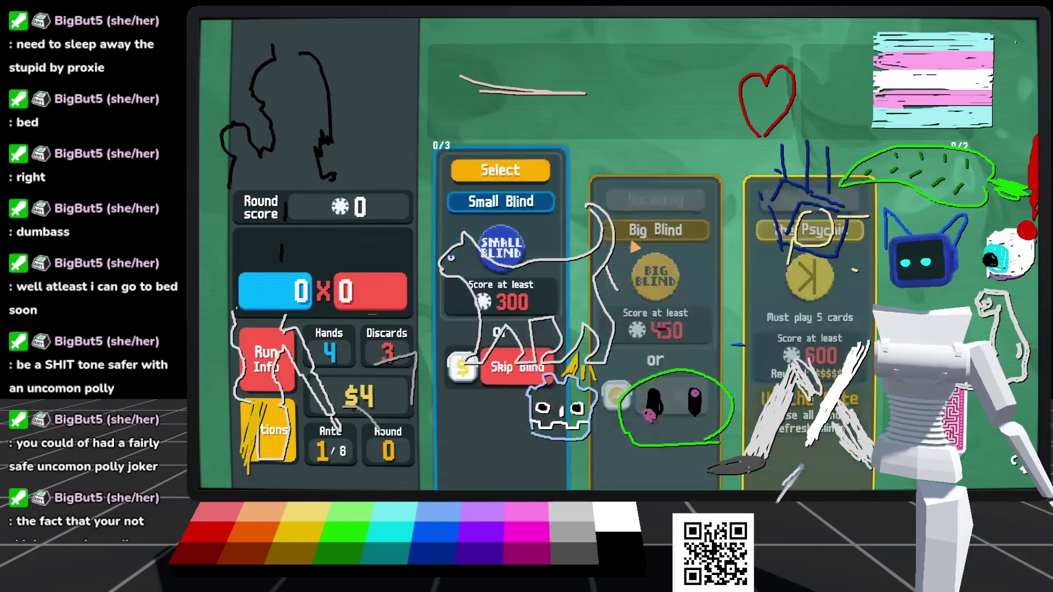
Step: Skip both blinds for the Investment and Economy tags, then take on The Psychic (600 target)
mouse_move(514, 375)
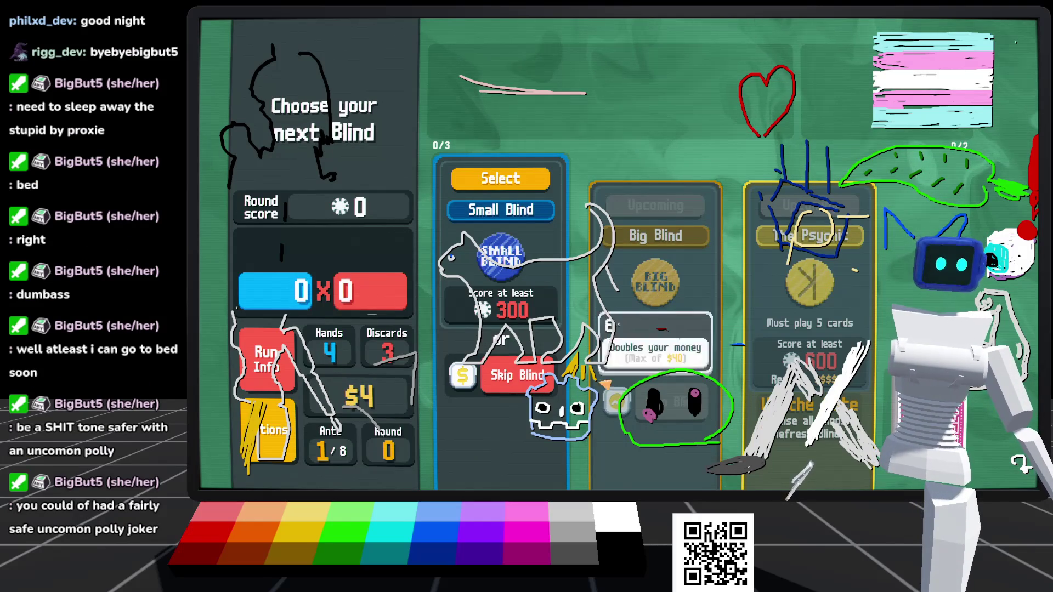
click(495, 379)
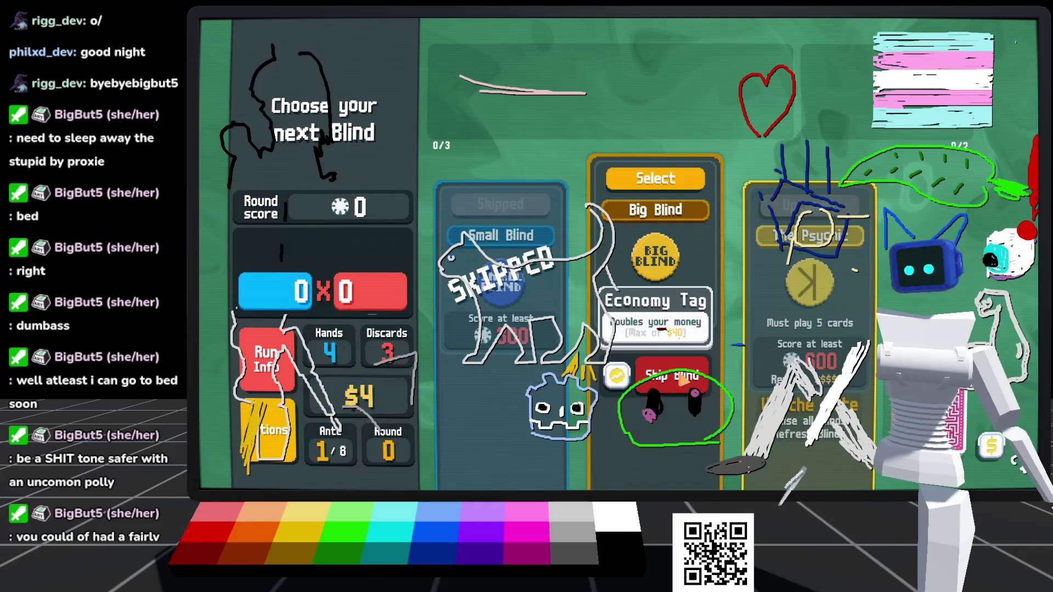
click(683, 380)
click(771, 207)
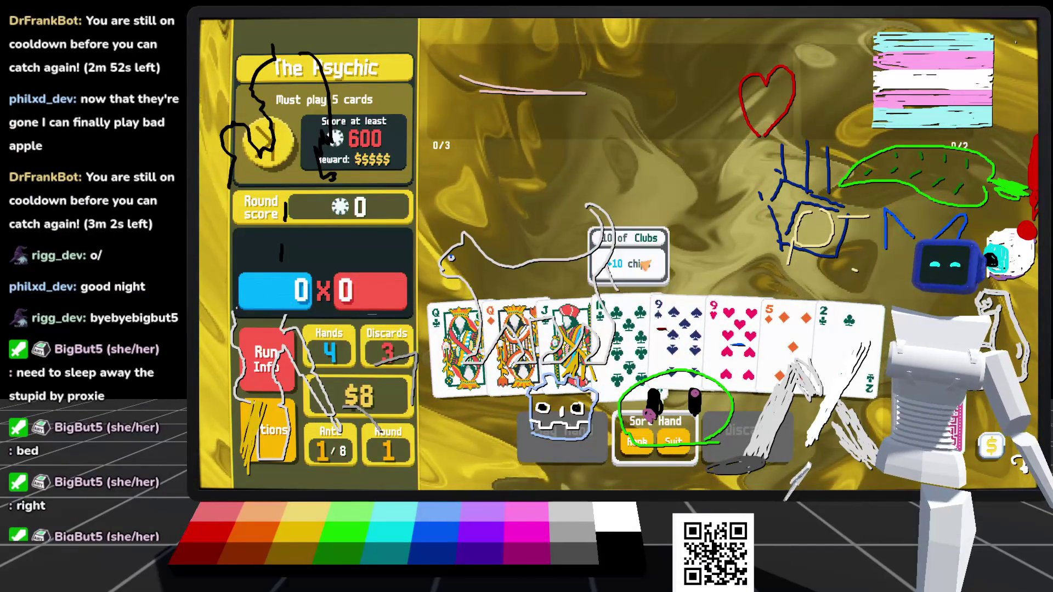
Step: Play two hands: the clubs with the Jack of Clubs, then four cards including the Queen of Hearts
mouse_move(541, 303)
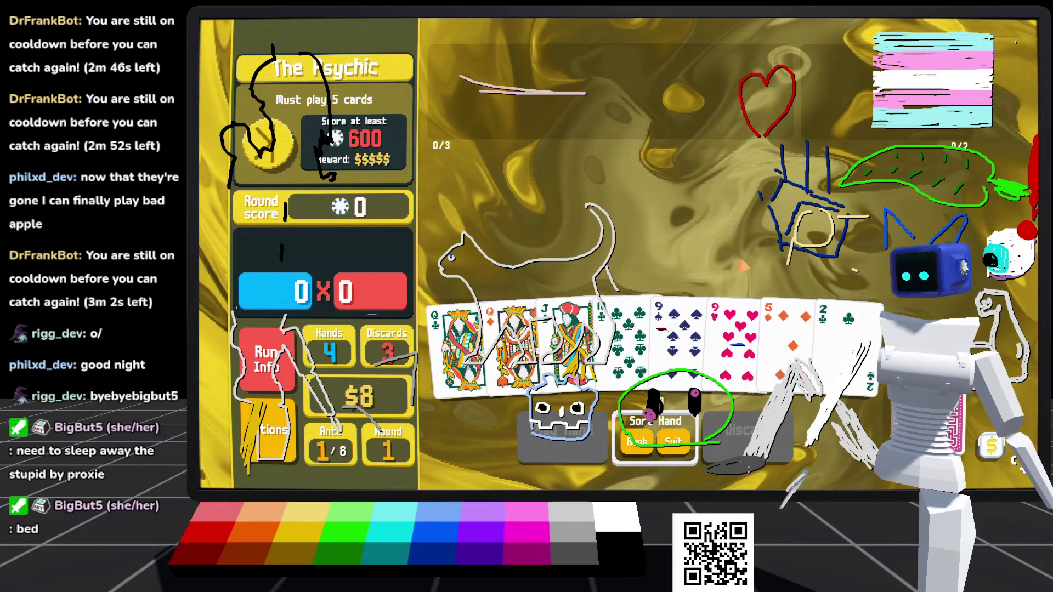
mouse_move(570, 329)
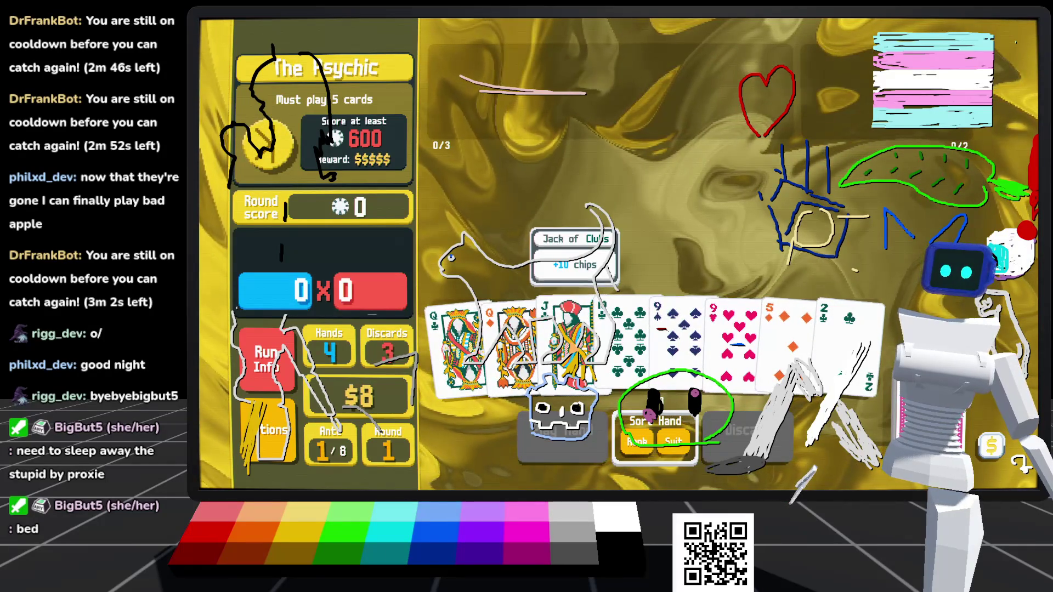
click(570, 341)
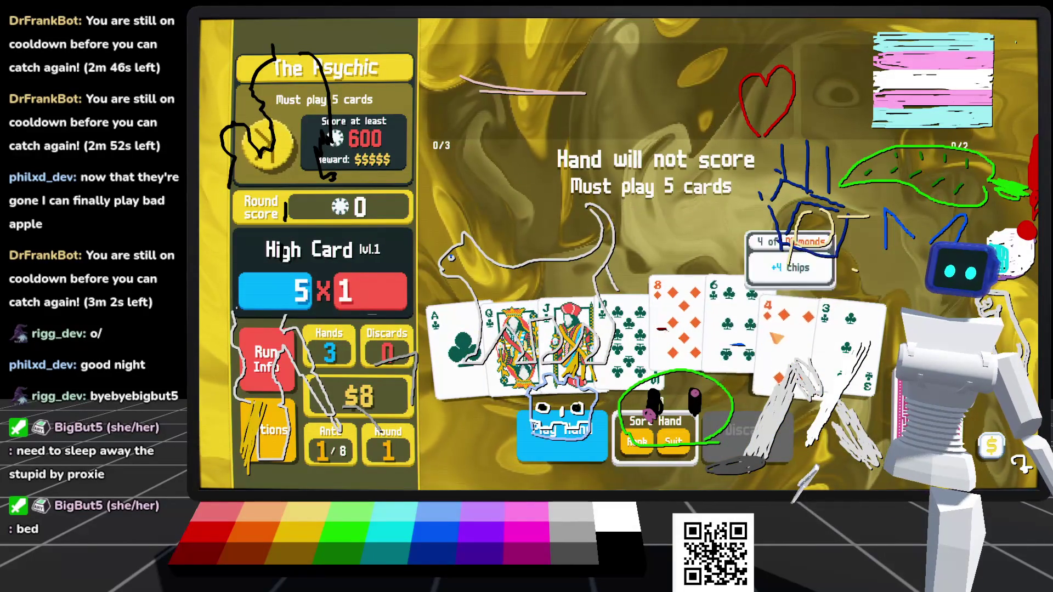
click(562, 431)
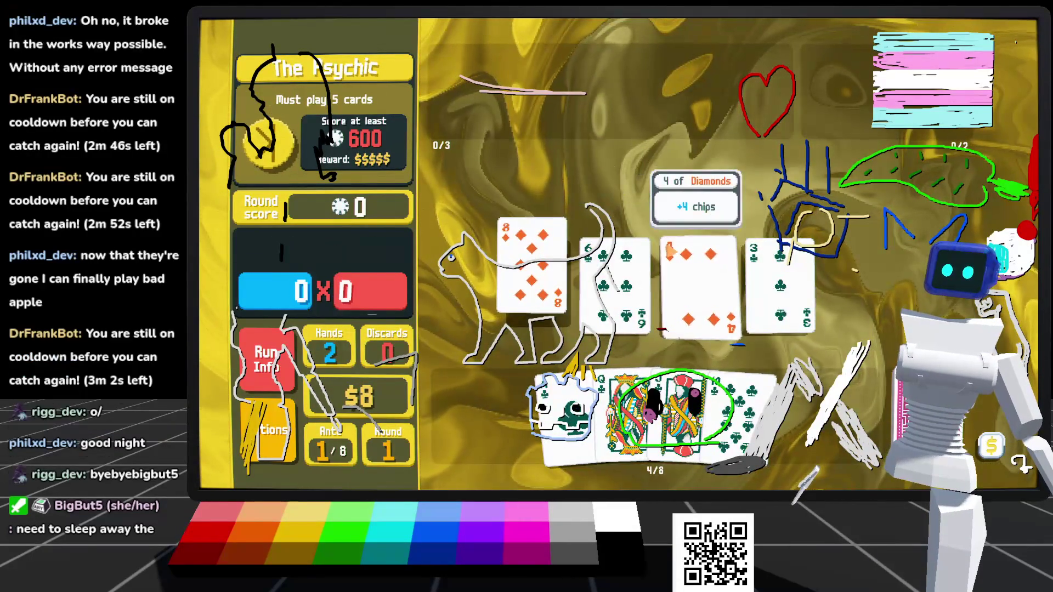
click(516, 329)
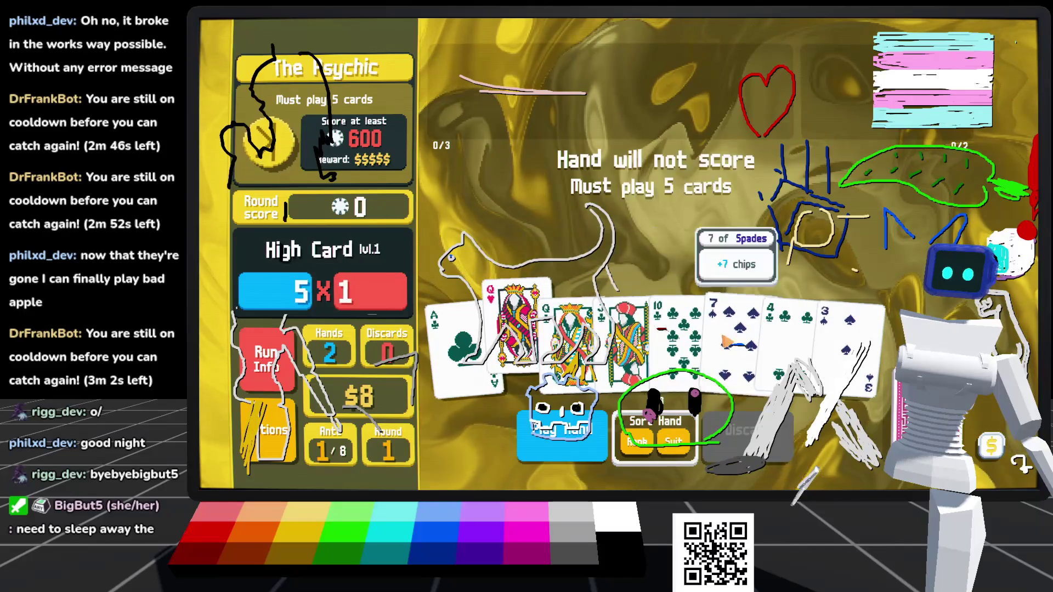
click(562, 430)
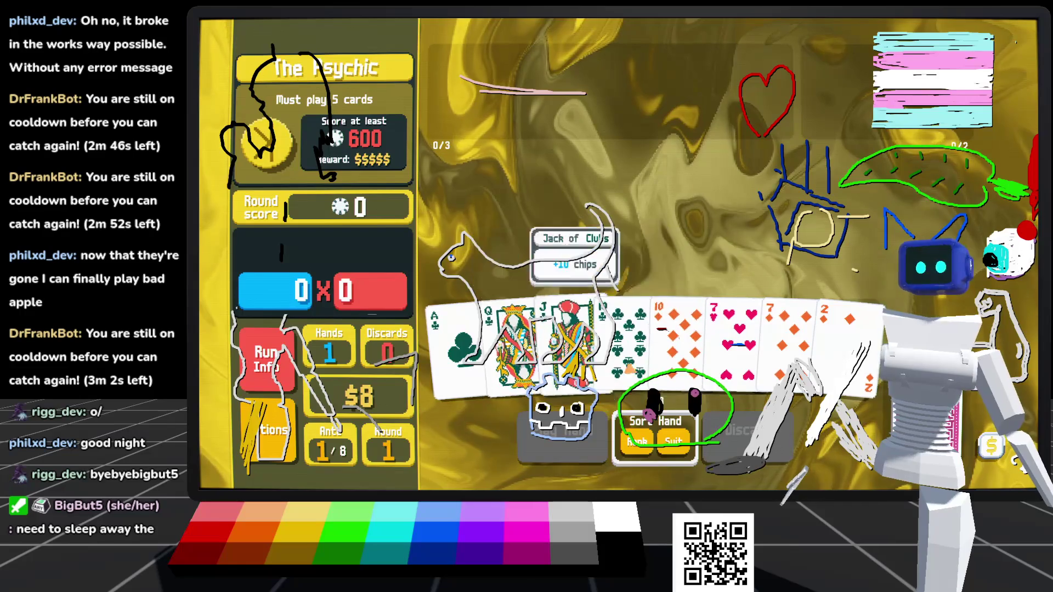
Step: Try a diamond selection with the 7 of Hearts, then clear the whole selection
click(681, 341)
click(790, 340)
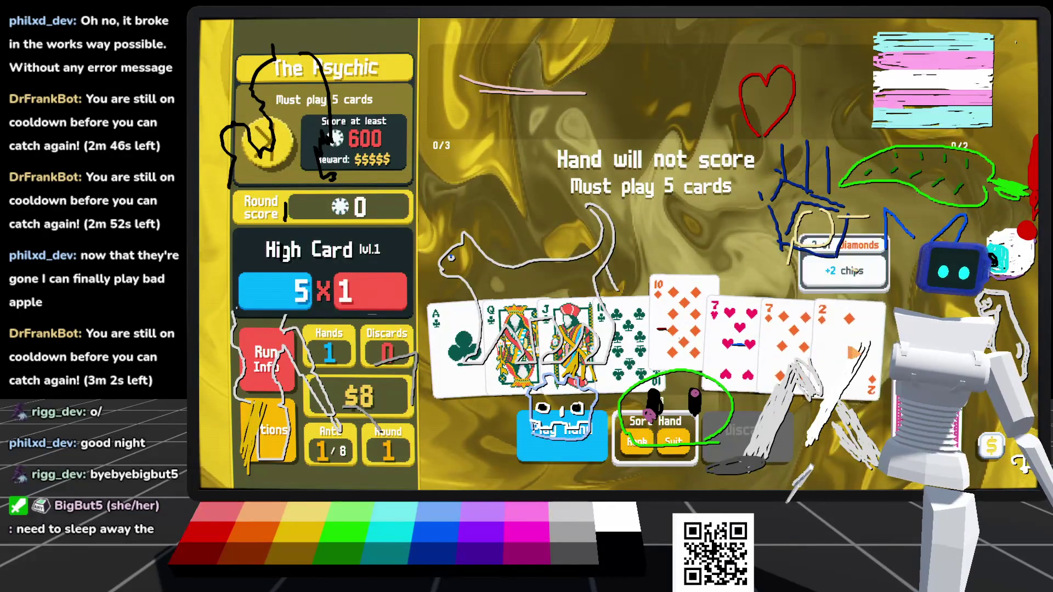
click(847, 340)
click(734, 340)
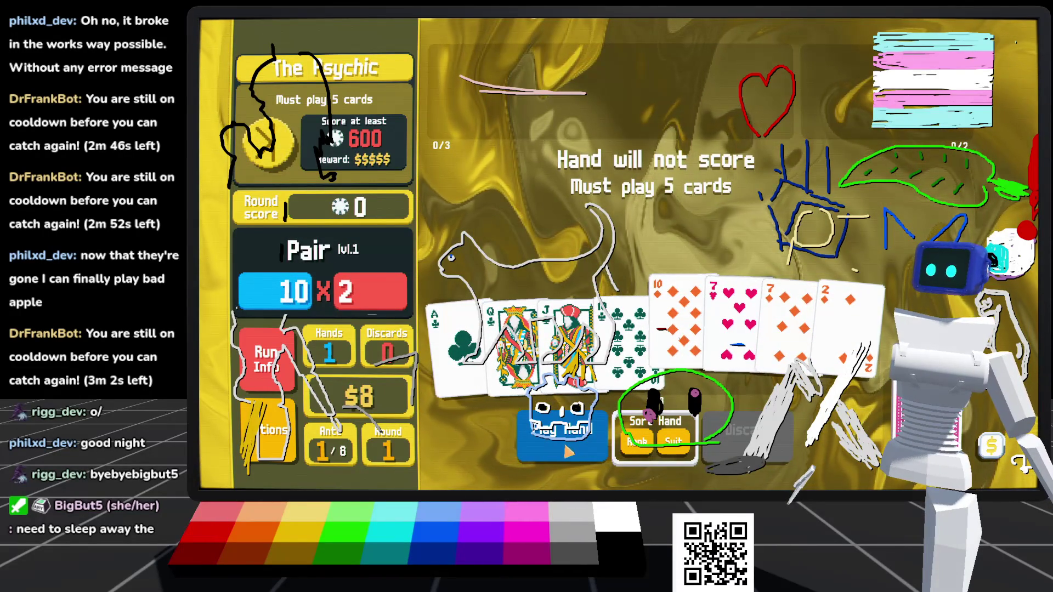
click(735, 340)
right_click(477, 340)
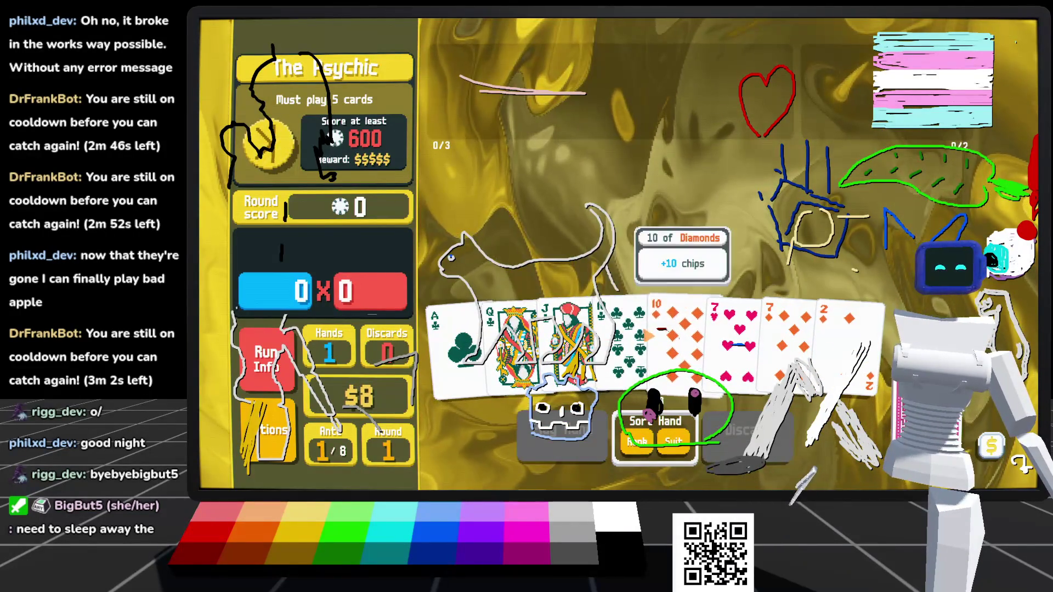
Step: Play a four-card Two Pair with the sevens as the final hand, scoring 0 of 600
click(626, 329)
click(681, 340)
click(735, 340)
click(790, 340)
click(562, 433)
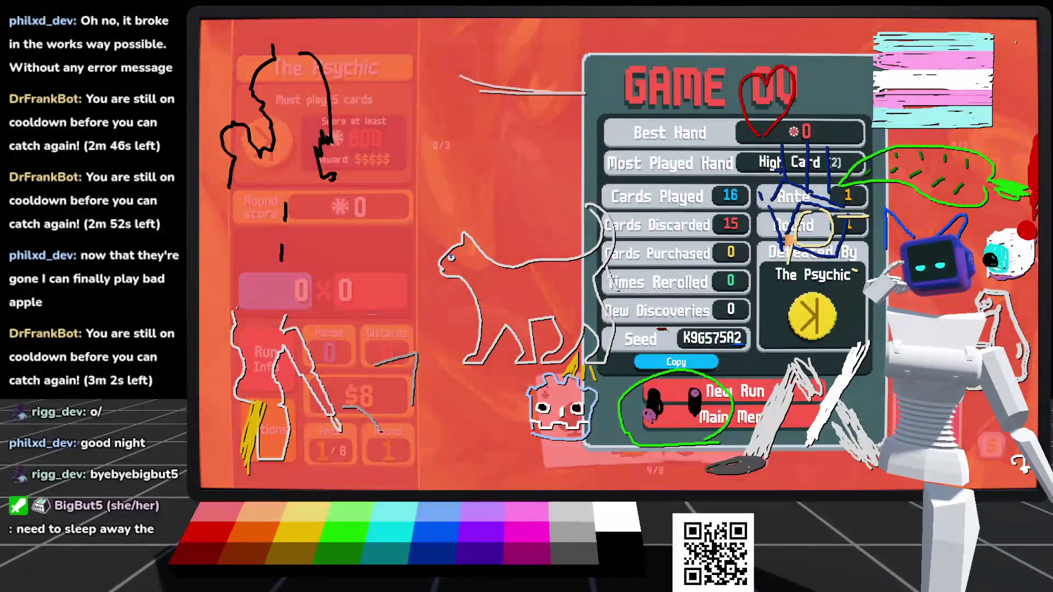
Step: Restart the Cruelty challenge from page 2 of the Challenges list after the game over
click(760, 392)
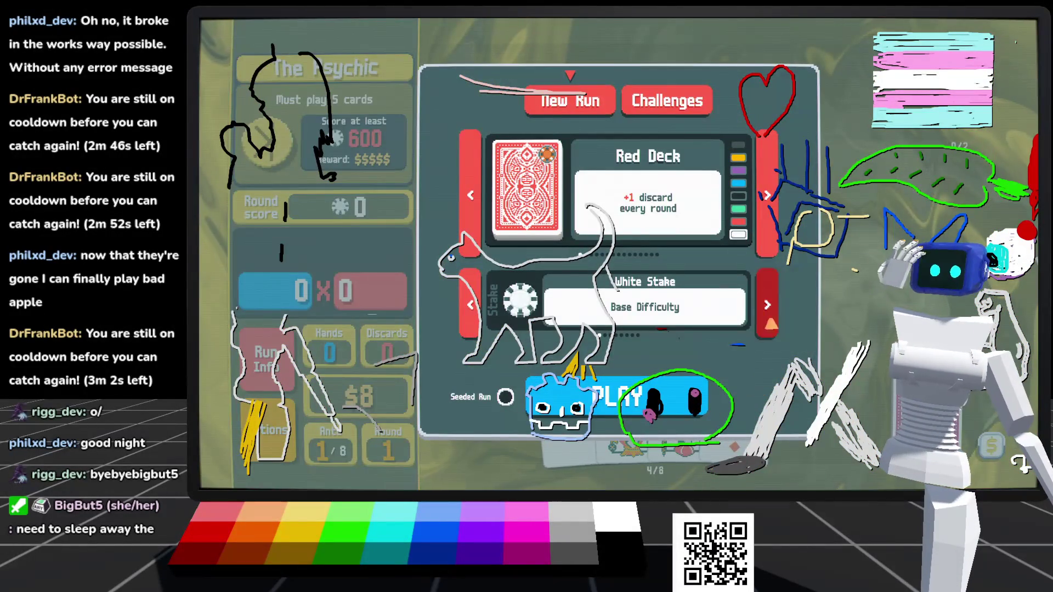
click(666, 103)
click(608, 247)
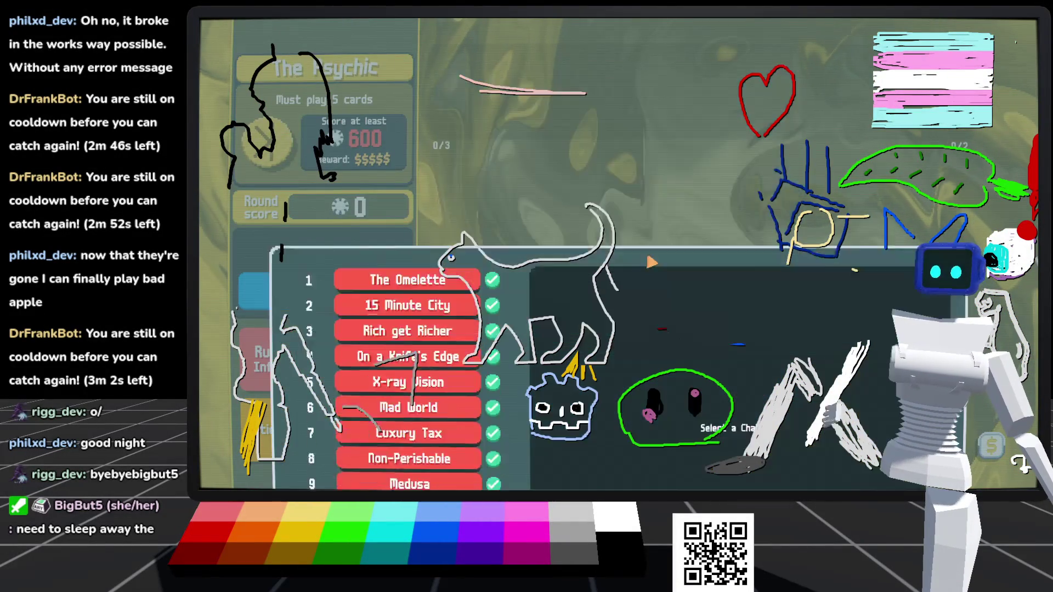
click(475, 351)
click(407, 292)
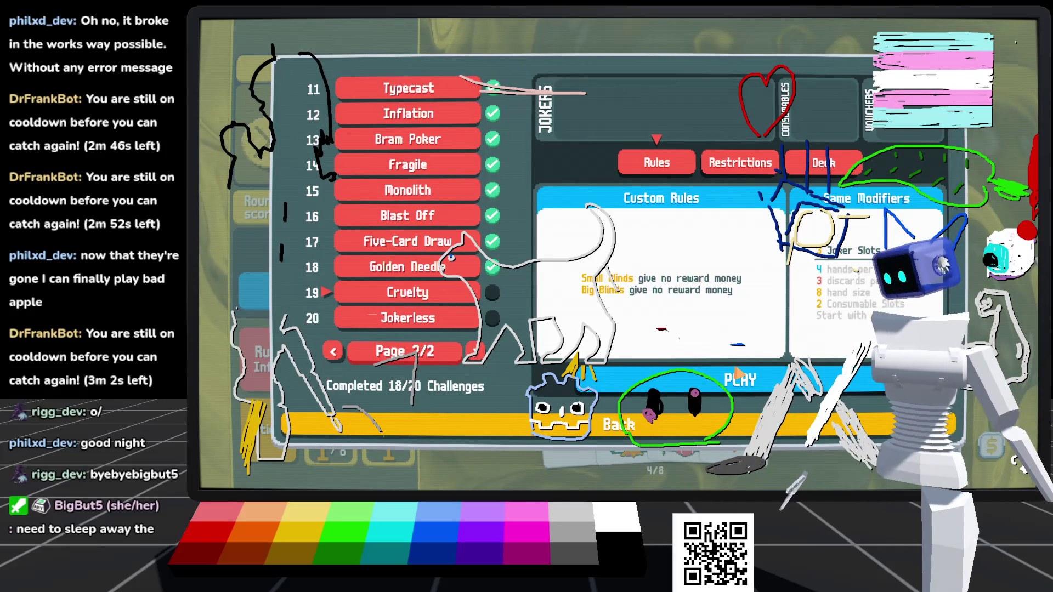
click(727, 395)
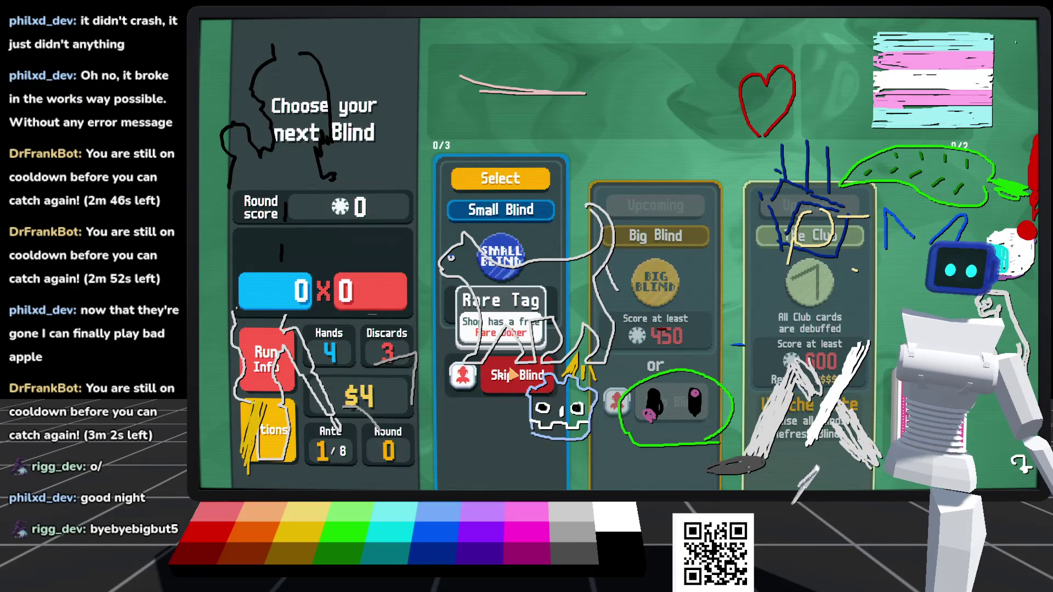
Step: Skip the Small and Big Blinds and take on The Club boss blind
click(513, 375)
click(676, 384)
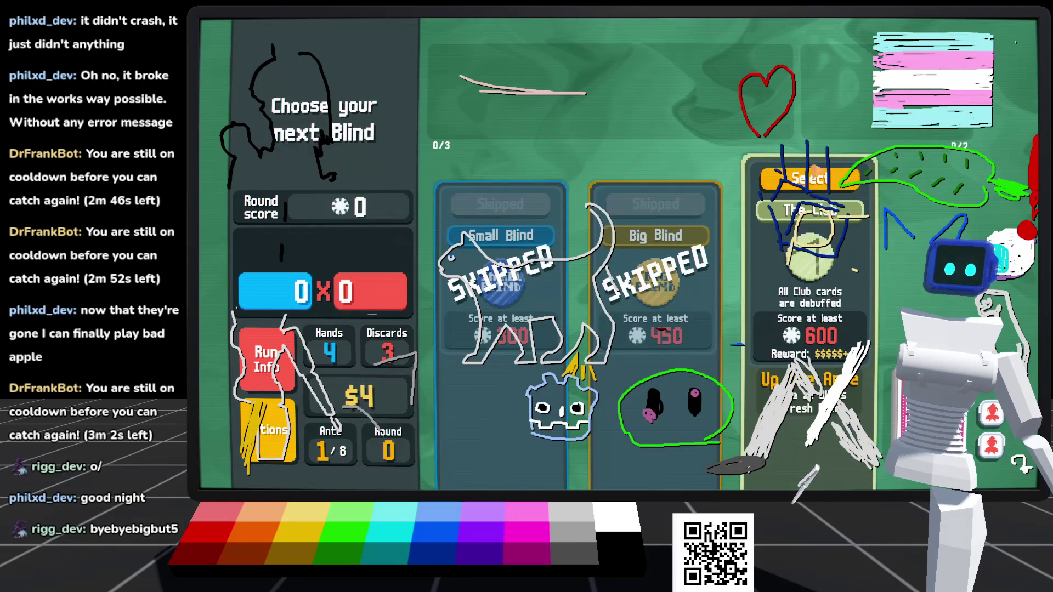
click(817, 176)
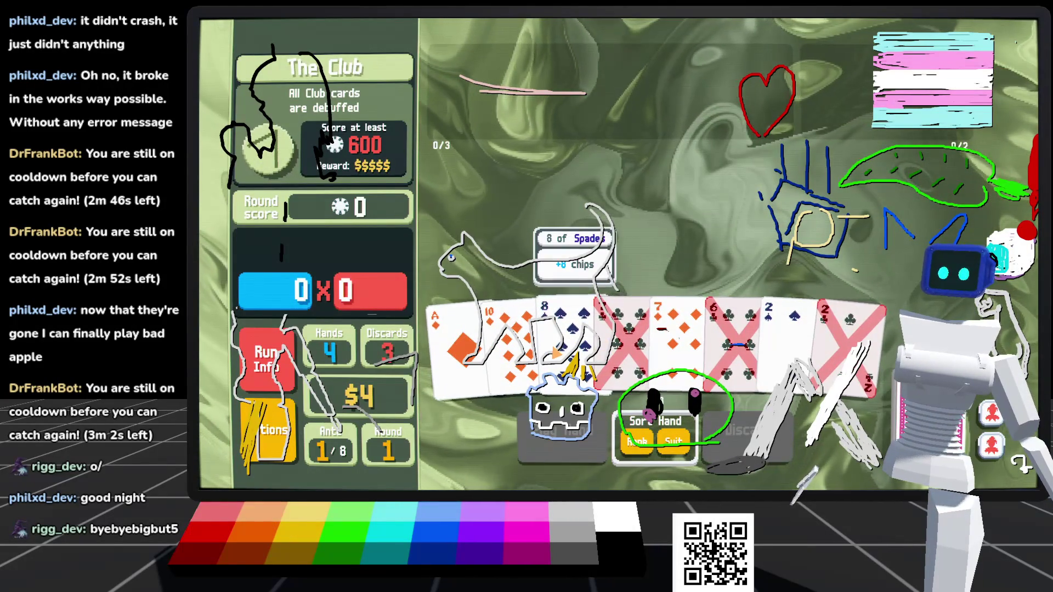
Step: Discard twice to reach a Royal Flush scoring 1,208 against The Club, then cash out
click(567, 329)
click(631, 329)
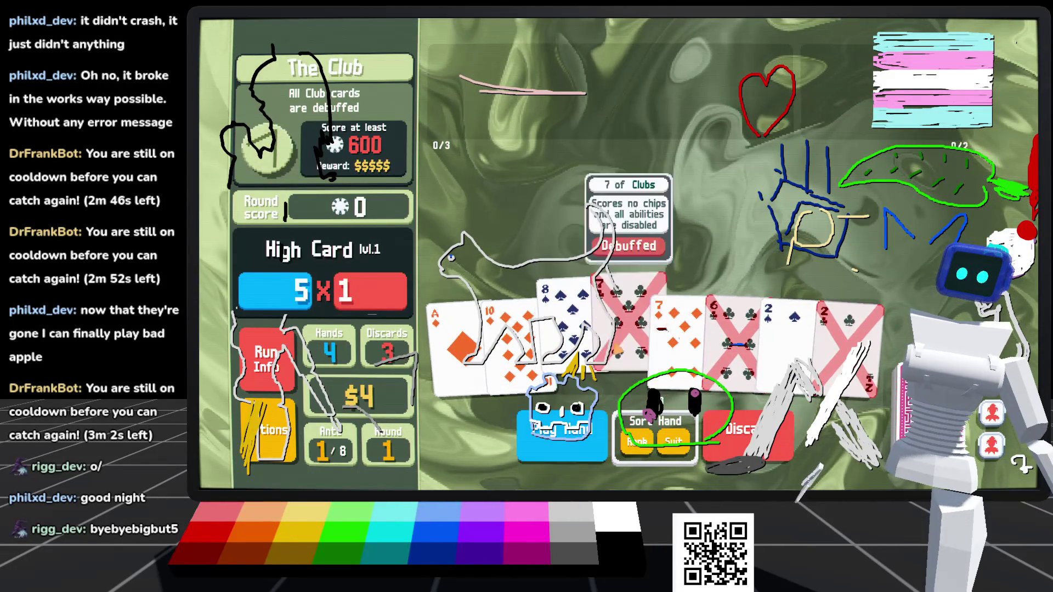
click(735, 329)
click(787, 329)
click(848, 329)
click(767, 428)
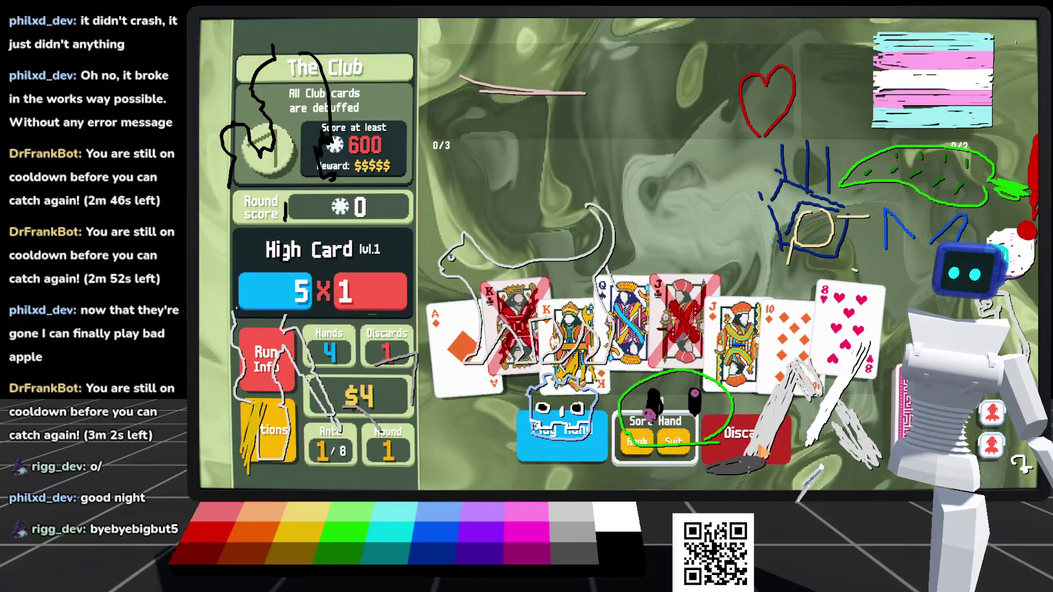
click(761, 451)
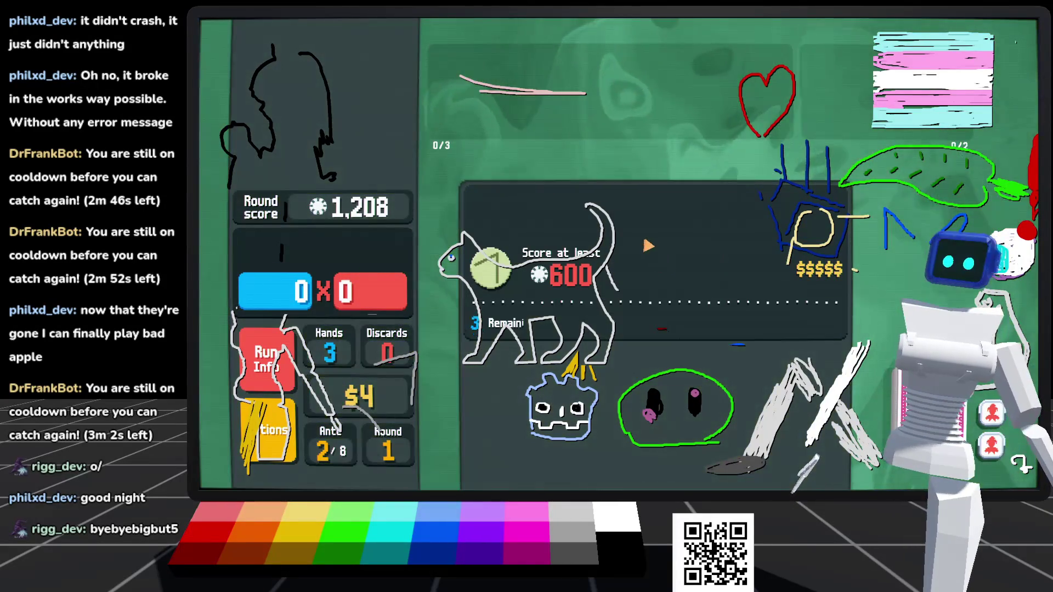
click(657, 223)
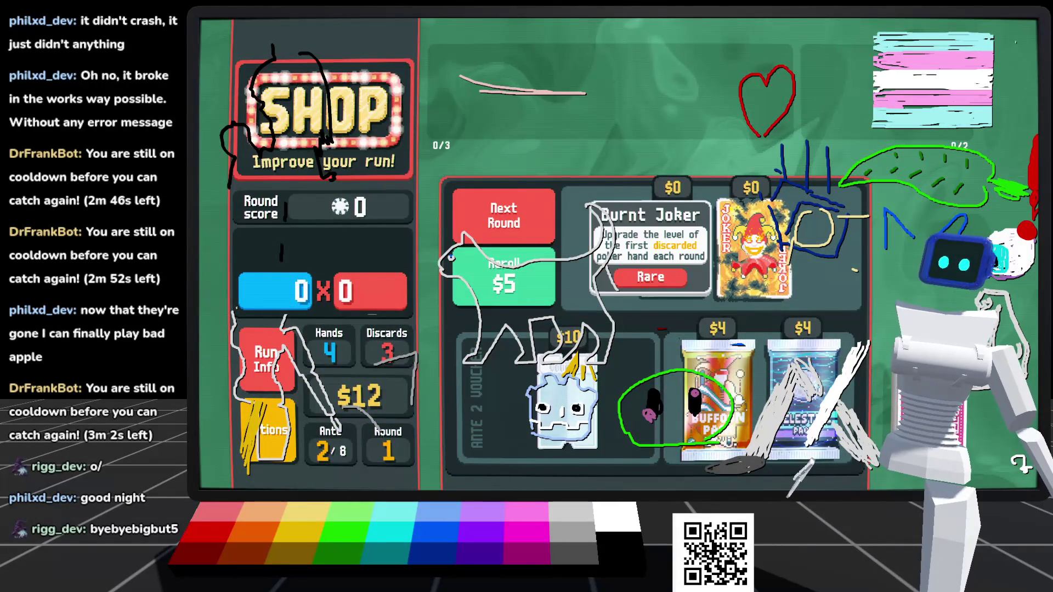
Step: Buy the Trio and Burnt Joker jokers from the shop
click(674, 286)
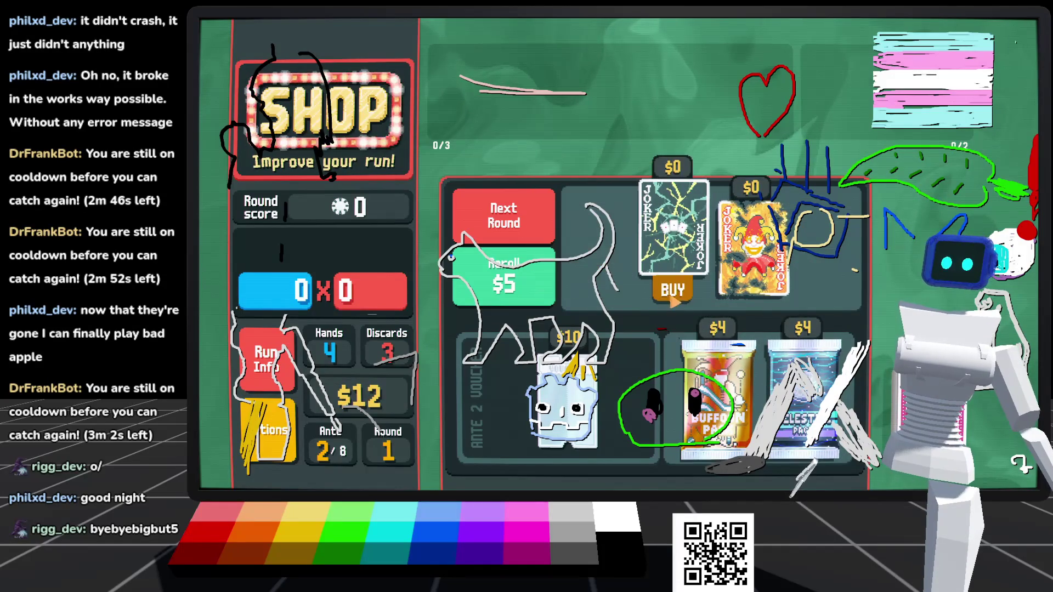
click(672, 291)
click(706, 242)
click(706, 292)
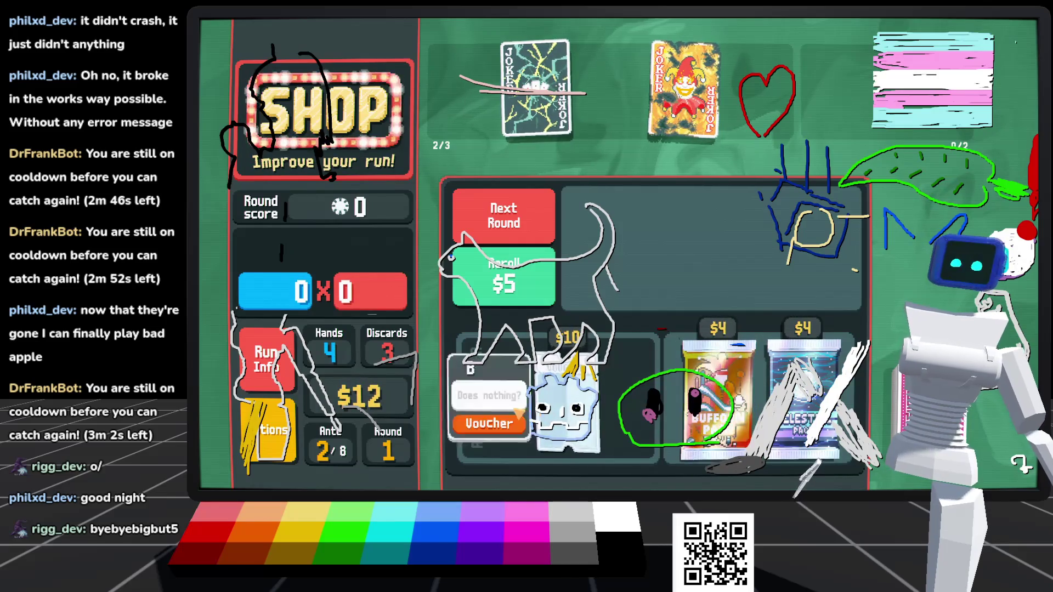
Step: Redeem the Blank voucher, leaving $2, and continue to Ante 2 blind selection
click(589, 416)
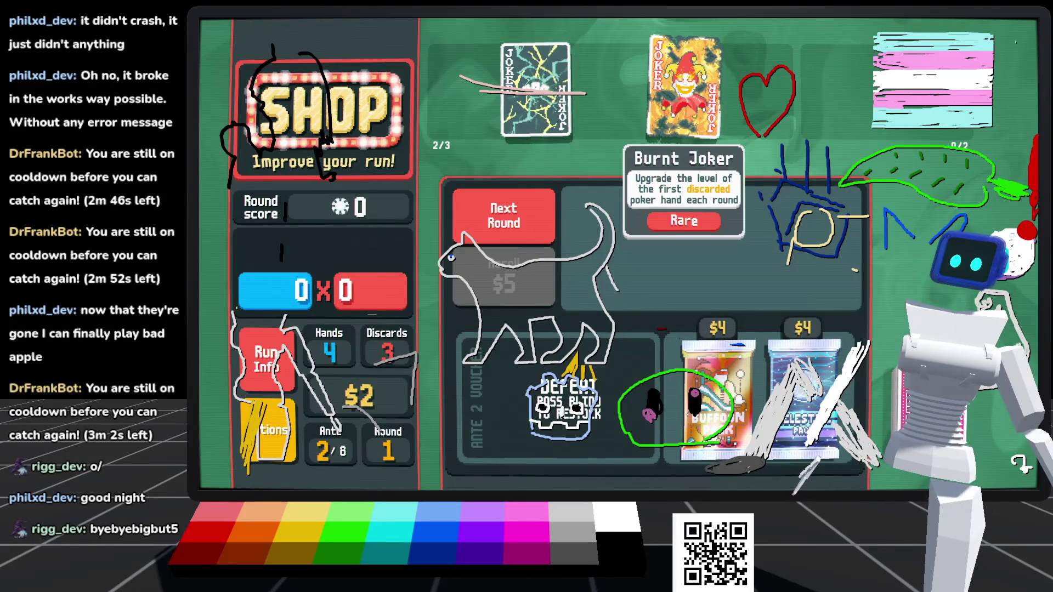
mouse_move(536, 87)
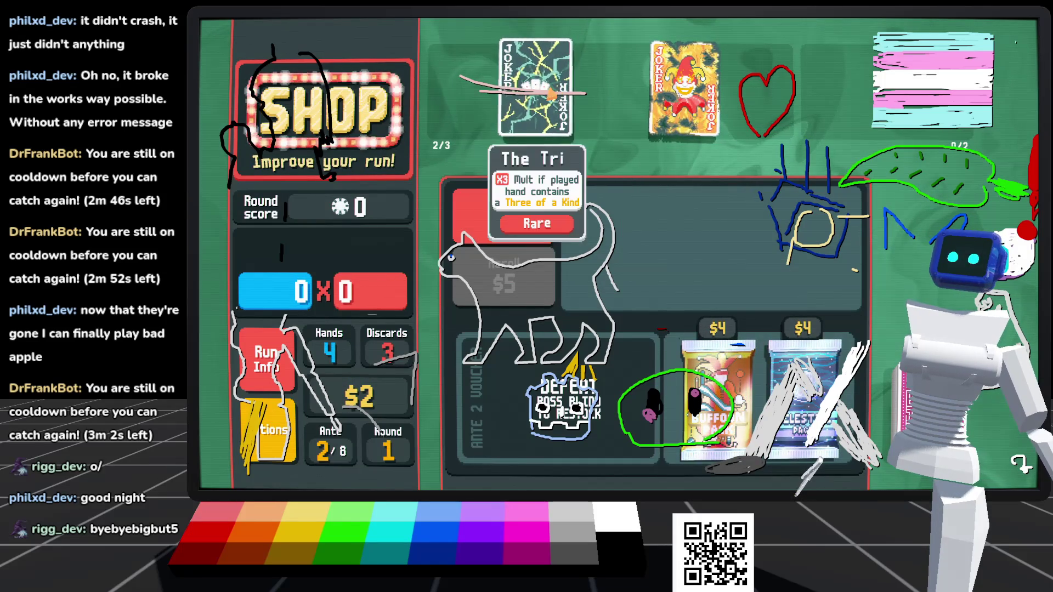
click(505, 222)
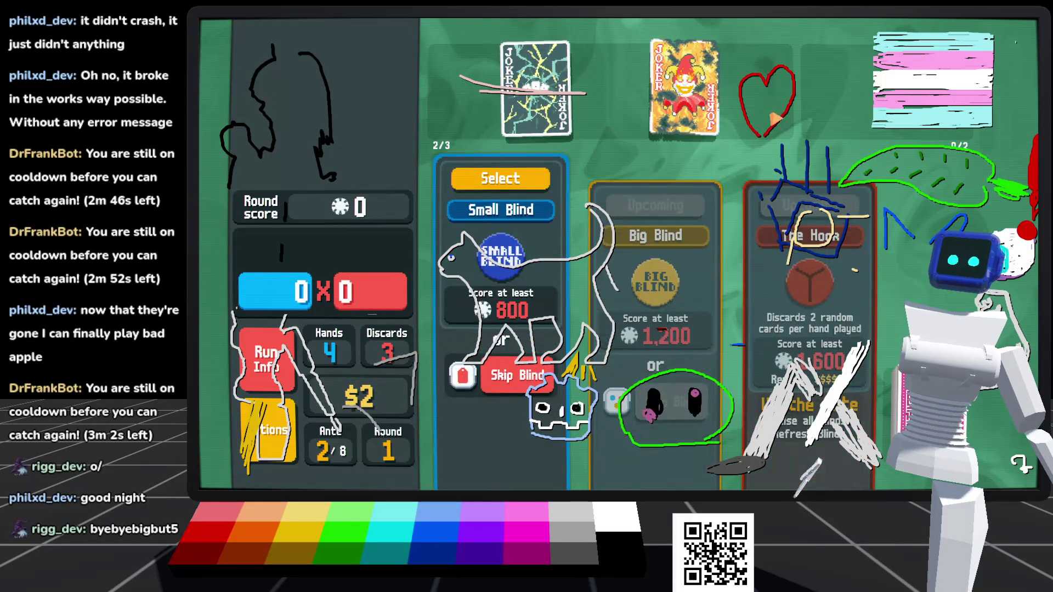
Step: Take on the Ante 2 Small Blind (800) and discard the three fives
click(501, 179)
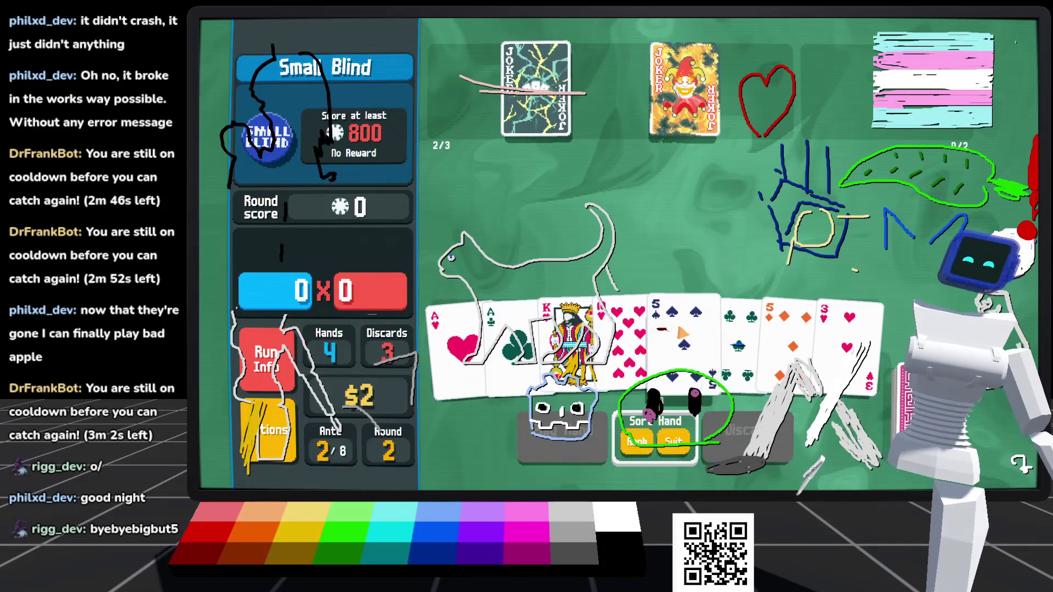
click(678, 340)
click(733, 340)
click(787, 340)
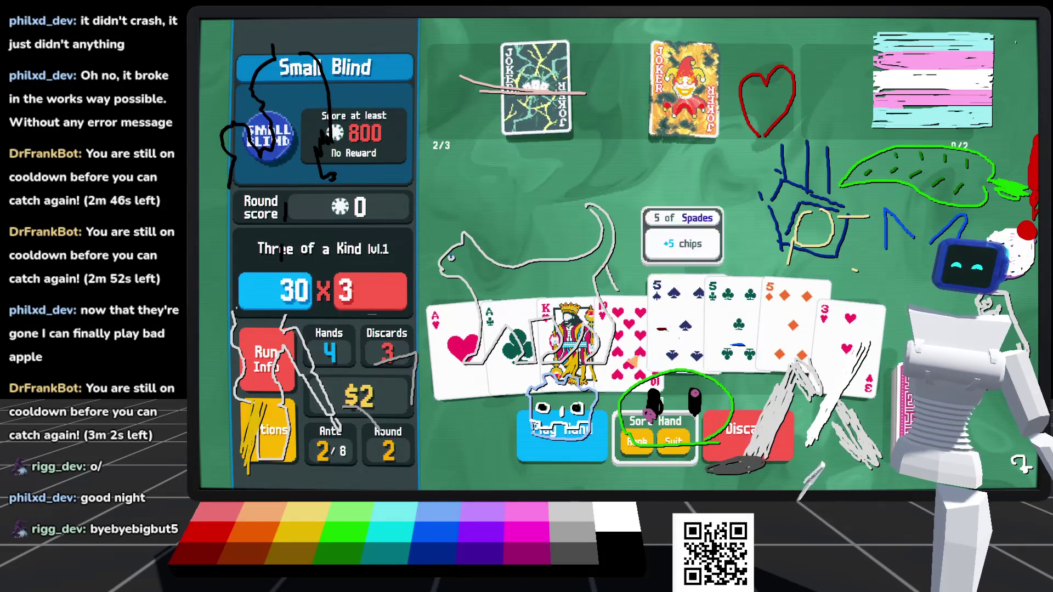
click(739, 437)
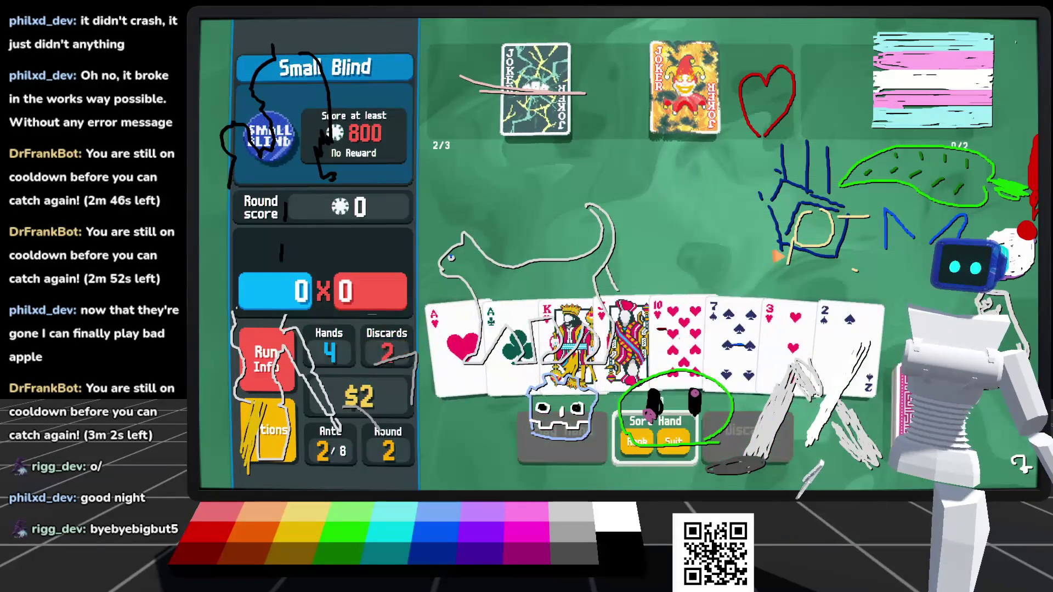
Step: Discard two more sets of five cards to dig for better hands
click(565, 340)
click(626, 340)
click(677, 340)
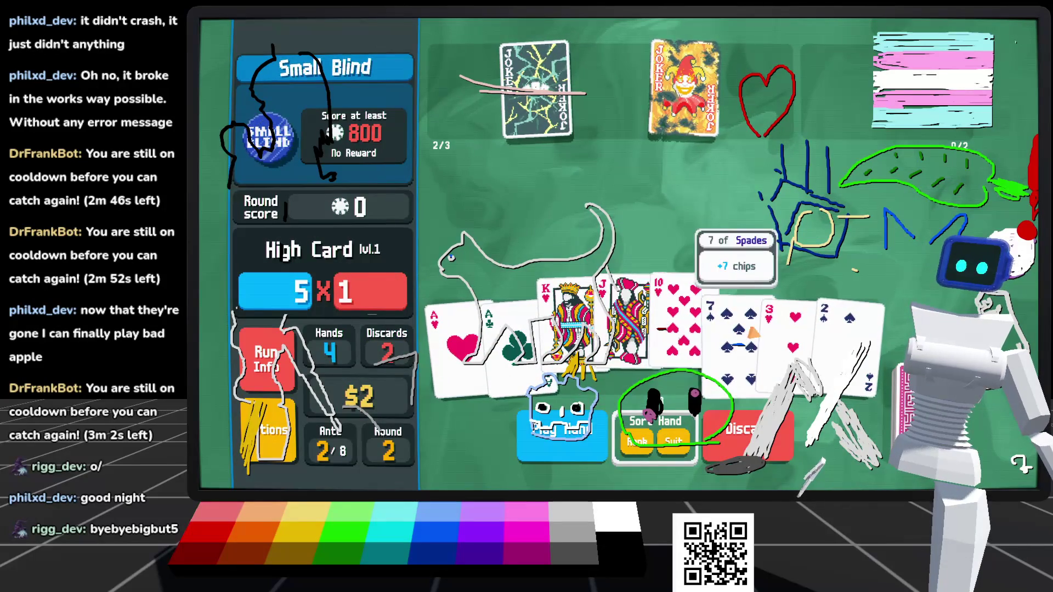
click(735, 340)
click(787, 340)
click(749, 433)
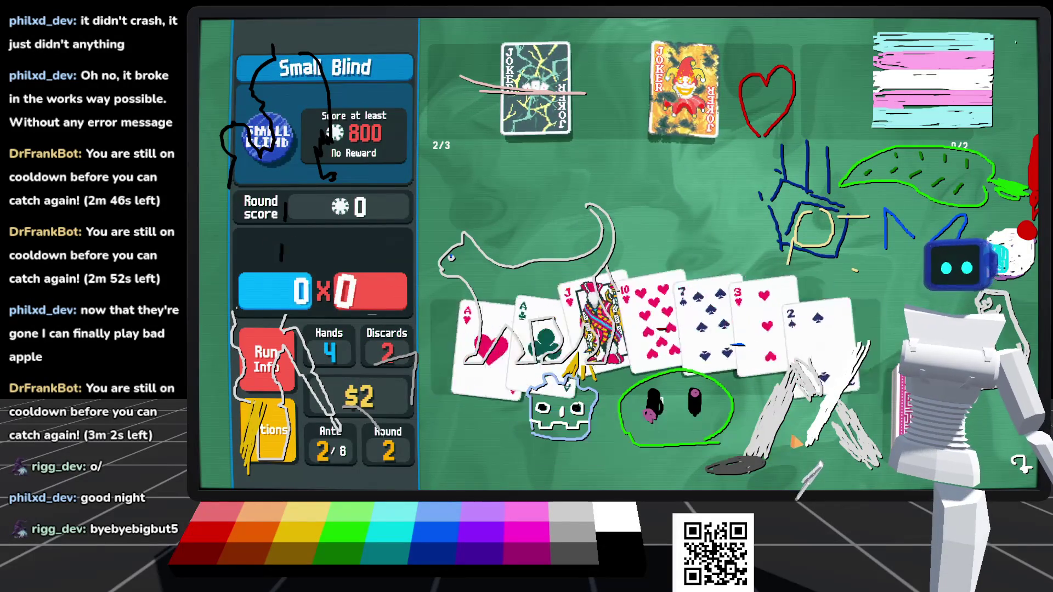
click(570, 335)
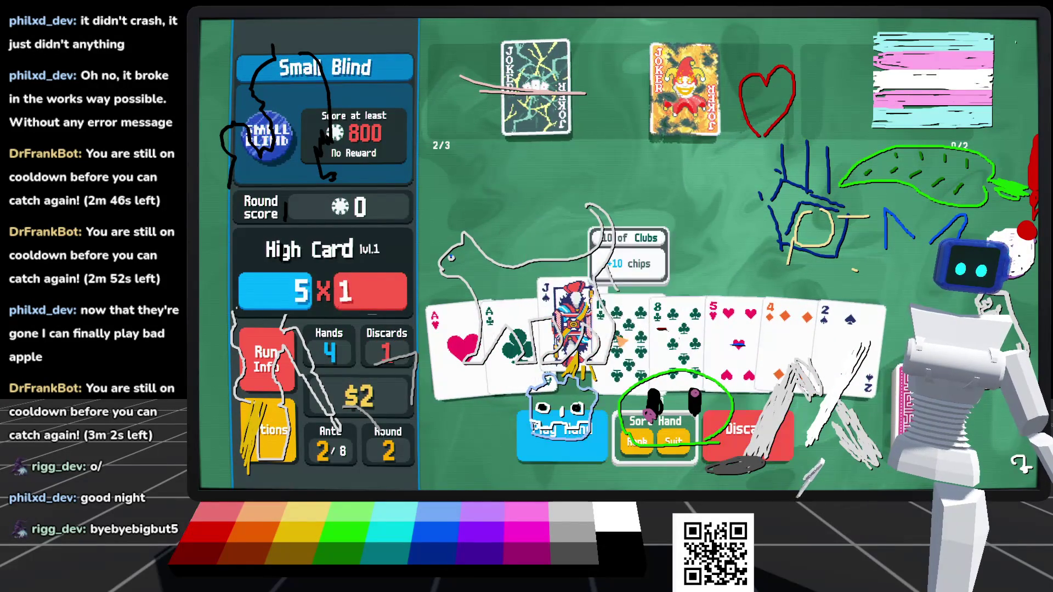
click(626, 334)
click(678, 334)
click(735, 335)
click(787, 334)
click(735, 459)
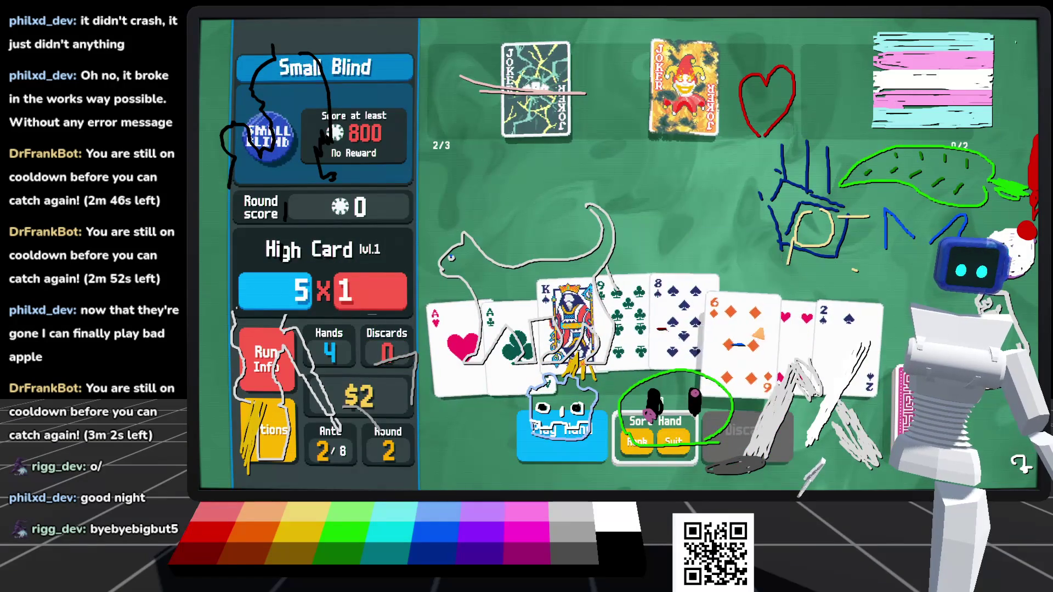
Step: Play a five-card hand, then a four-card hand
click(563, 433)
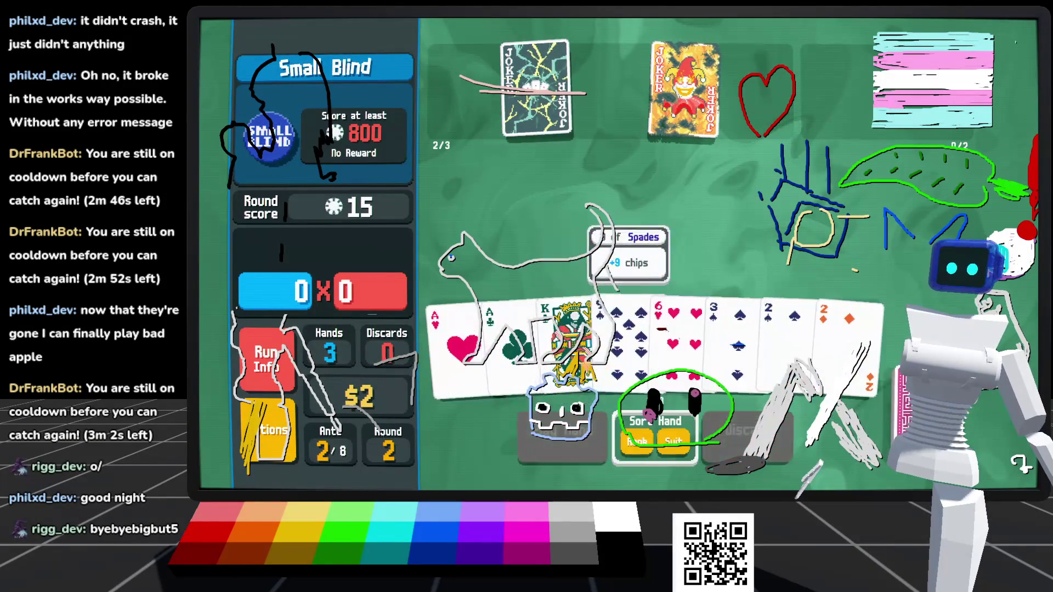
click(727, 349)
click(675, 335)
click(625, 334)
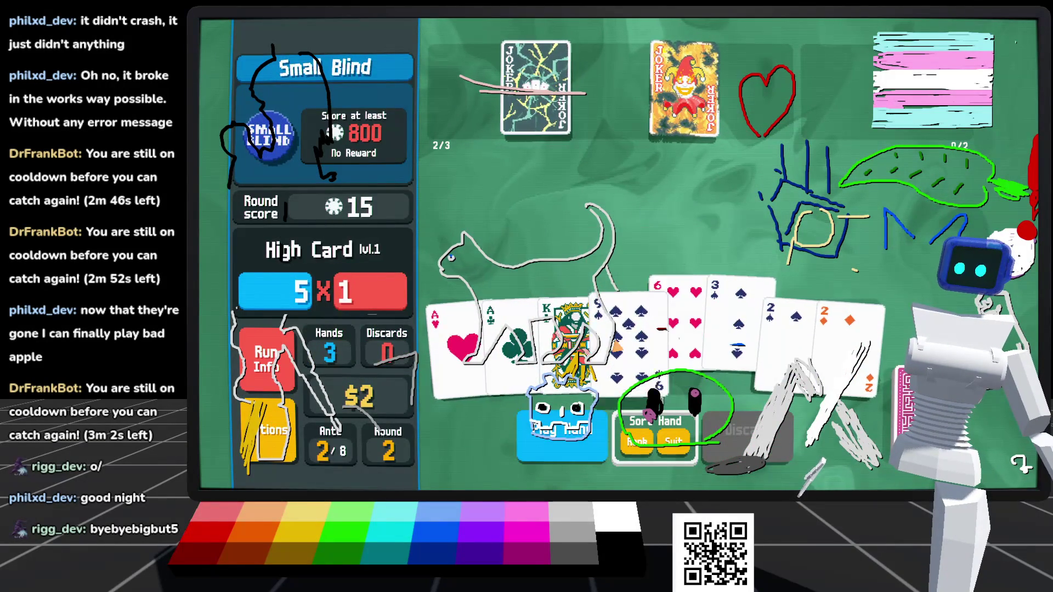
click(570, 334)
click(549, 456)
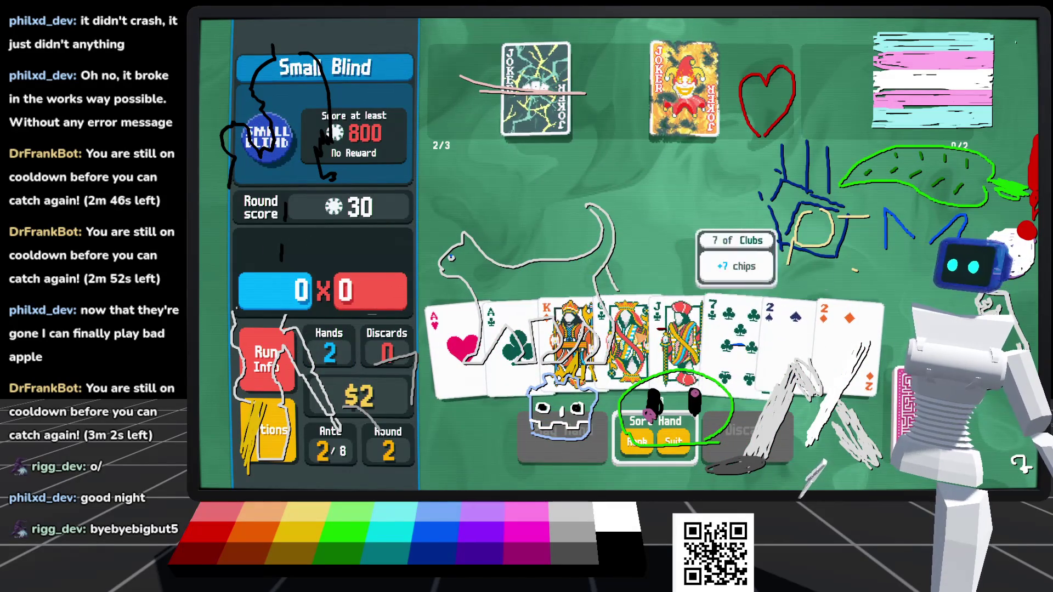
Step: Check the full deck, then play the King, Queen, Jack and 7
click(905, 406)
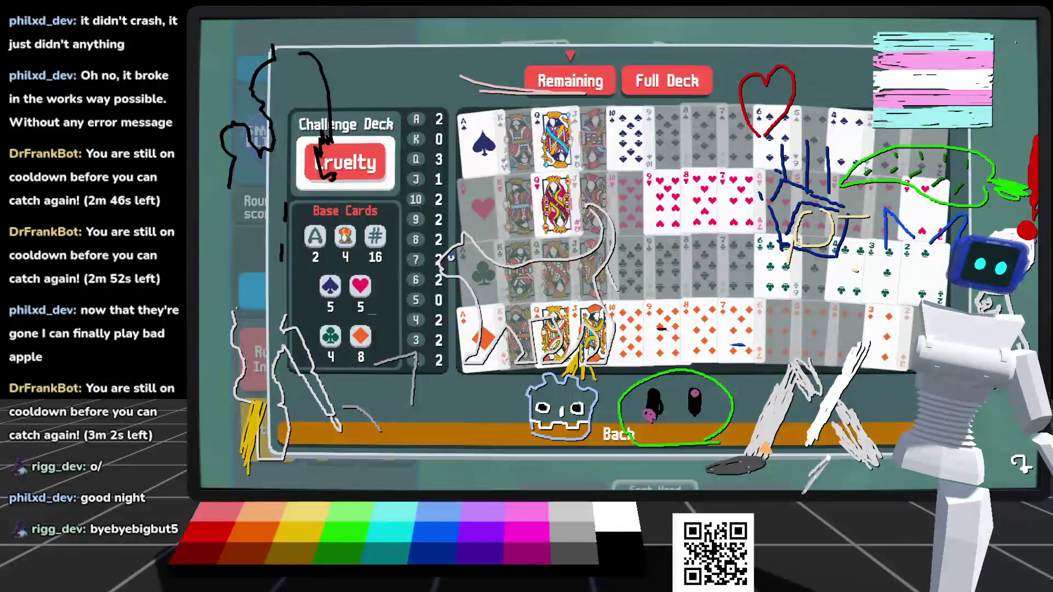
click(619, 433)
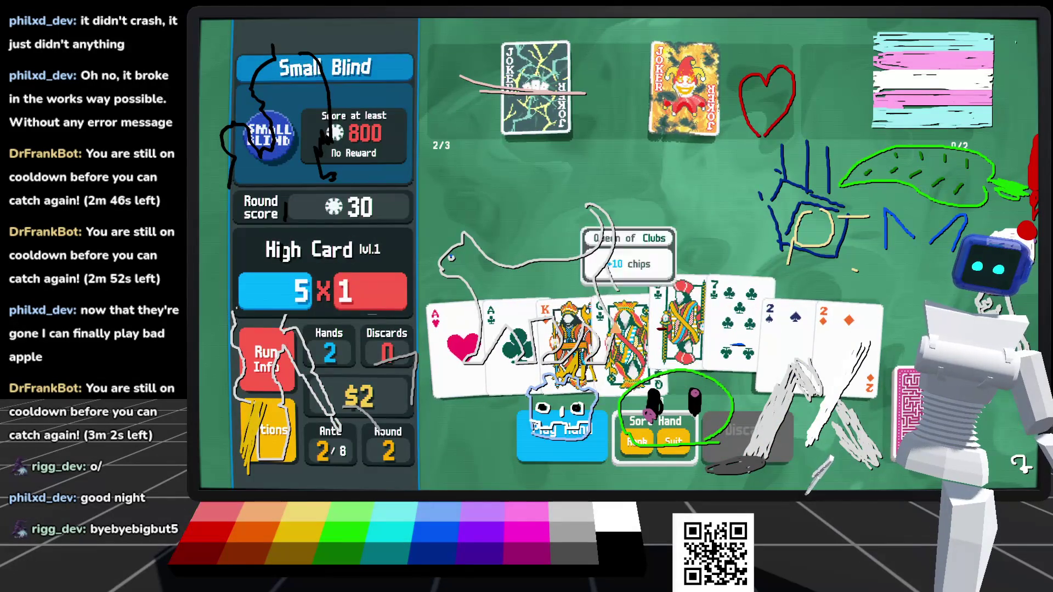
click(562, 433)
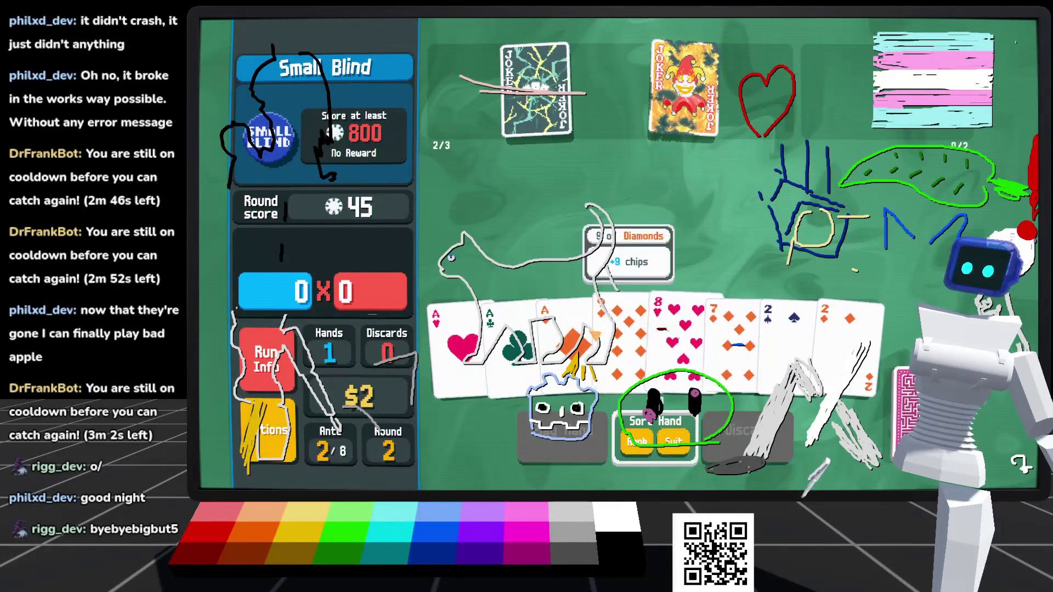
Step: Play three Aces as Three of a Kind to clear the blind at 1,290 of 800
click(565, 329)
click(458, 340)
click(510, 329)
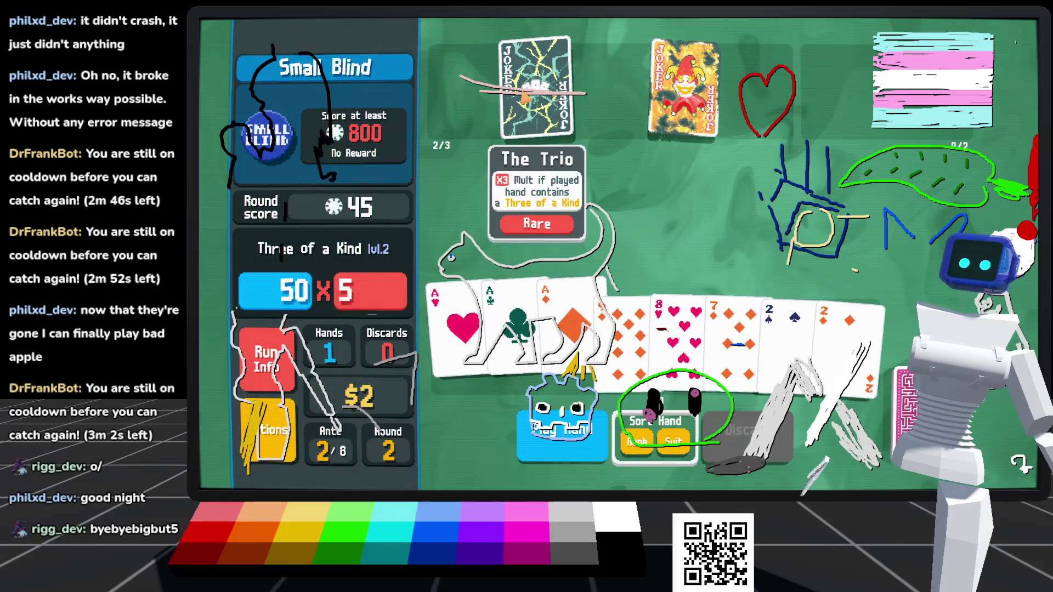
click(792, 354)
click(796, 355)
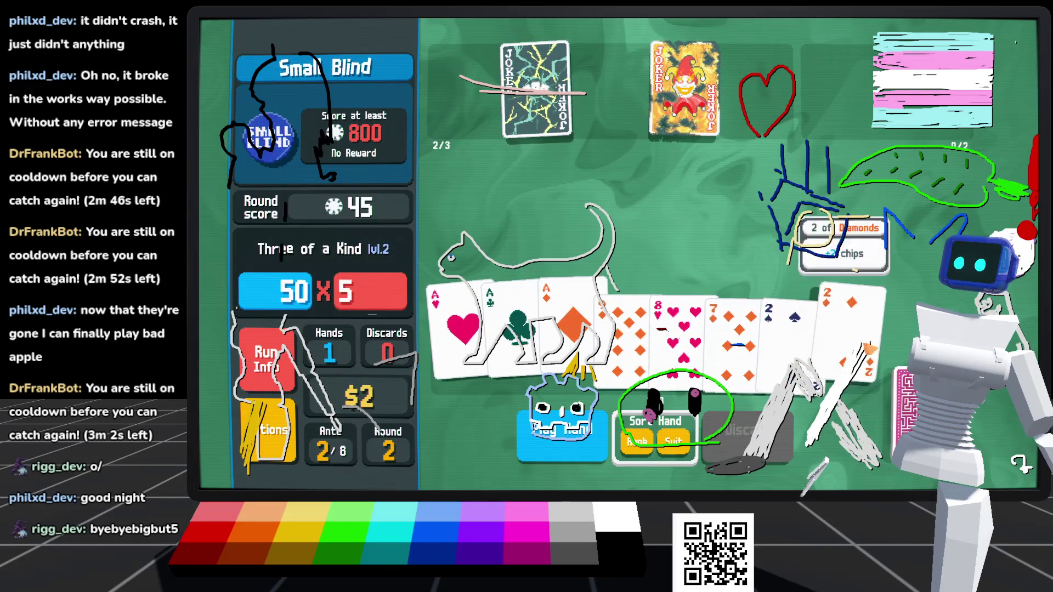
click(790, 340)
click(856, 343)
click(850, 345)
click(786, 336)
click(548, 448)
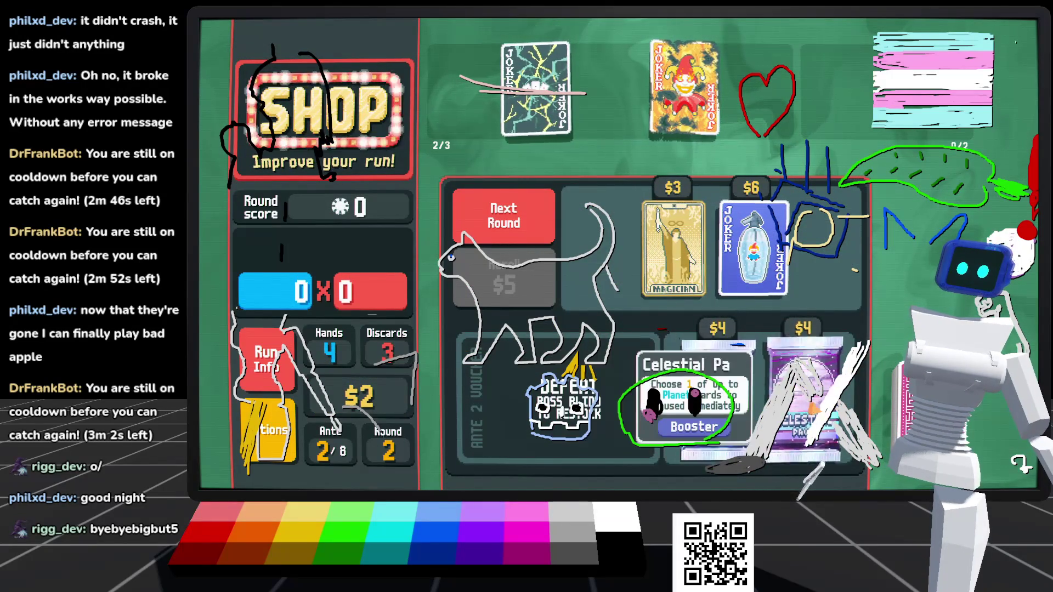
Step: Leave the shop, start the Ante 2 Big Blind (1,200 target), and select the 10 of Diamonds
click(503, 211)
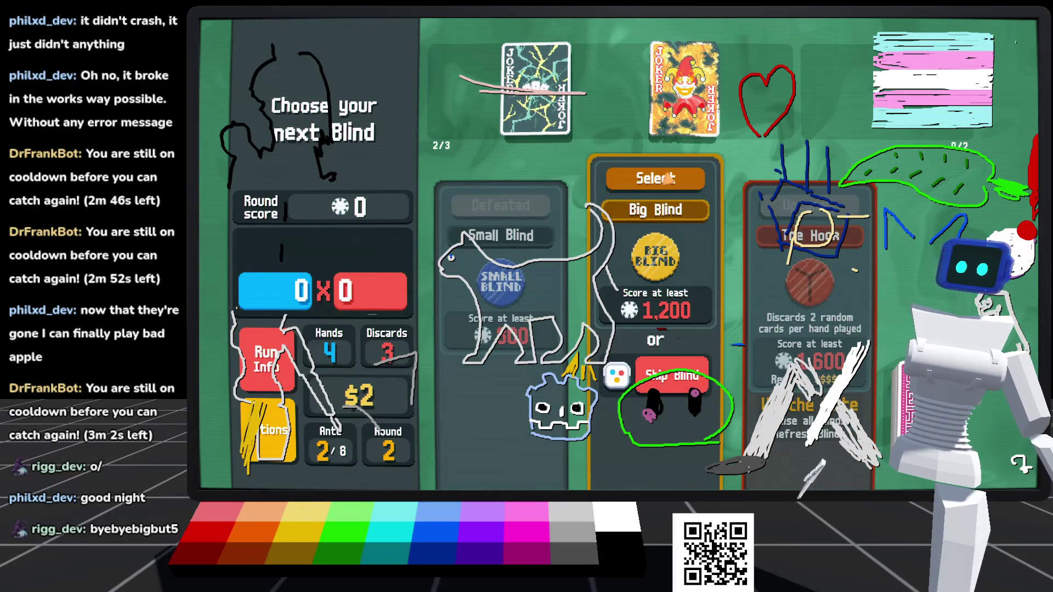
click(665, 178)
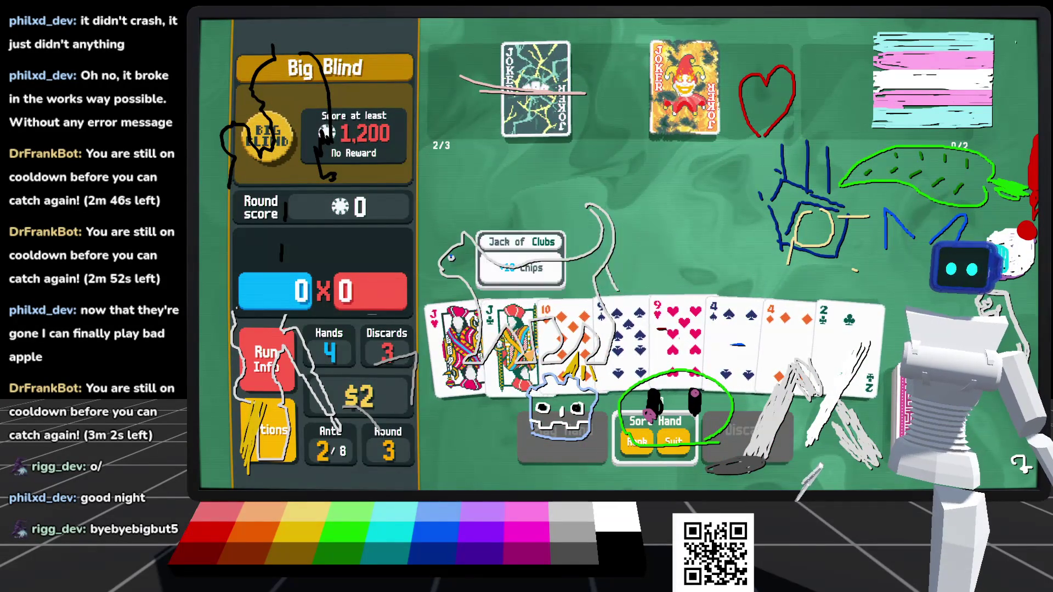
click(567, 340)
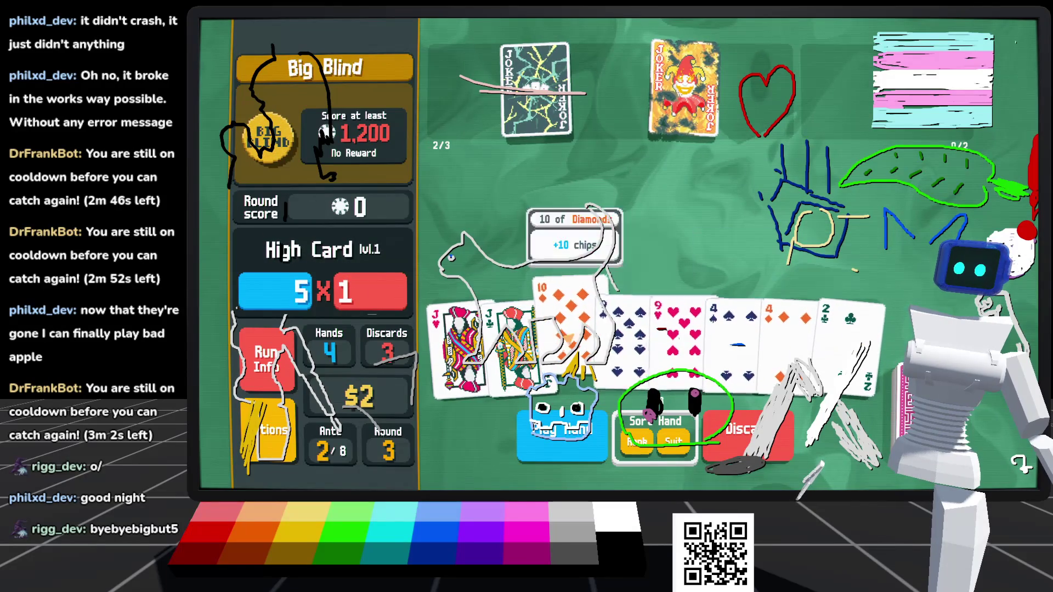
Step: Discard the 10♦ and 4♠, then play a Full House of Jacks and 9s
click(724, 347)
click(562, 433)
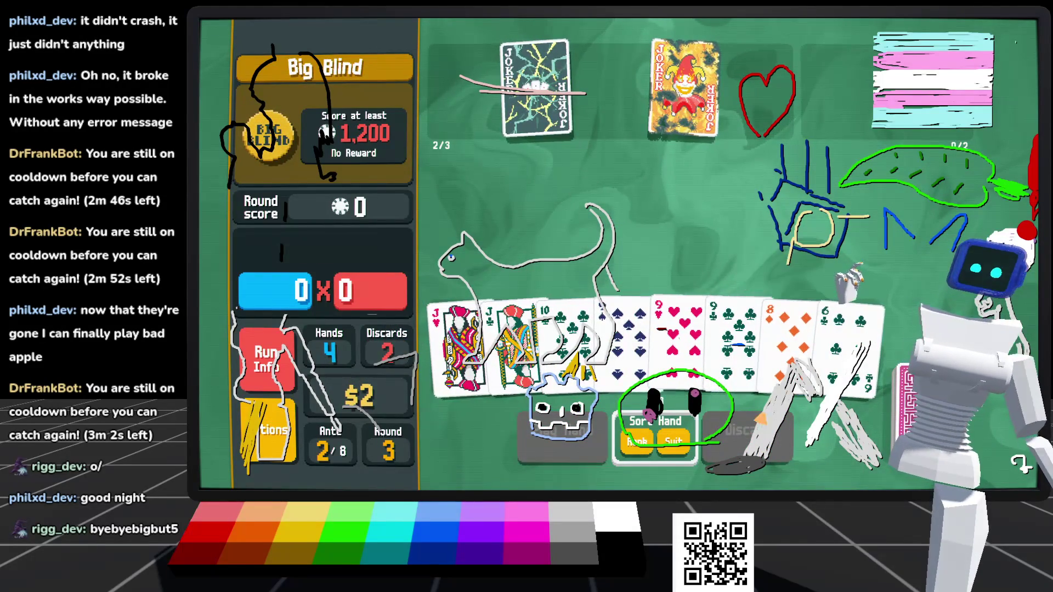
click(513, 345)
click(458, 346)
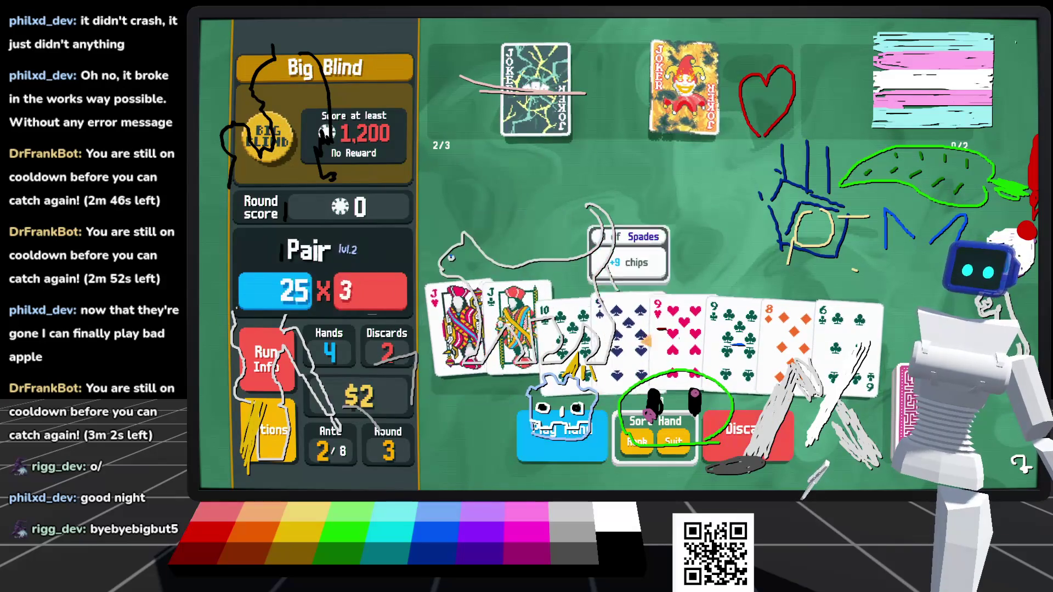
click(735, 336)
click(562, 434)
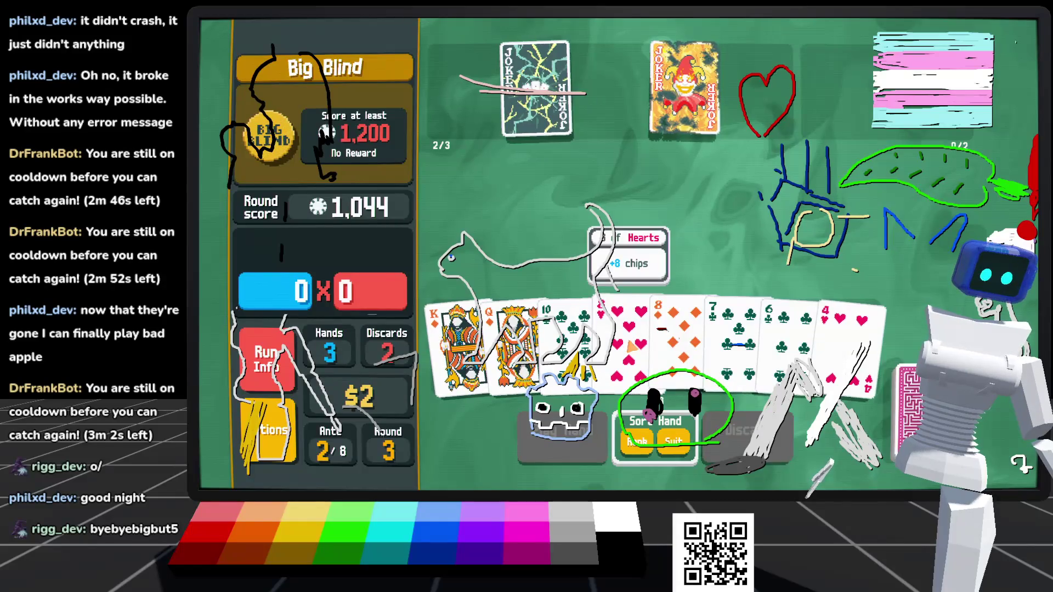
Step: Play a pair of 8s, then discard the 4 of Hearts
click(663, 351)
click(563, 434)
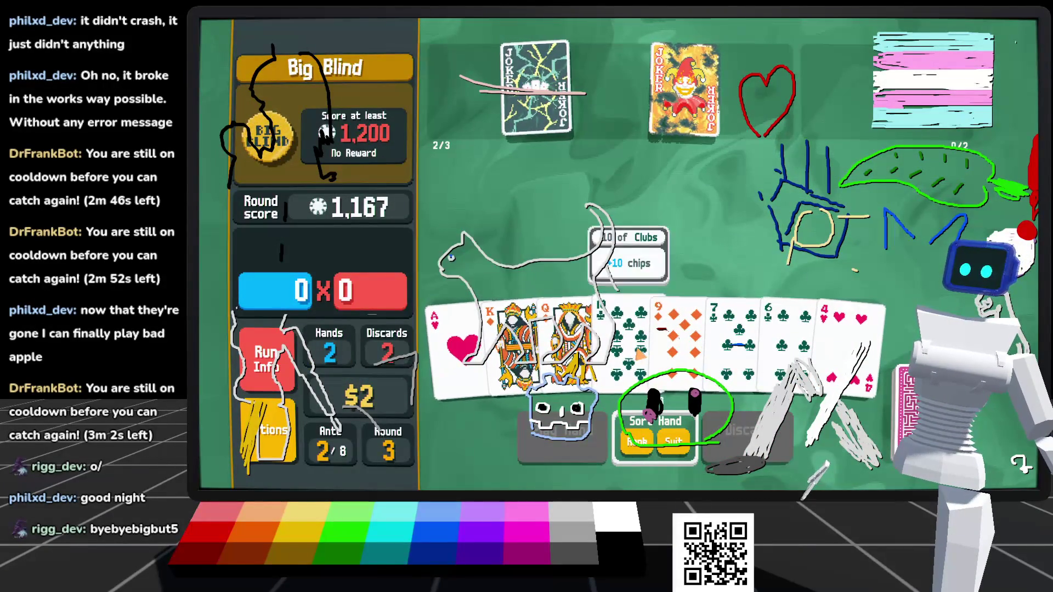
click(571, 345)
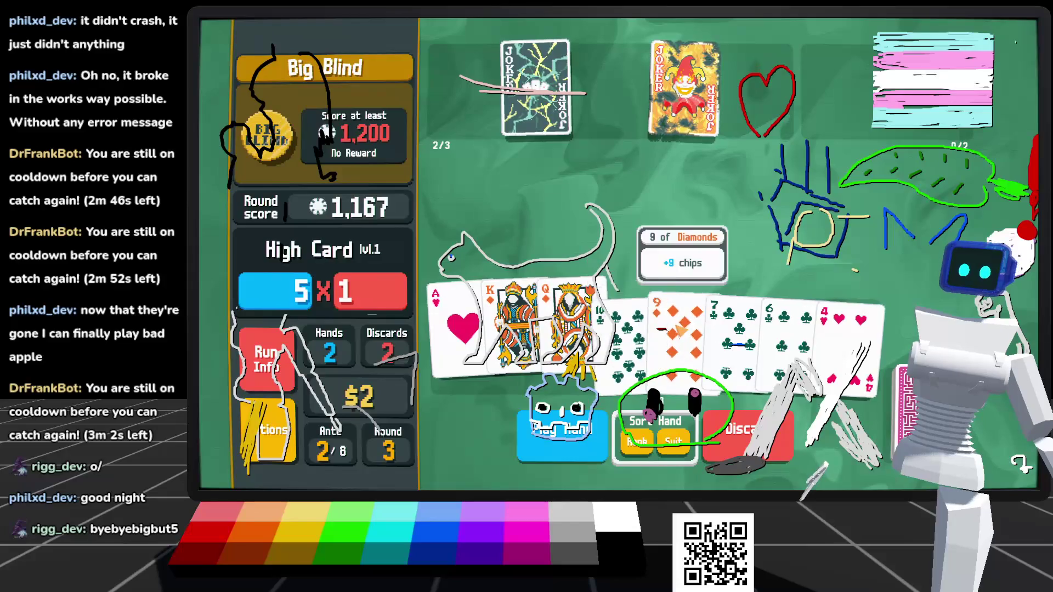
click(571, 340)
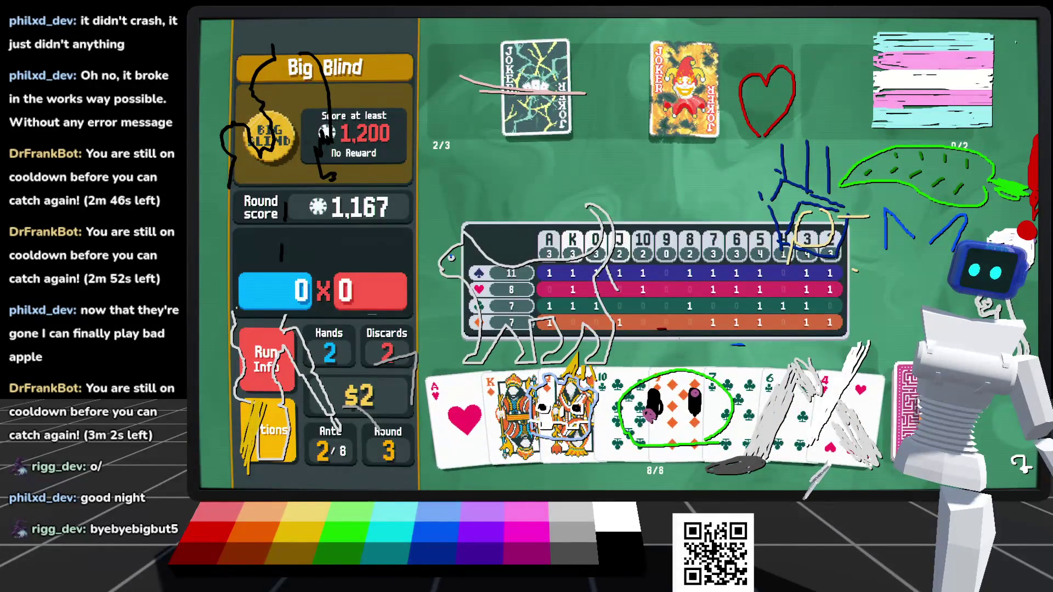
click(844, 350)
click(748, 433)
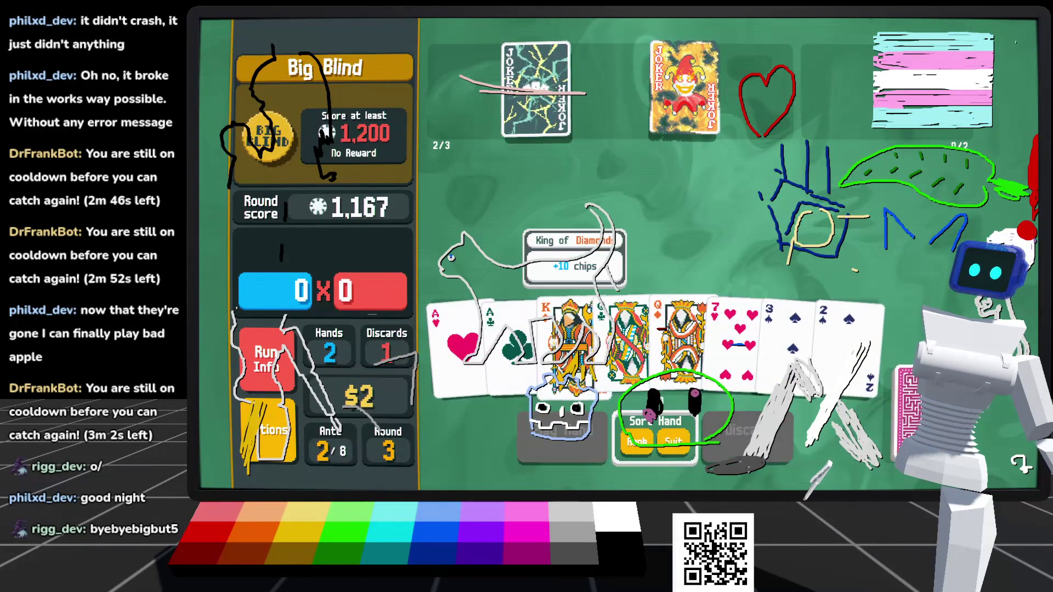
Step: Play Two Pair of Queens and Aces to reach 1,291, then collect the winnings
click(625, 340)
click(682, 340)
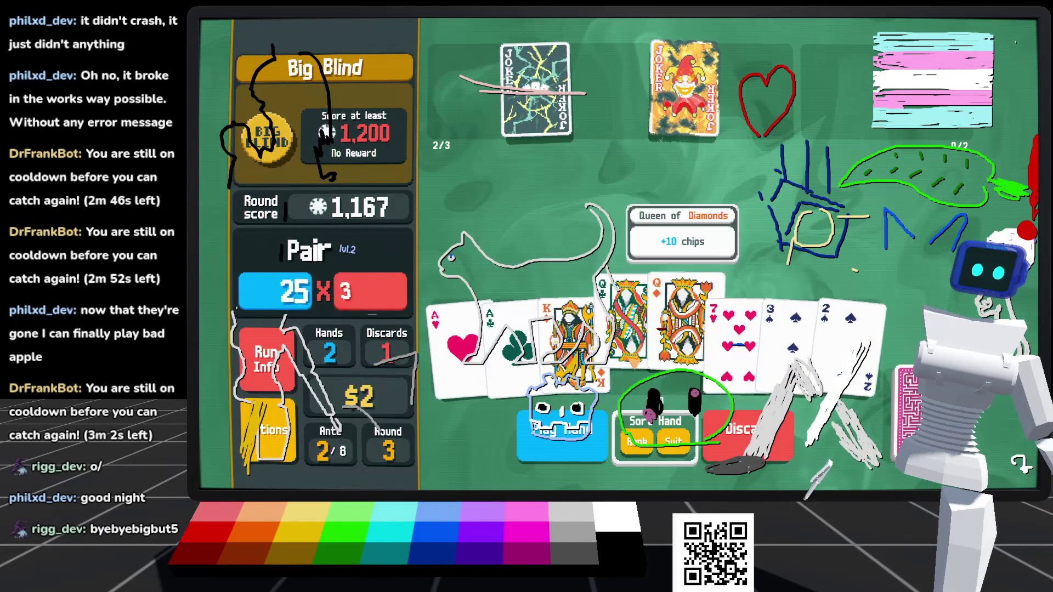
click(502, 354)
click(458, 346)
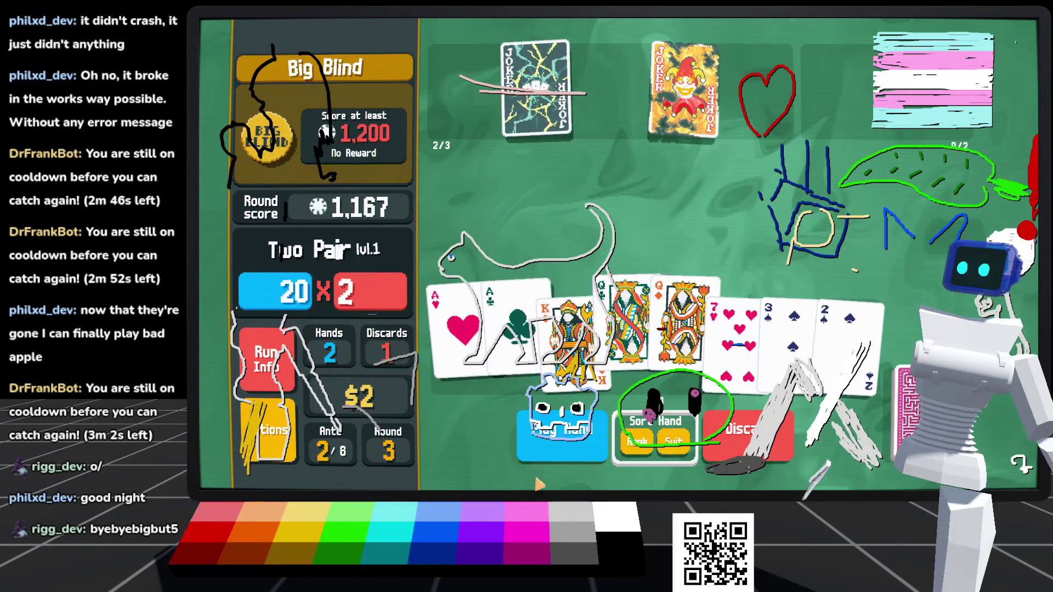
click(544, 436)
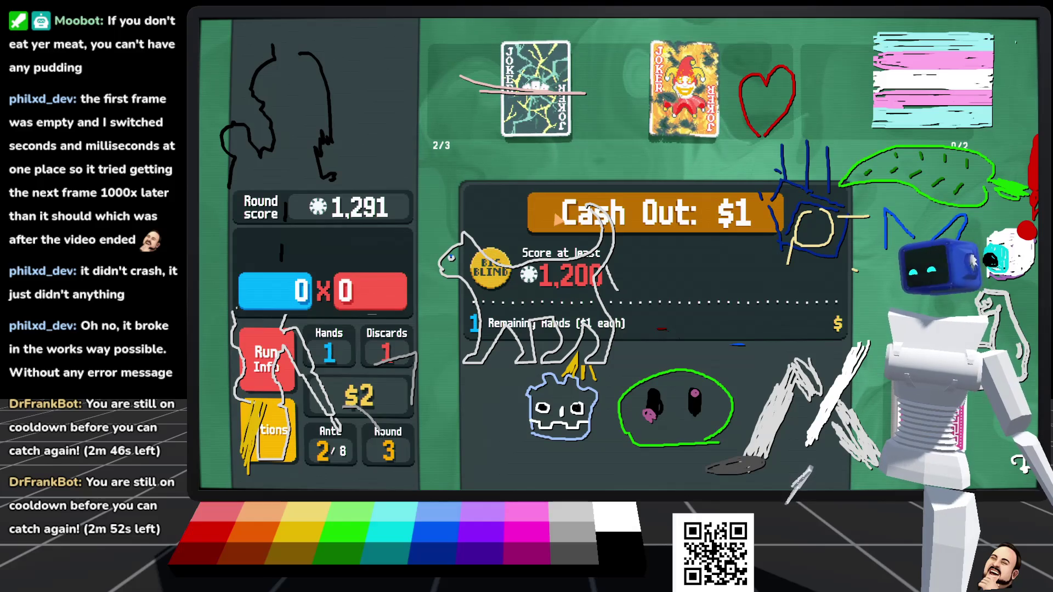
click(631, 215)
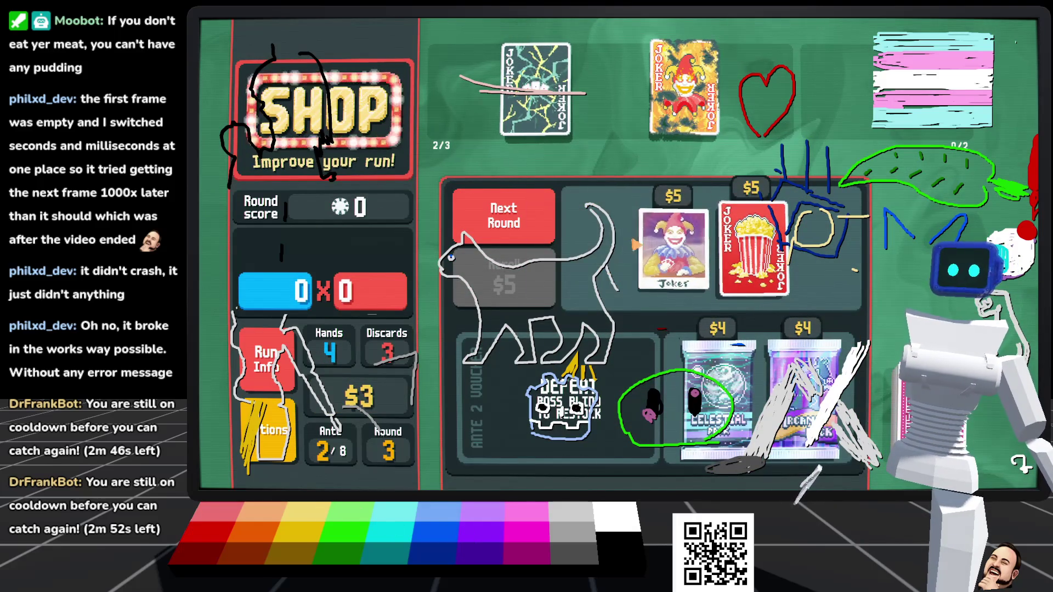
Step: Look over the shop Jokers with $3, then move on to The Hook blind selection (1,600)
mouse_move(669, 289)
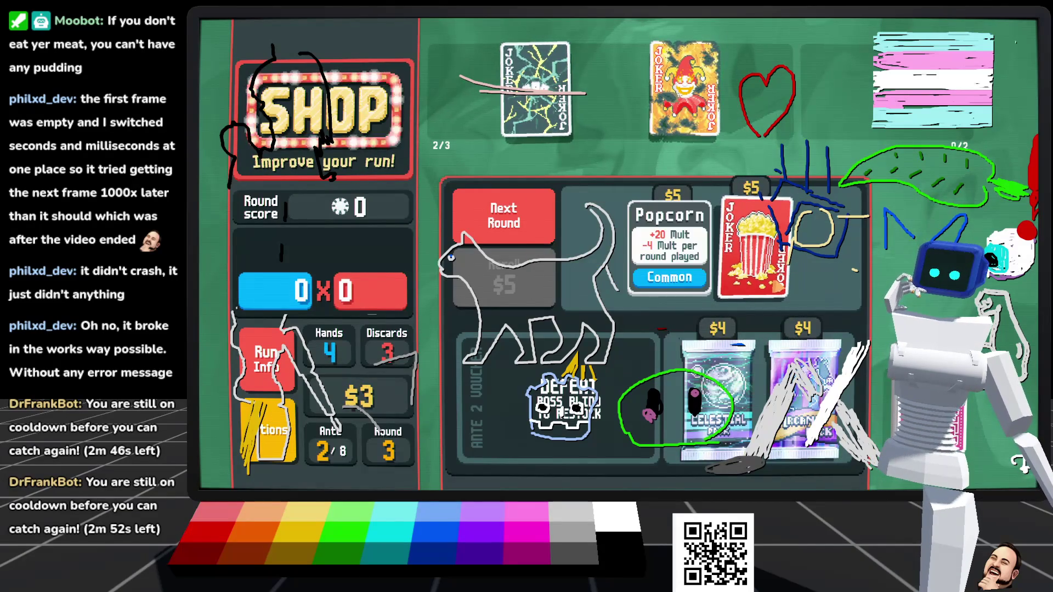
click(504, 215)
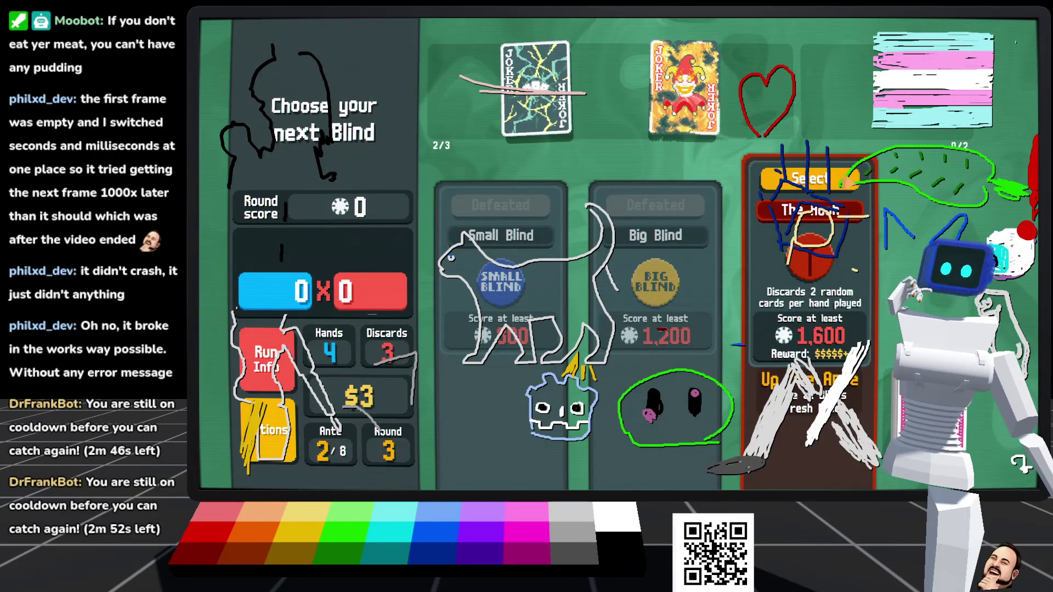
Step: Take on The Hook and open with an Ace-high Straight scoring 324 of 1,600
click(828, 181)
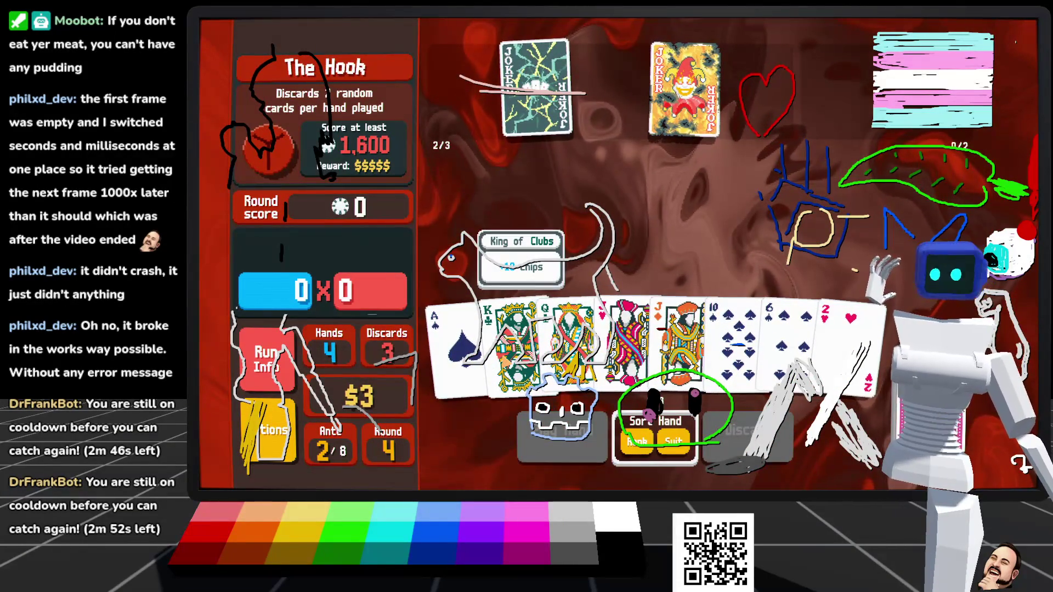
click(516, 329)
click(626, 329)
click(738, 329)
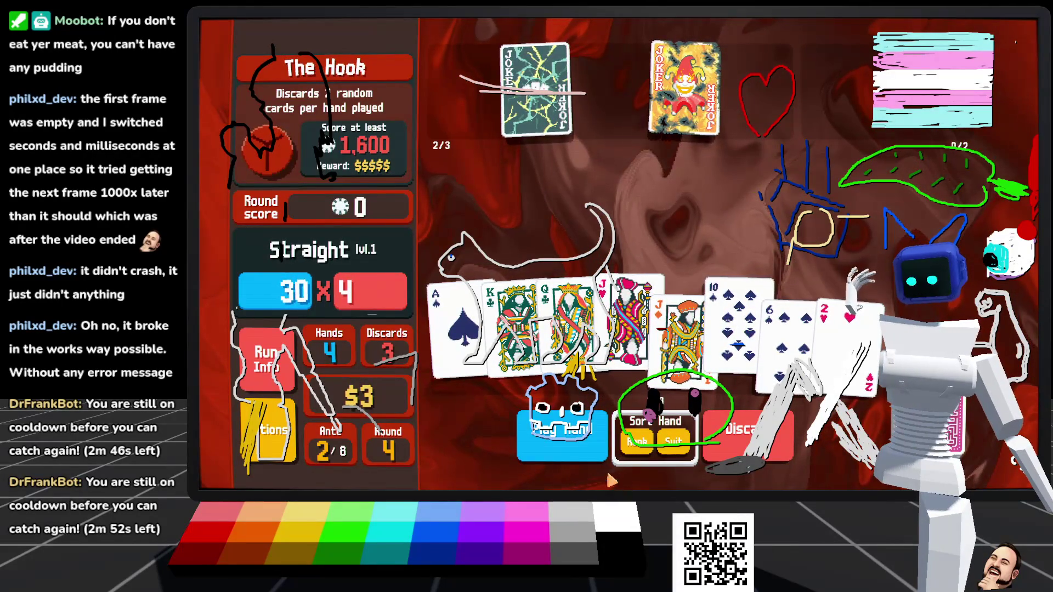
click(570, 455)
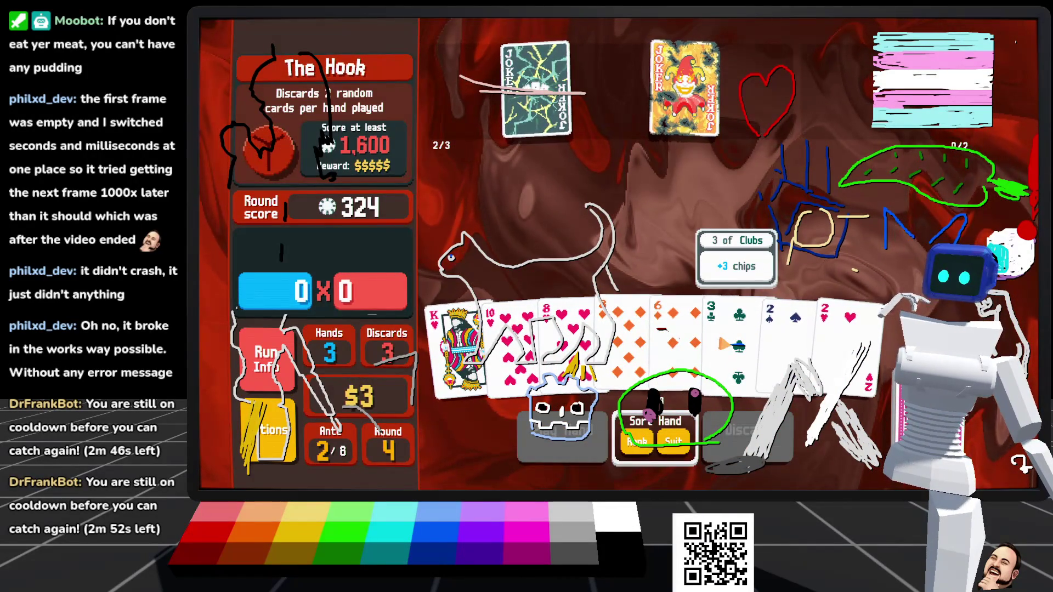
Step: Play the 6 and 3, then the King and 9, to chip at The Hook's target
click(723, 343)
click(678, 346)
click(562, 431)
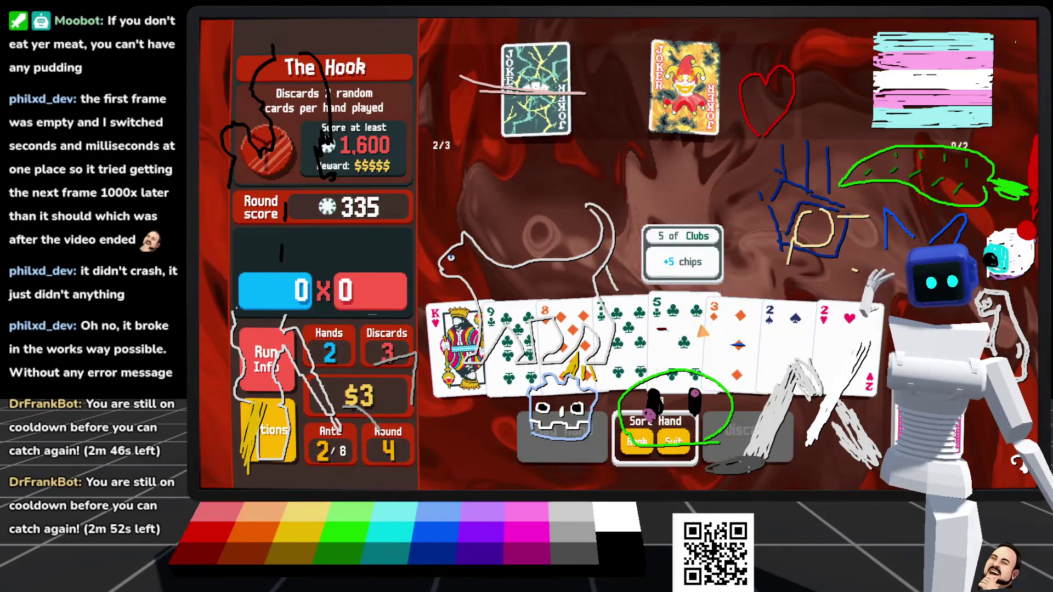
click(466, 356)
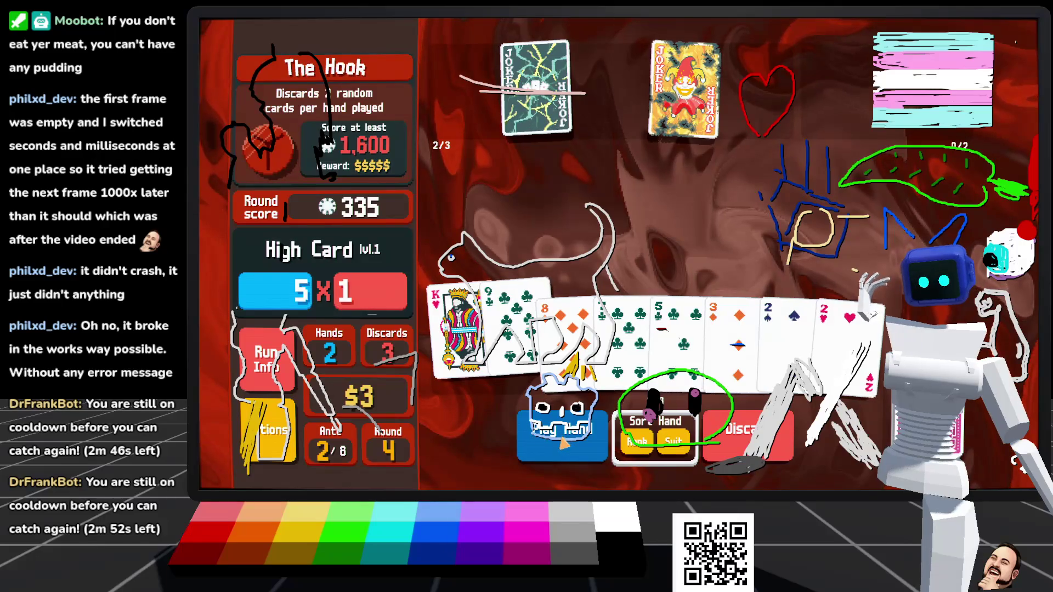
click(521, 430)
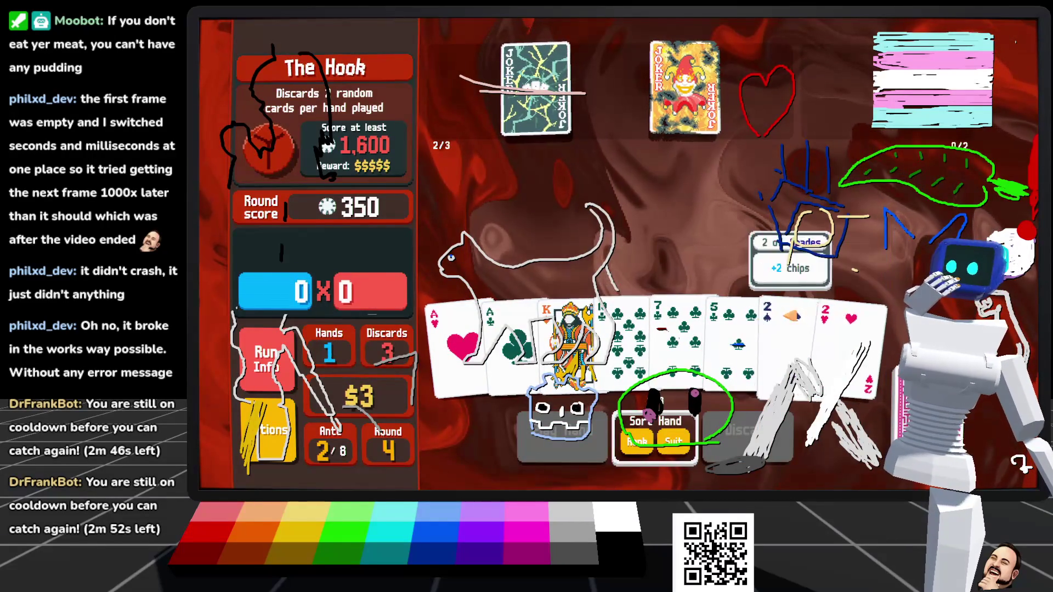
Step: Back out of the Aces and discard the 2 of Spades and 2 of Hearts
click(571, 351)
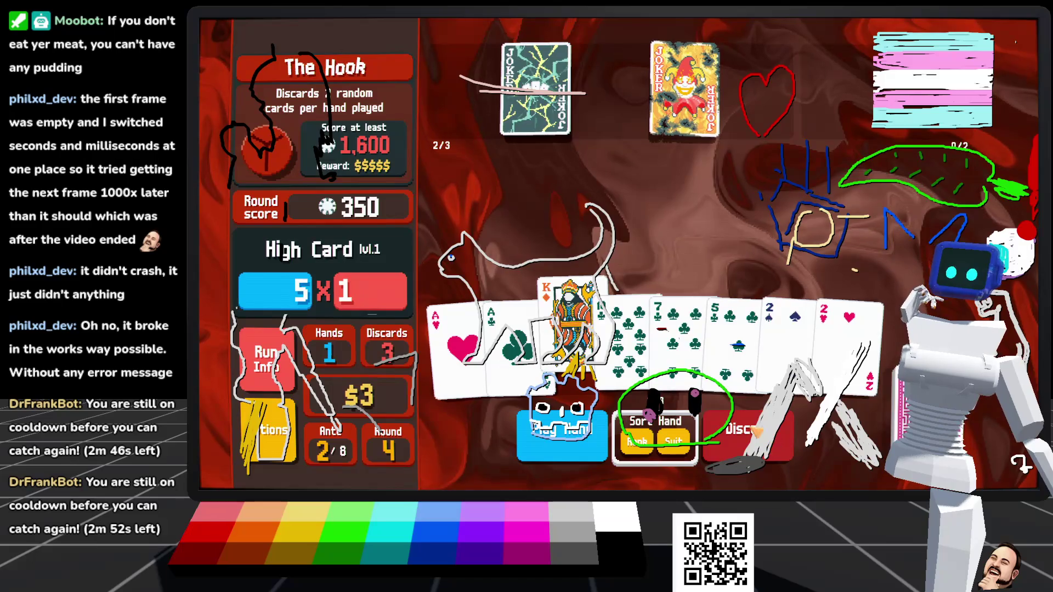
click(554, 345)
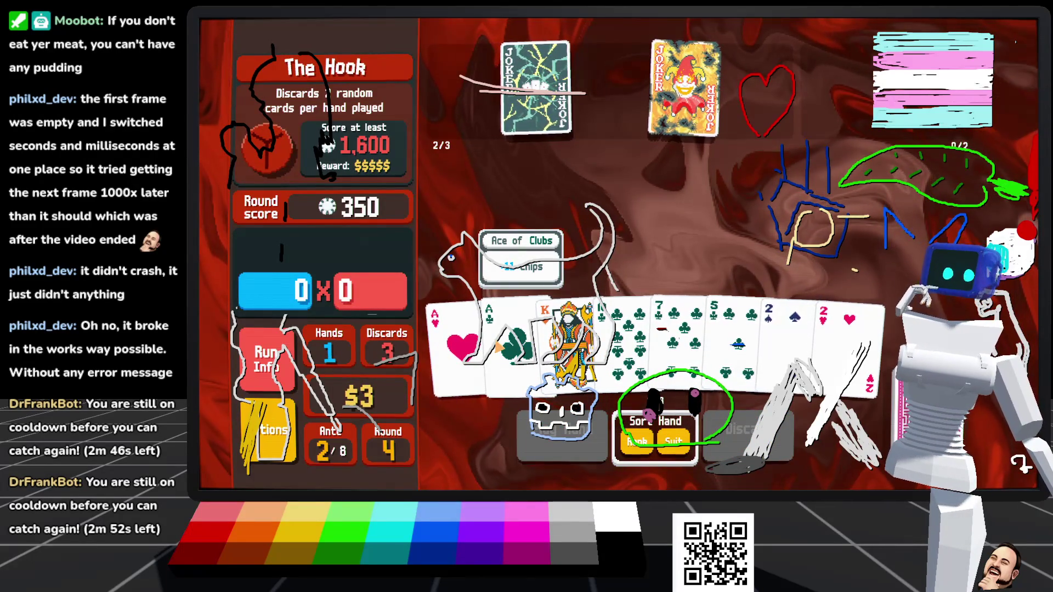
click(499, 347)
click(463, 335)
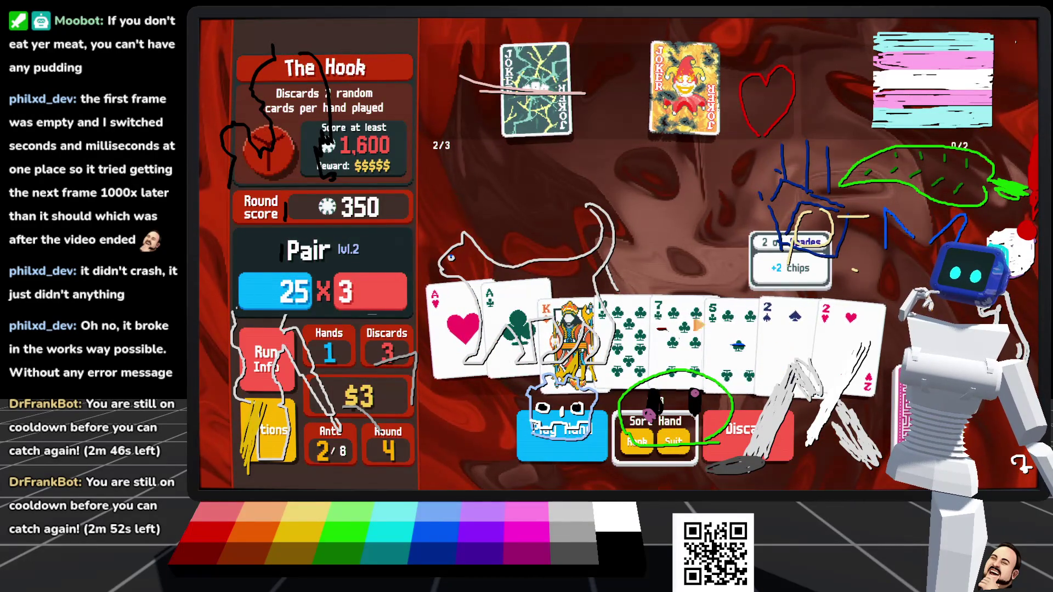
right_click(508, 340)
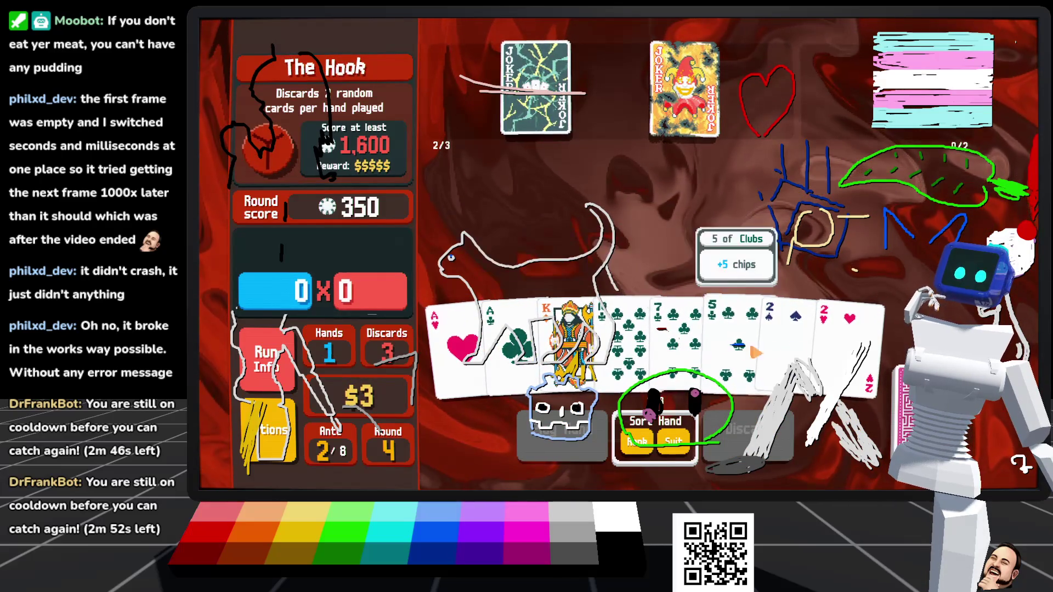
click(782, 345)
click(844, 340)
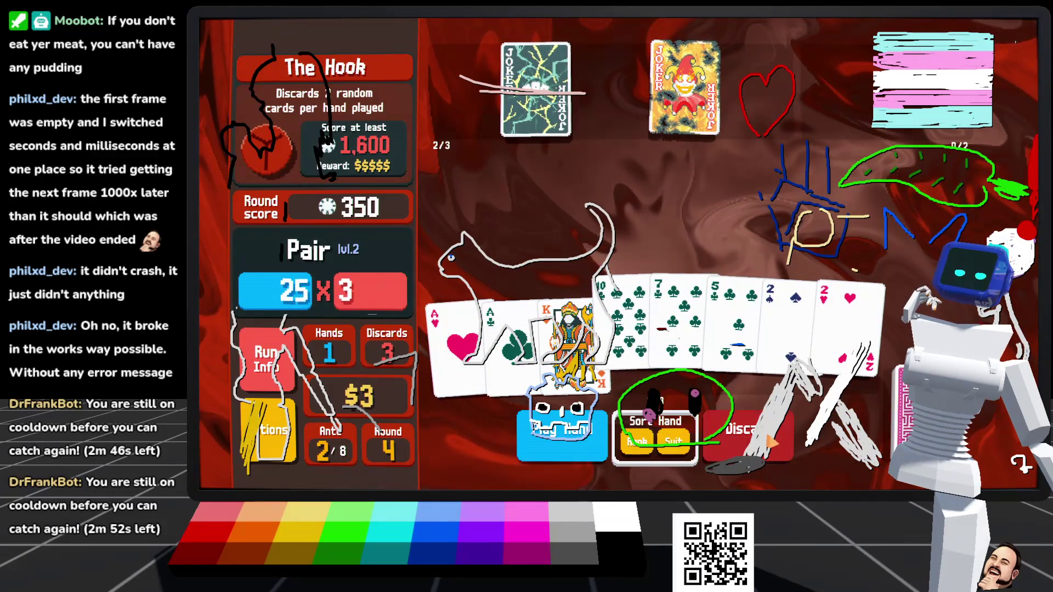
click(562, 434)
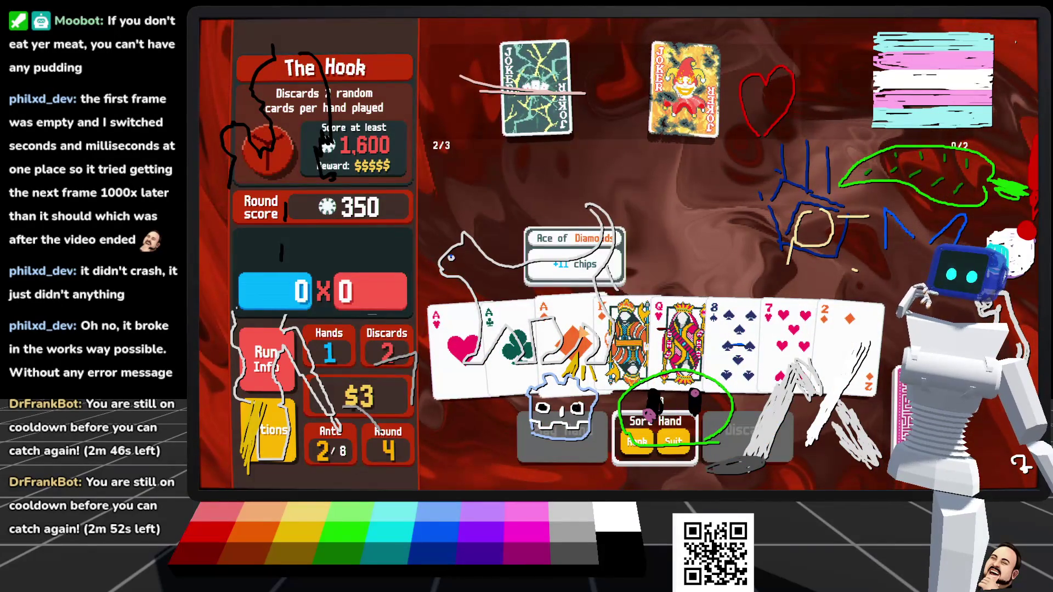
Step: Discard the 8 of Spades and 7 of Hearts for fresh cards, keeping the three Aces
click(570, 340)
click(510, 342)
click(461, 343)
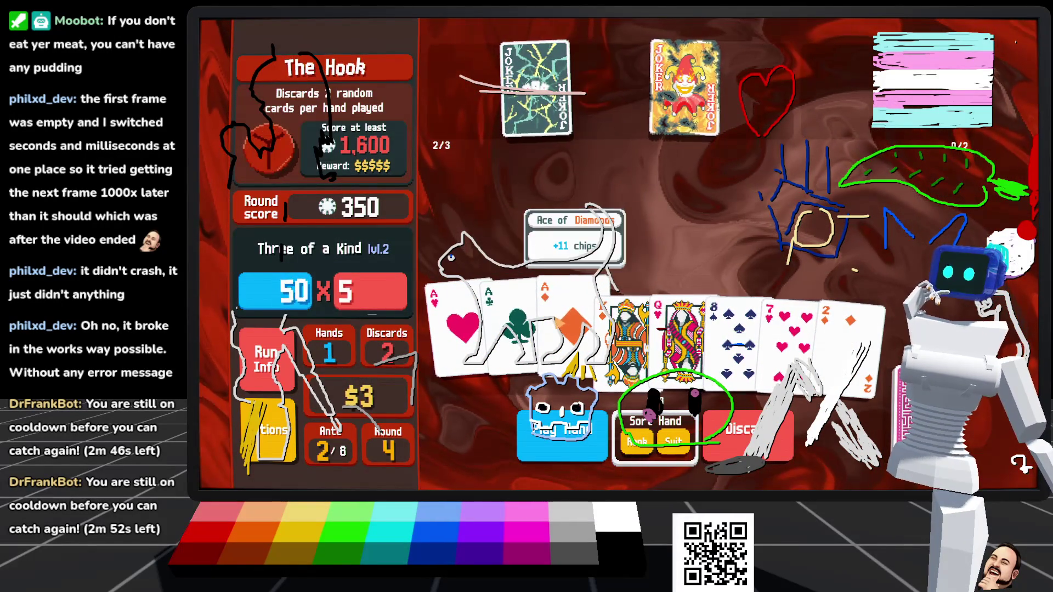
click(571, 329)
click(511, 334)
click(461, 335)
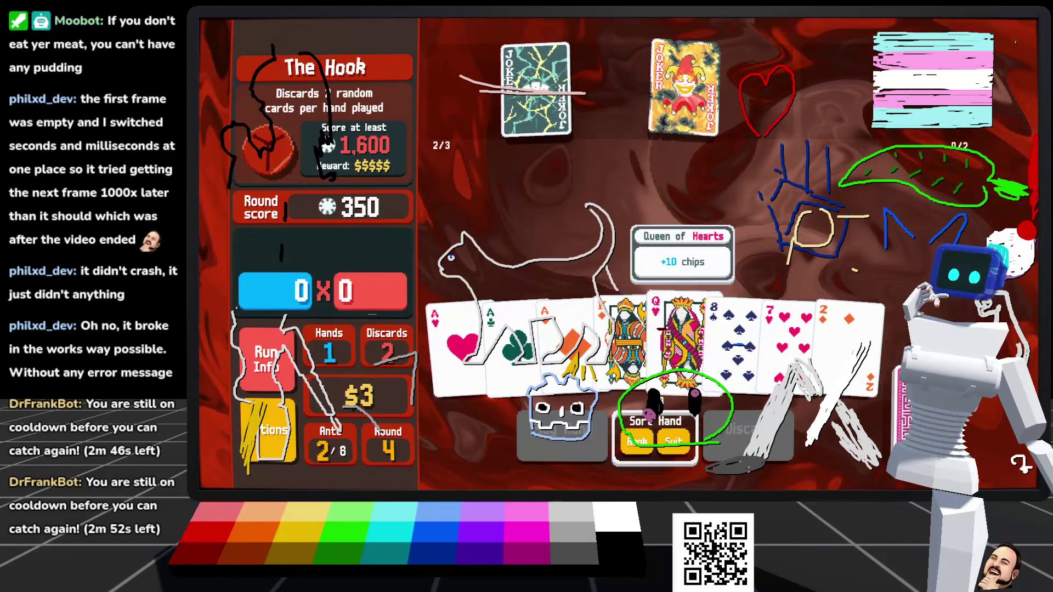
click(735, 340)
click(790, 340)
click(749, 434)
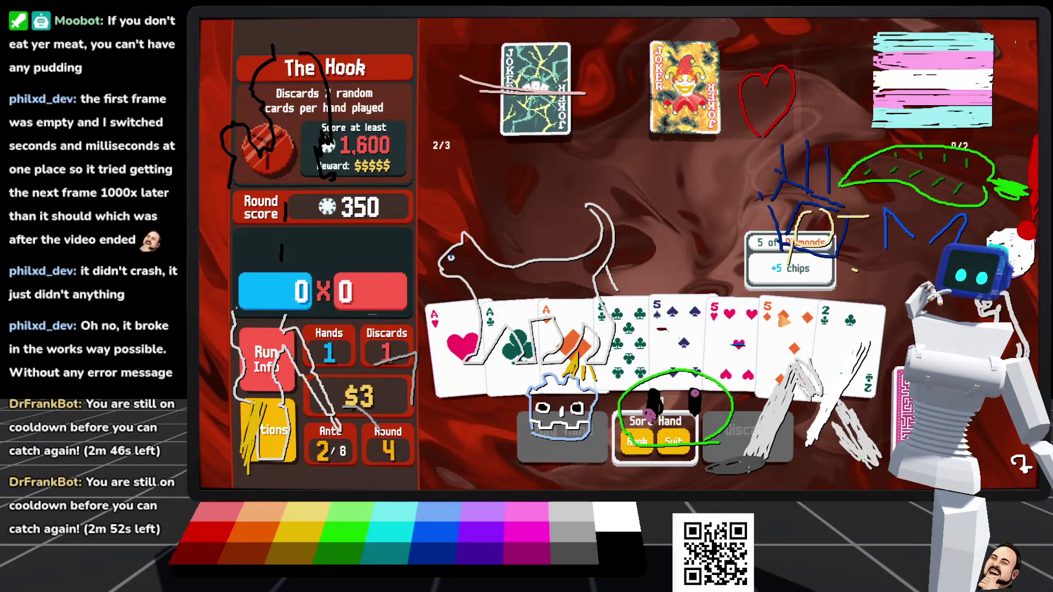
Step: Play Three of a Kind Aces as the last hand, reaching 1,595 and losing the run
click(516, 335)
click(461, 334)
click(570, 335)
click(702, 357)
click(719, 335)
click(708, 326)
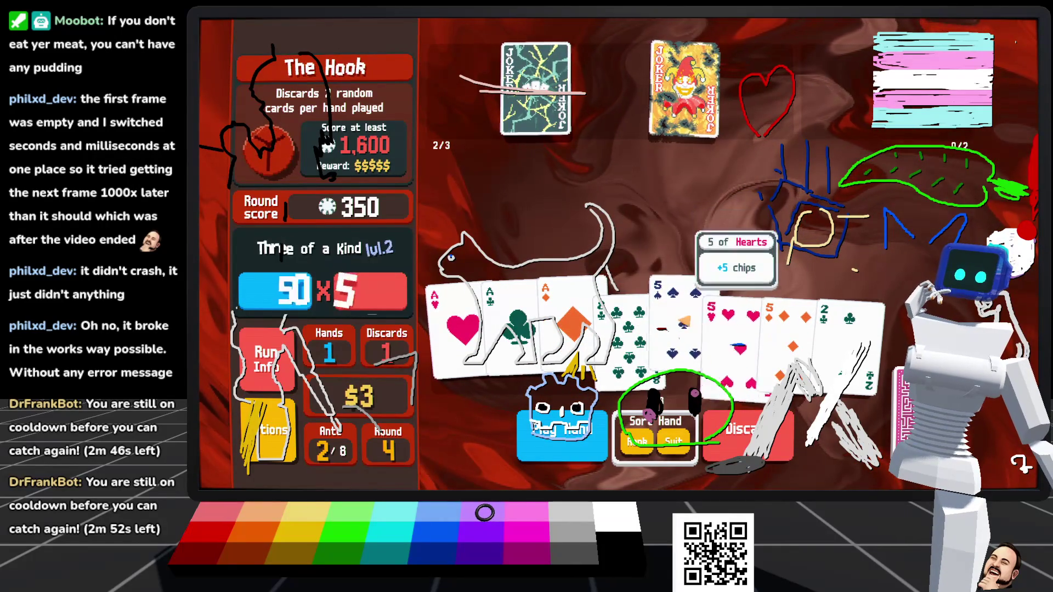
click(562, 434)
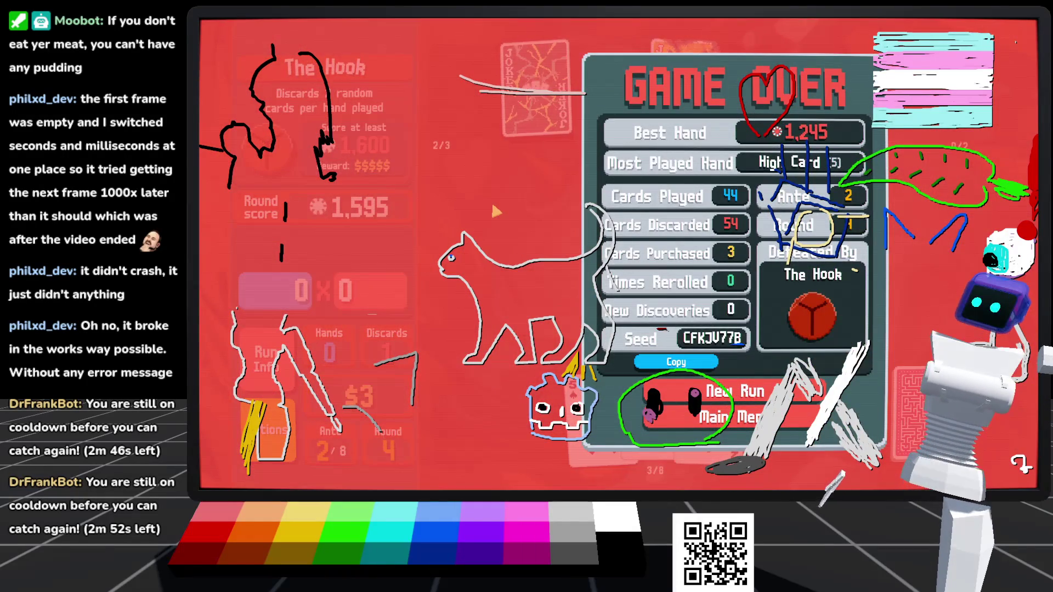
Step: Start a new Cruelty challenge run from page 2 of the Challenges list
click(735, 391)
click(670, 116)
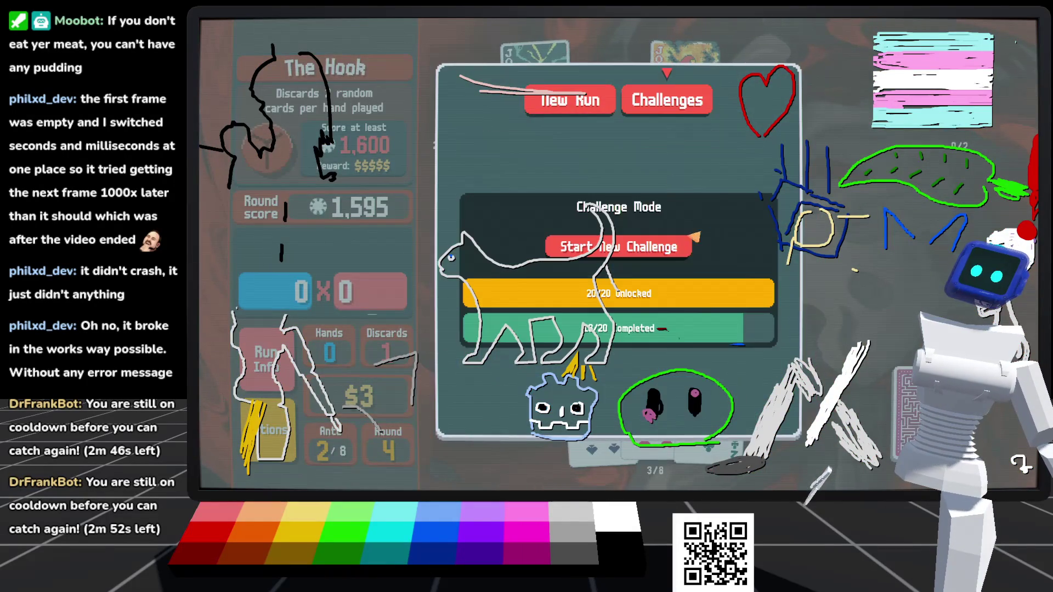
click(571, 245)
click(475, 351)
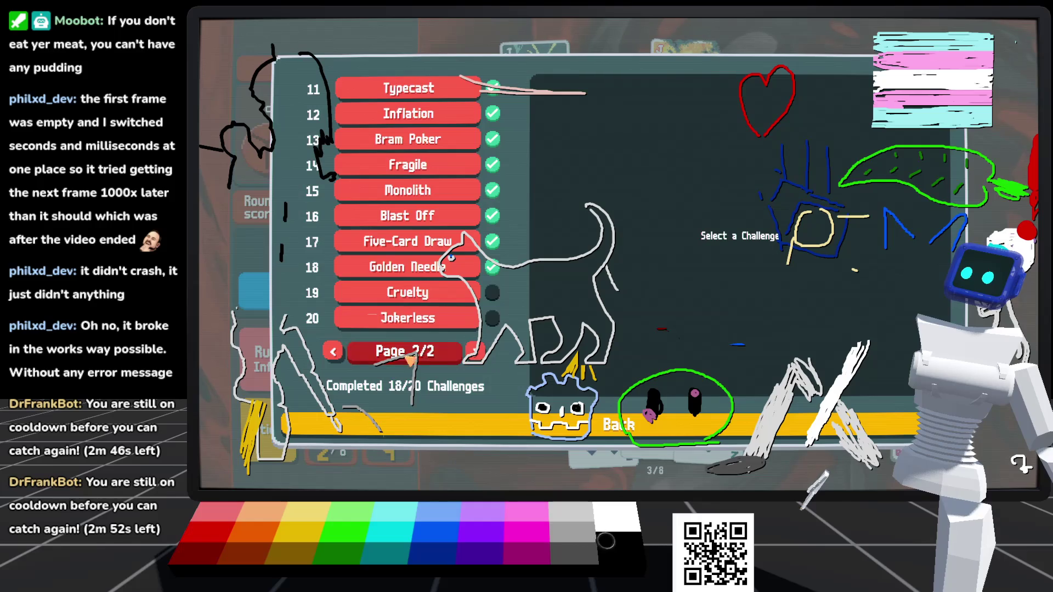
click(407, 292)
click(660, 384)
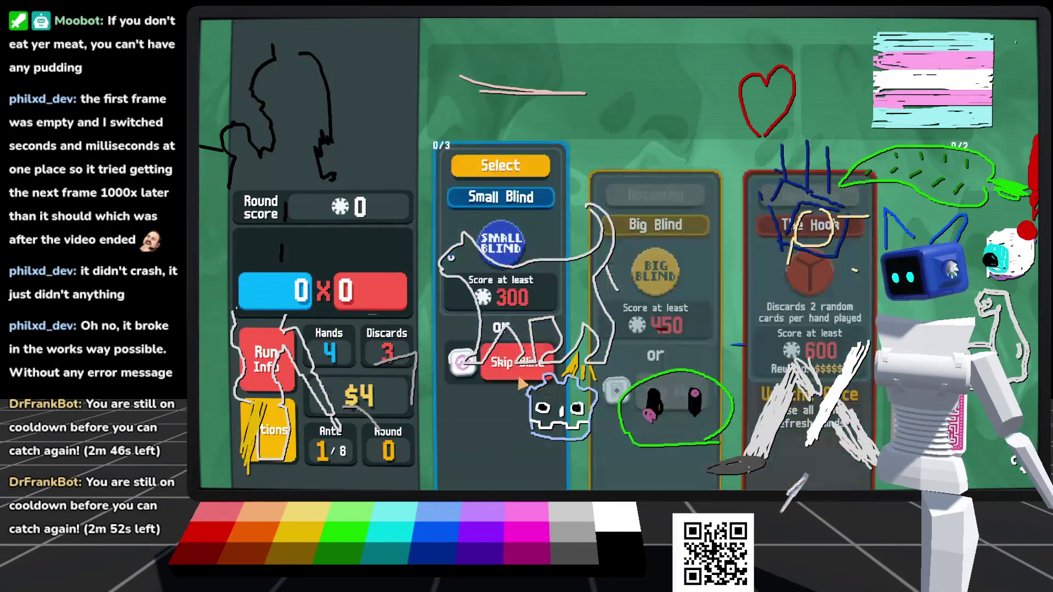
Step: Start the first blind, discard the 8 of Clubs, and play the 9 of Diamonds with the Ace of Hearts
mouse_move(514, 388)
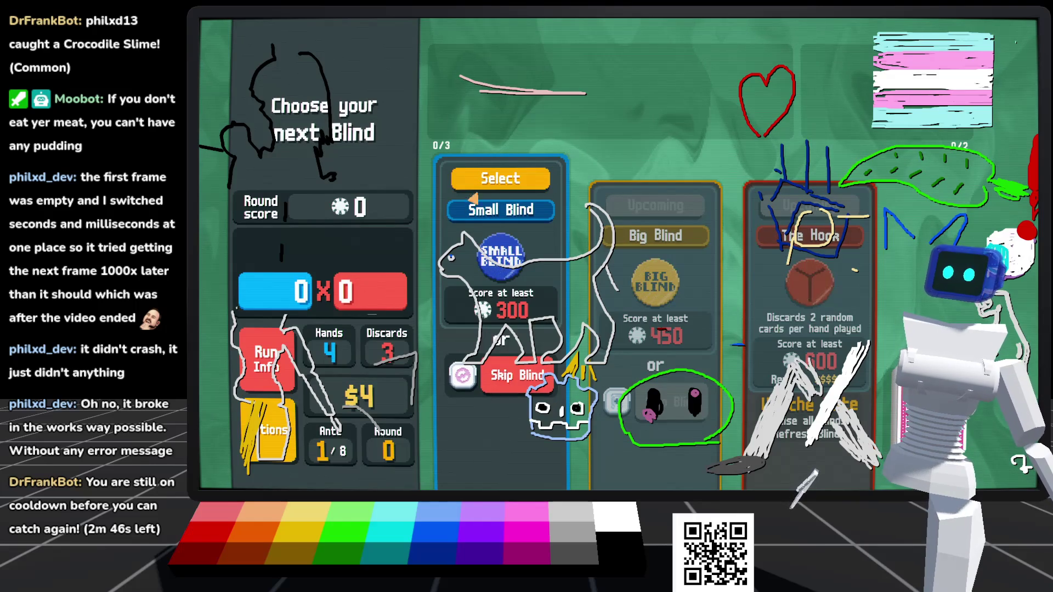
click(540, 184)
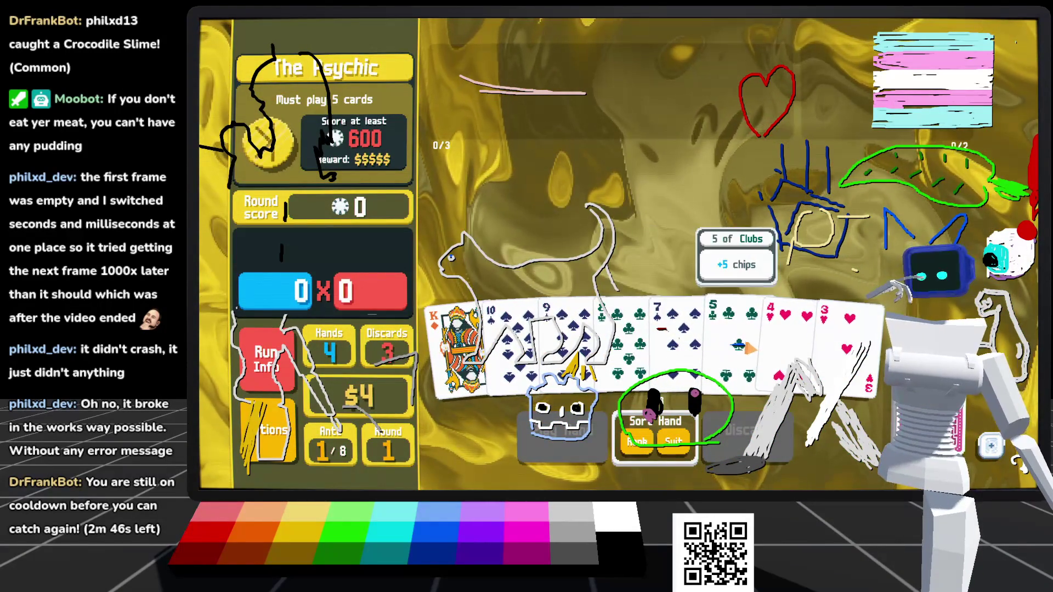
click(631, 331)
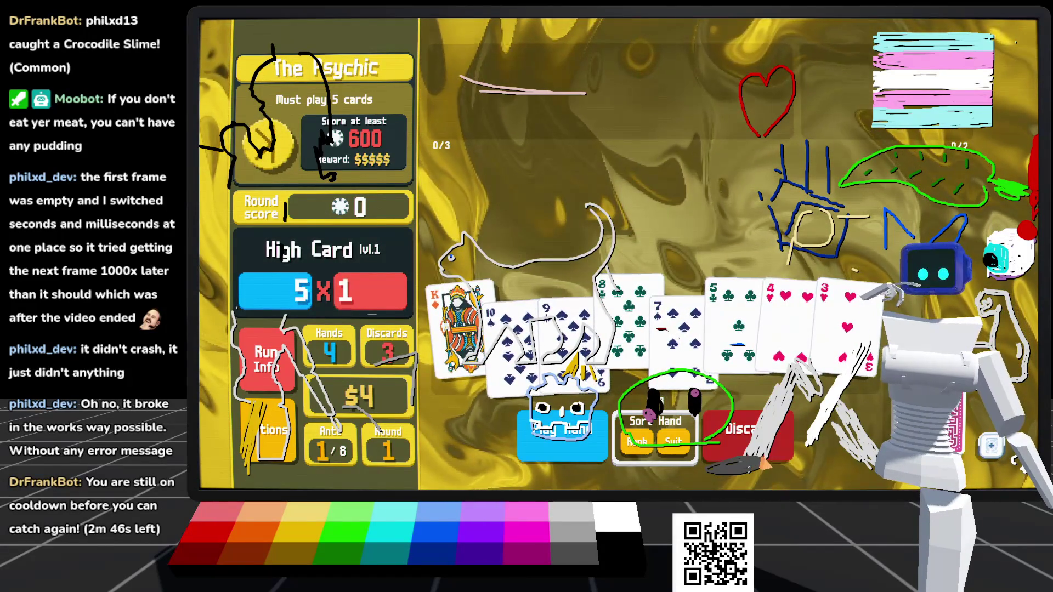
click(760, 463)
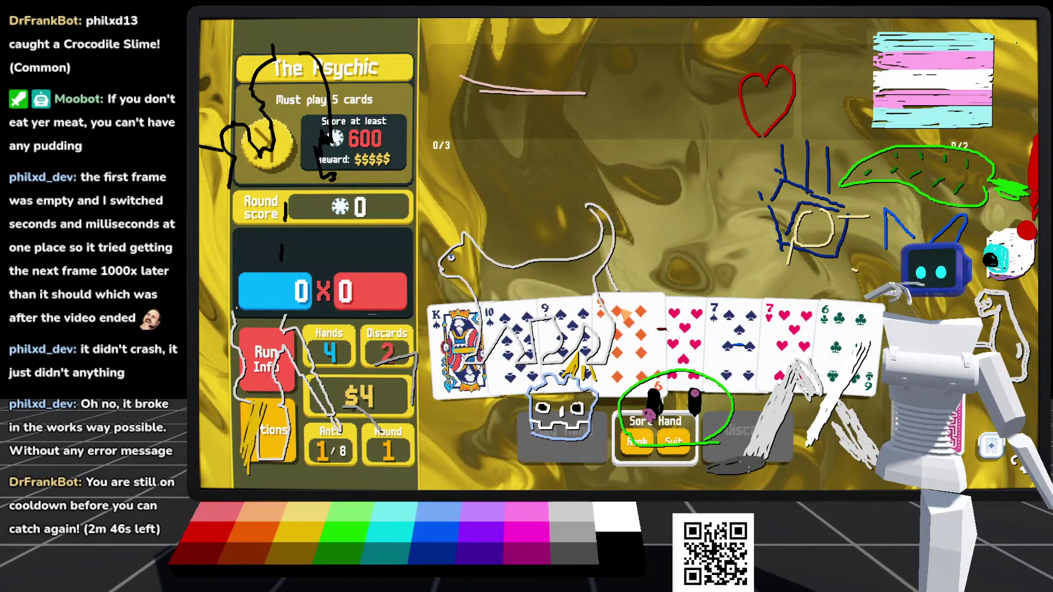
click(617, 313)
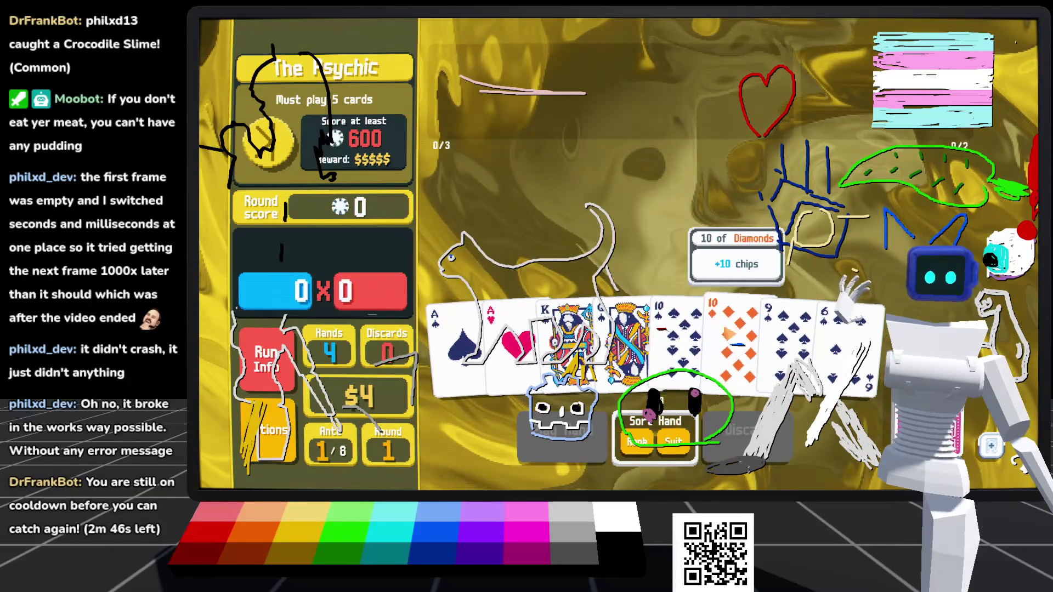
click(511, 340)
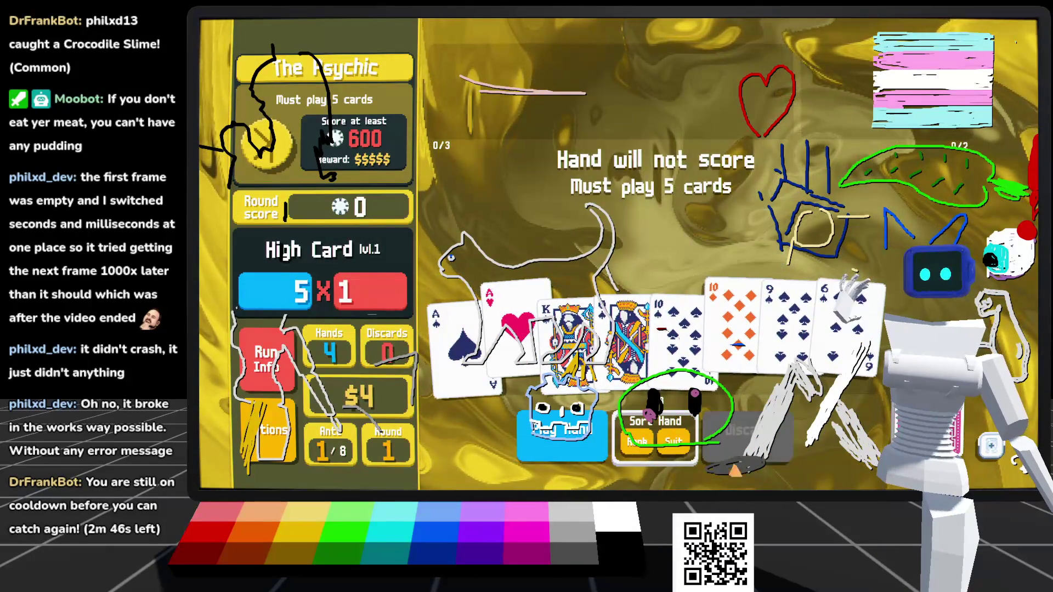
click(591, 457)
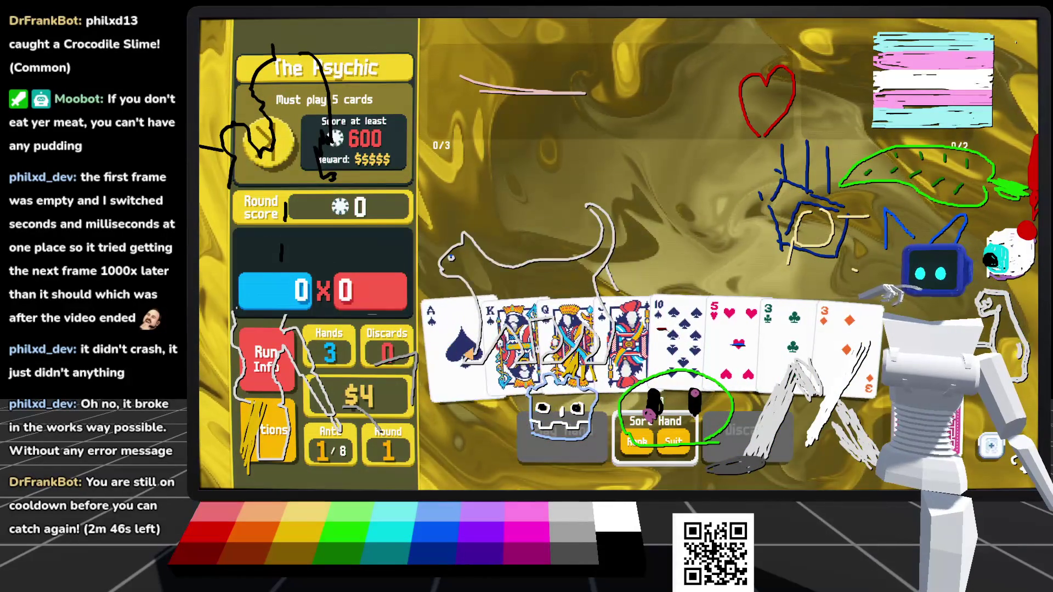
Step: Play an Ace-to-10 Royal Flush in spades for 1,208 against the 600 target
click(683, 335)
click(456, 351)
click(513, 345)
click(565, 345)
click(623, 340)
click(597, 421)
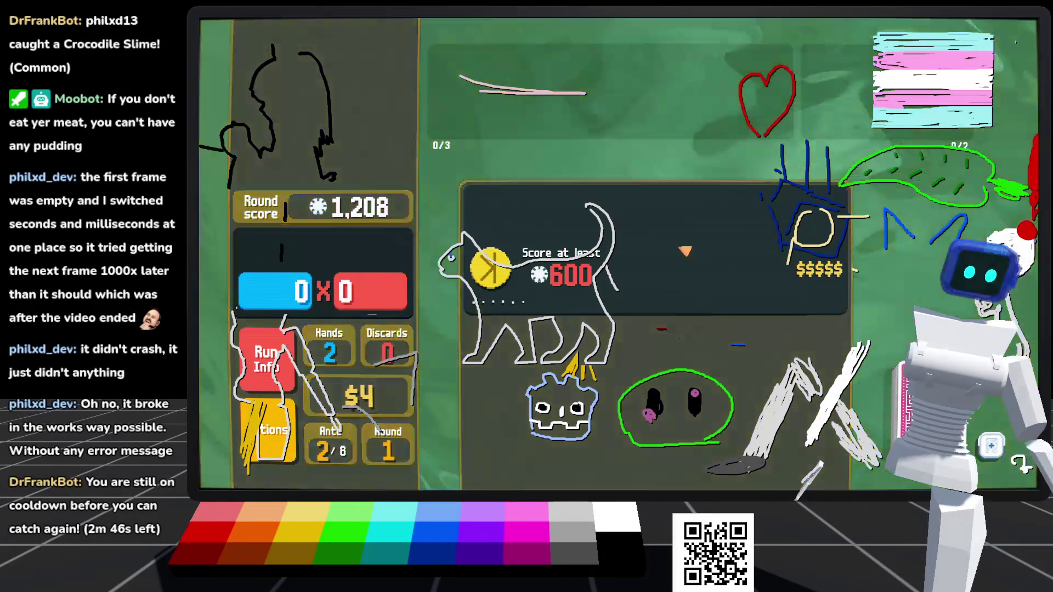
Step: Cash out, take the free Delayed Gratification joker, and take Walkie Talkie from a Buffoon Pack
click(689, 222)
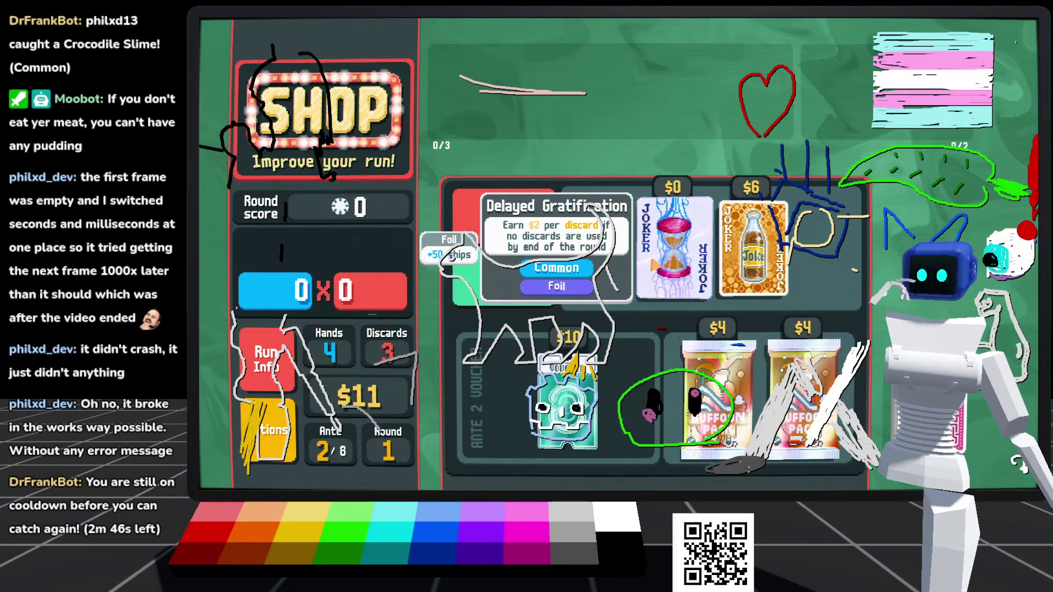
click(656, 267)
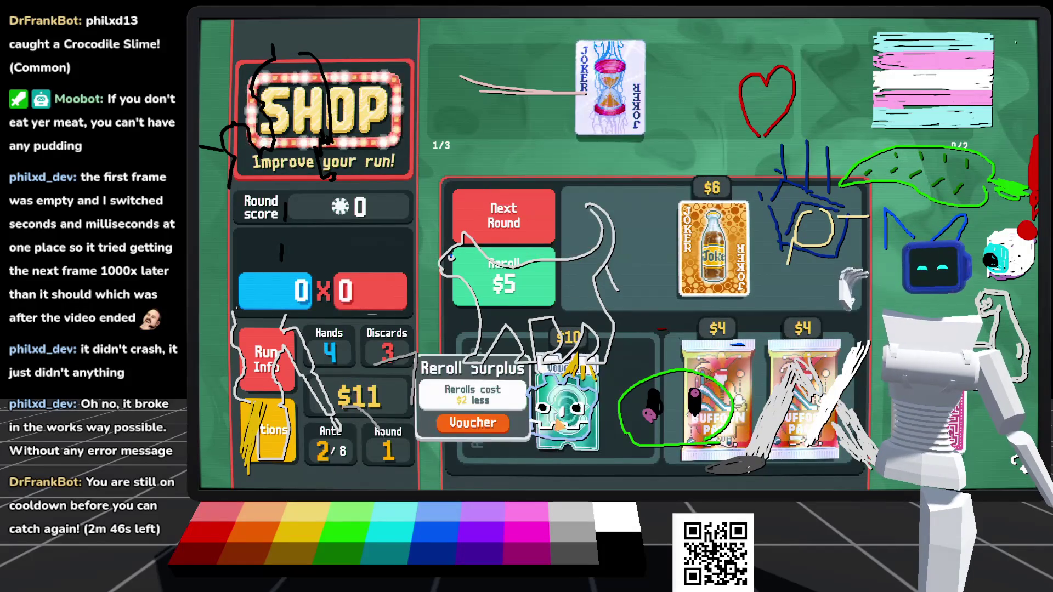
mouse_move(713, 247)
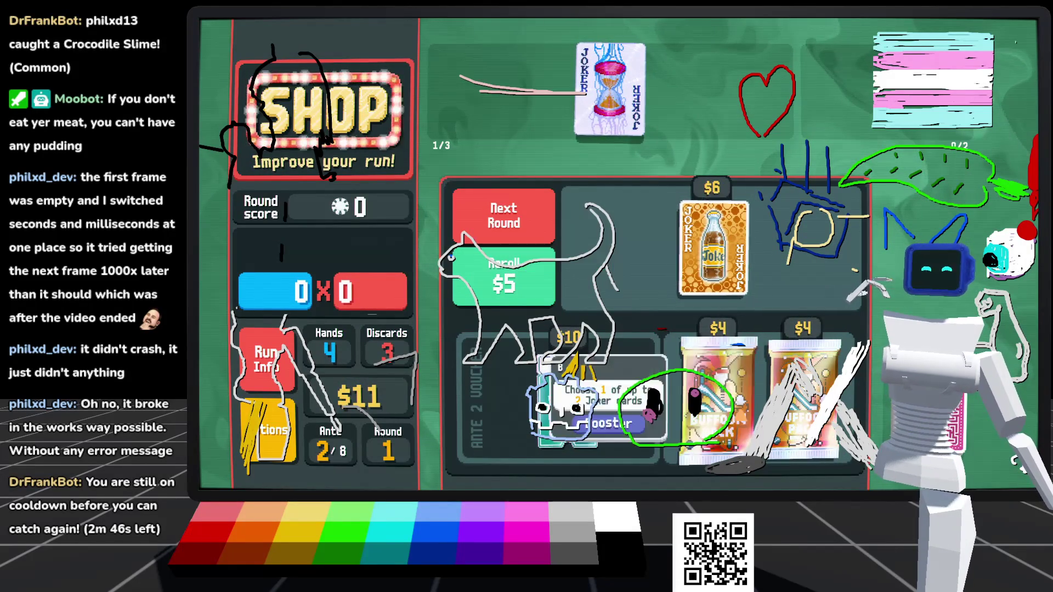
click(715, 456)
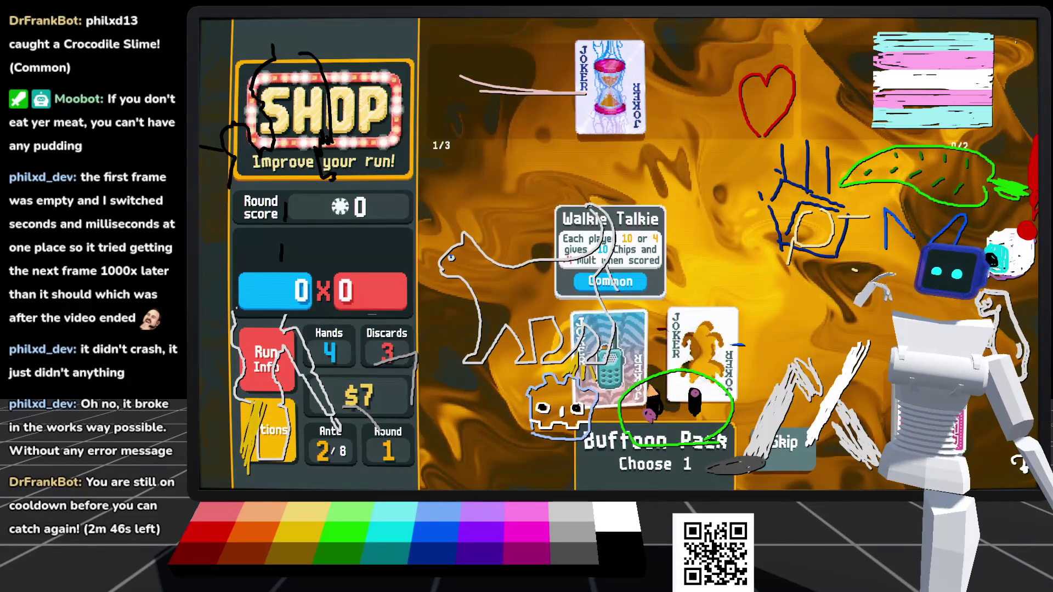
mouse_move(705, 357)
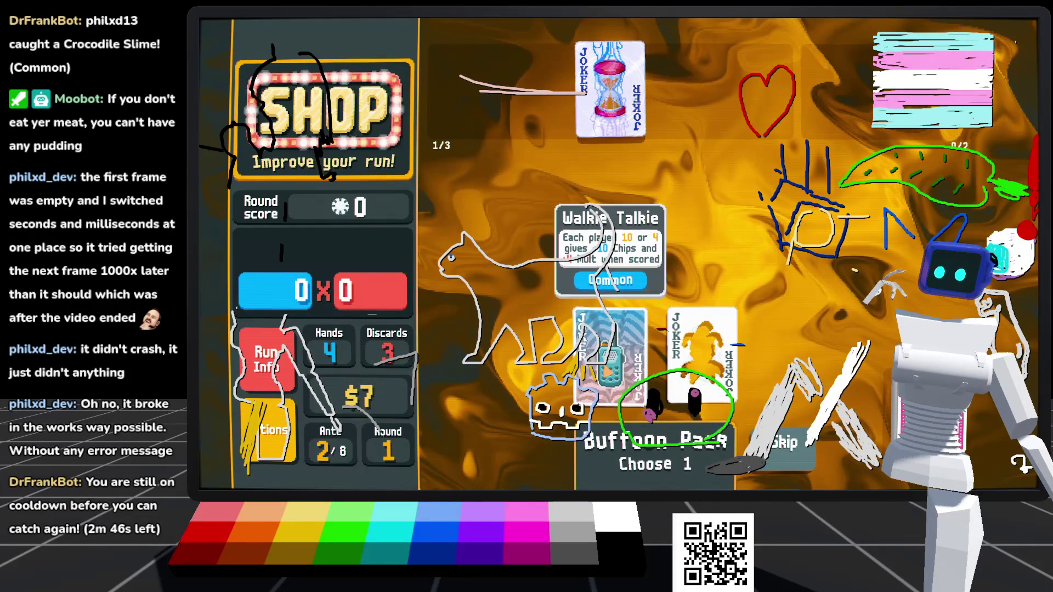
click(610, 357)
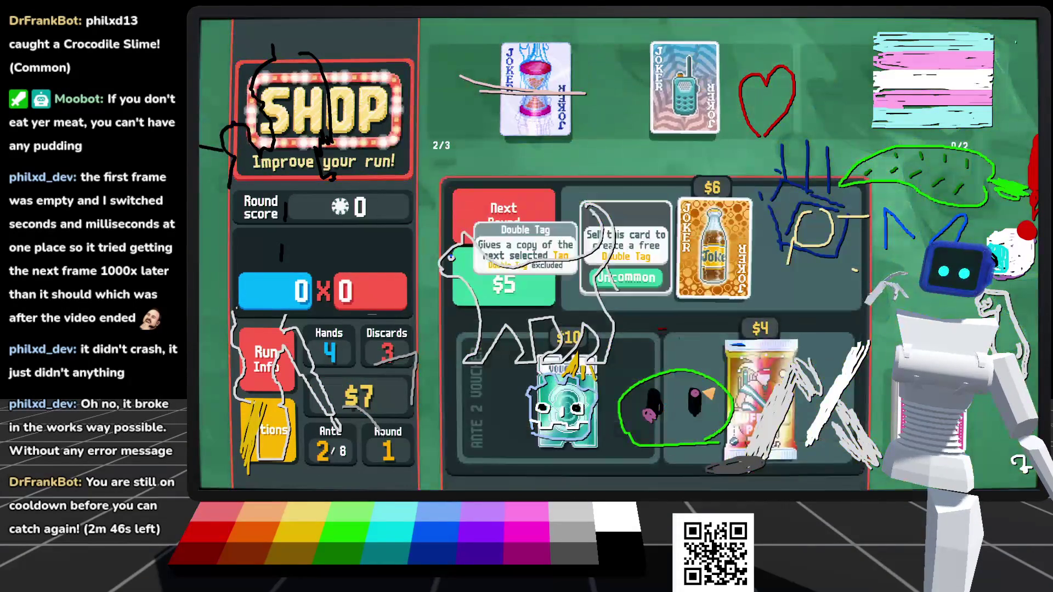
Step: Take Superposition from a second Buffoon Pack and move on to Ante 2's blind choice
click(761, 378)
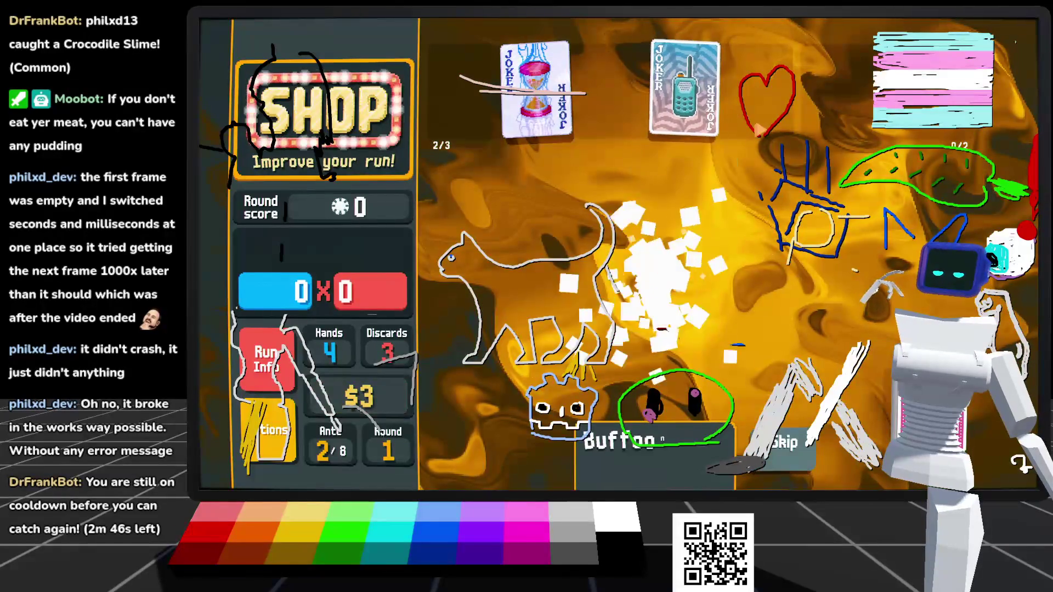
mouse_move(707, 351)
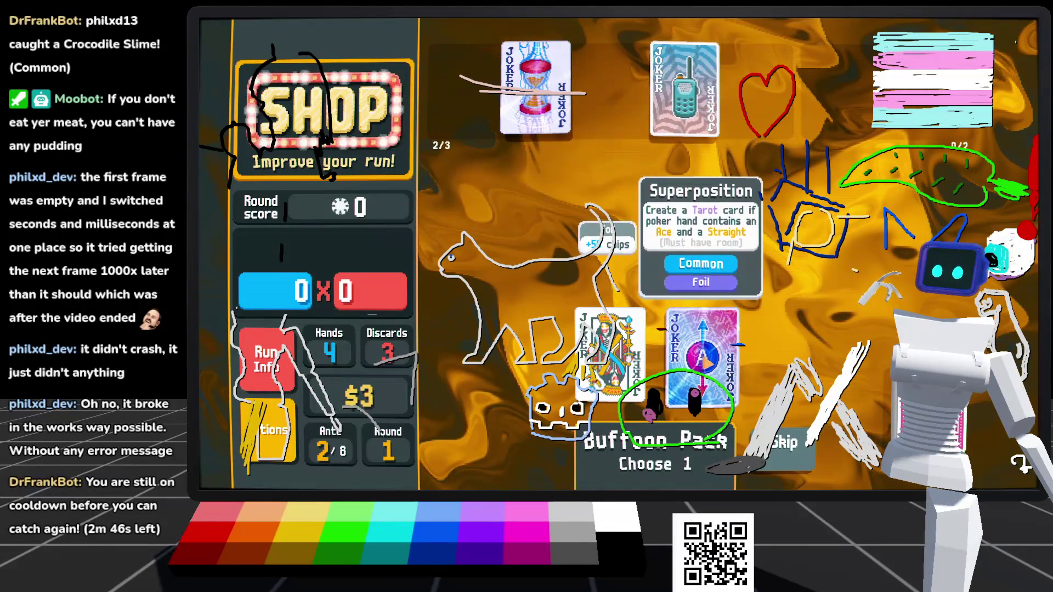
click(702, 357)
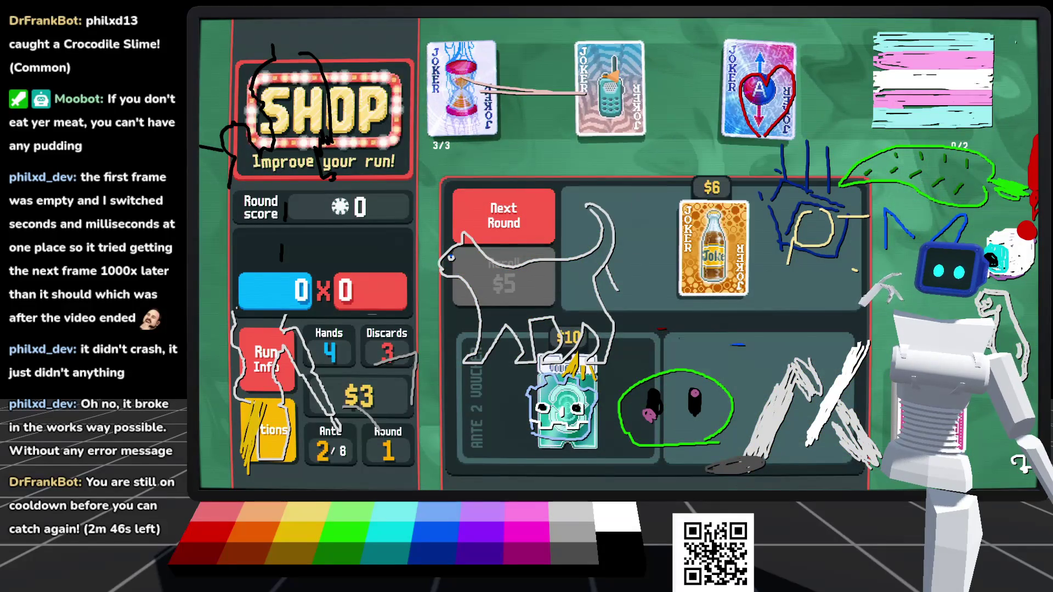
click(526, 215)
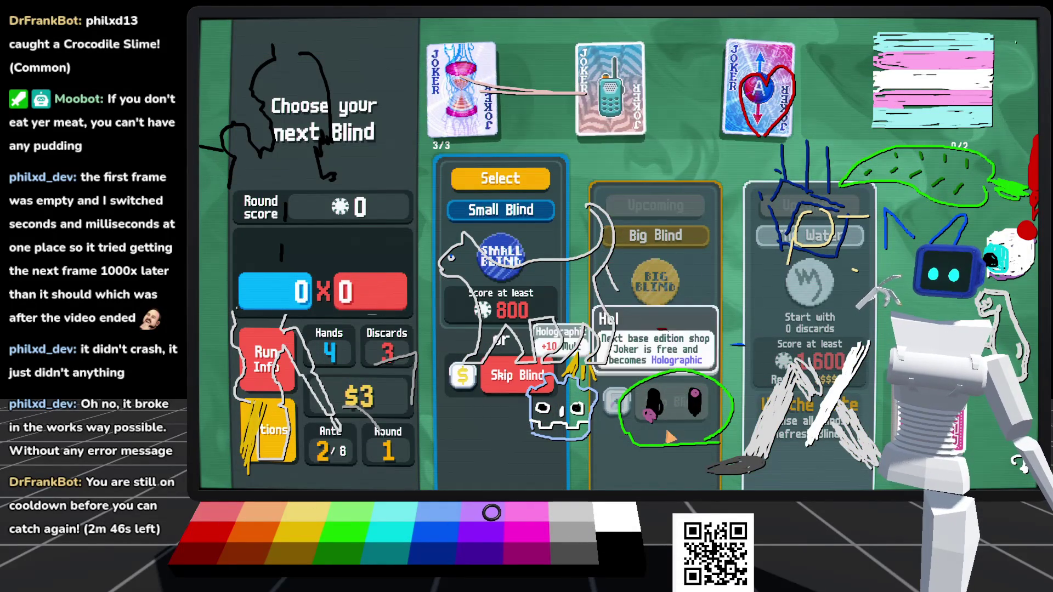
Step: Start the 800-point Small Blind and play the pair of sevens
click(501, 178)
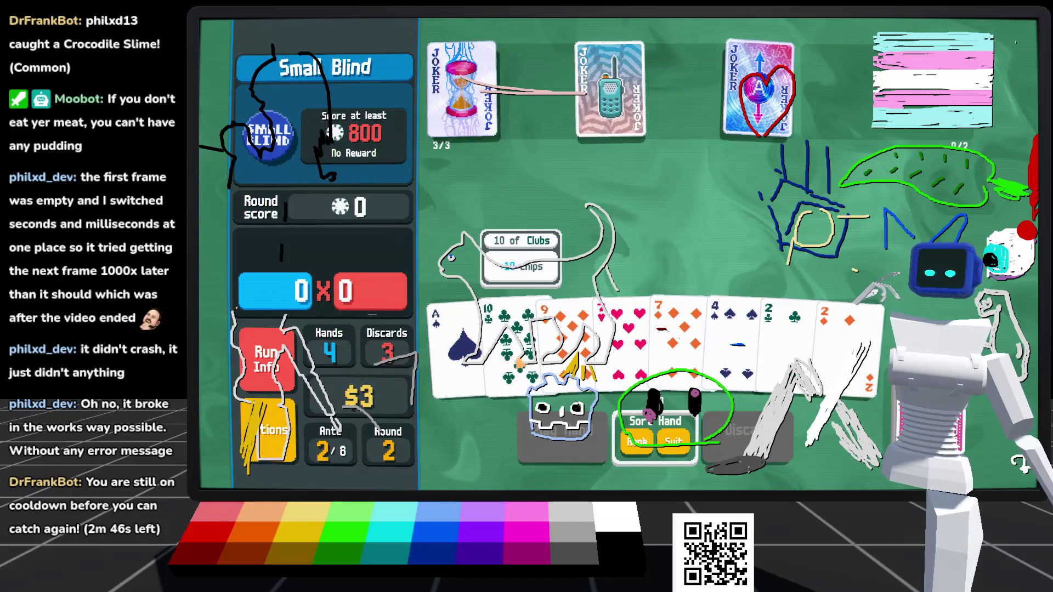
click(628, 329)
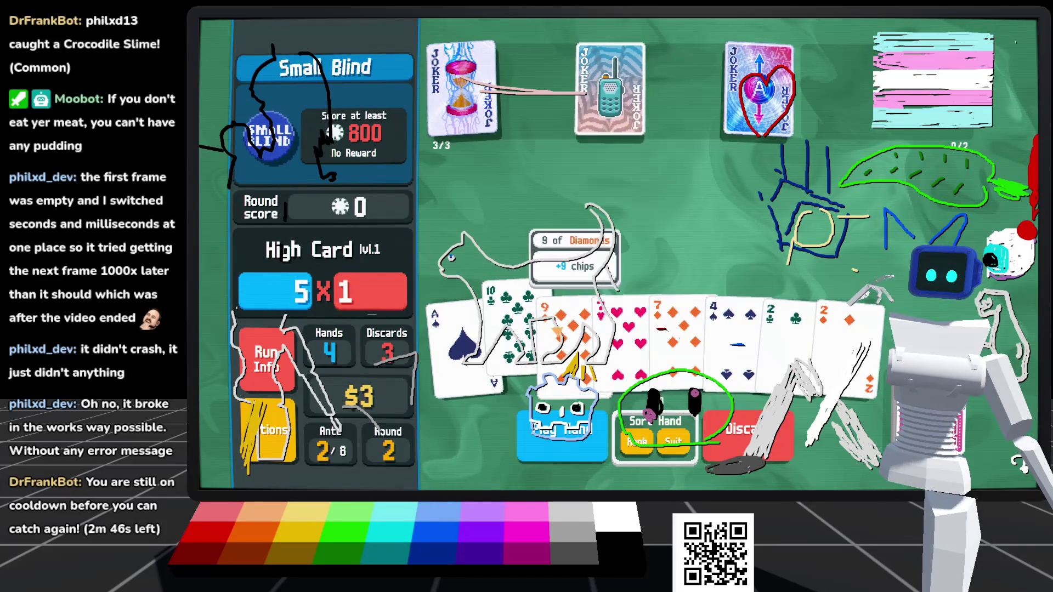
click(649, 333)
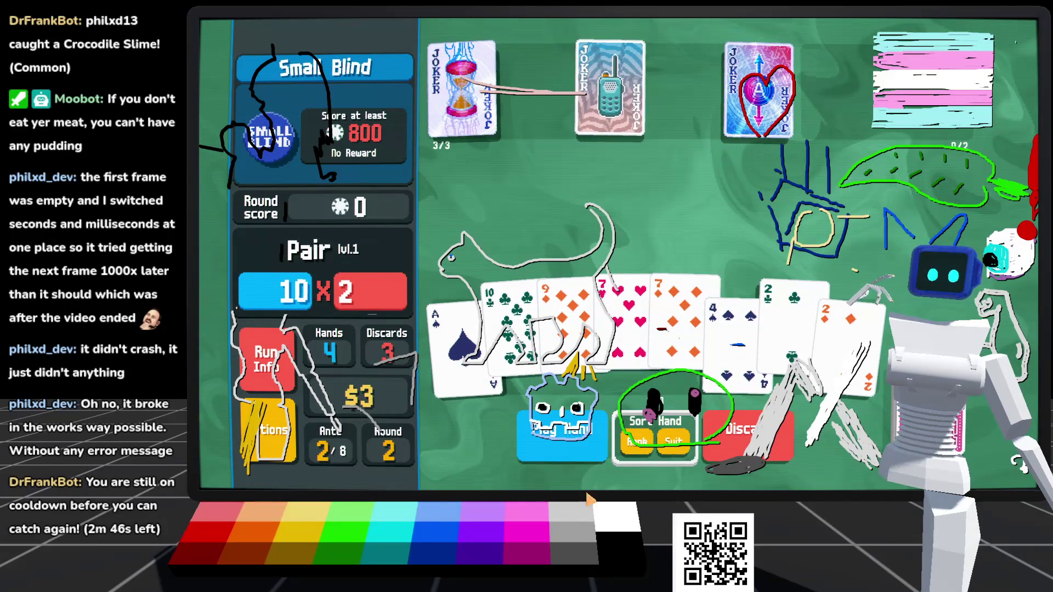
click(548, 453)
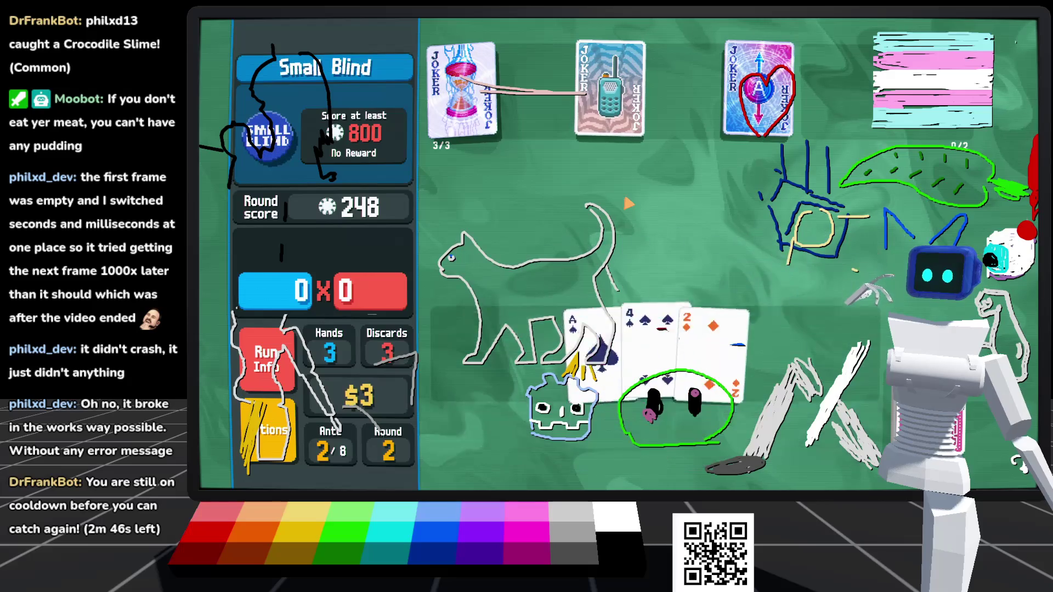
Step: Score 1,568 with an A-2-3-4-5 Straight, sell The Star, and cash out
click(516, 346)
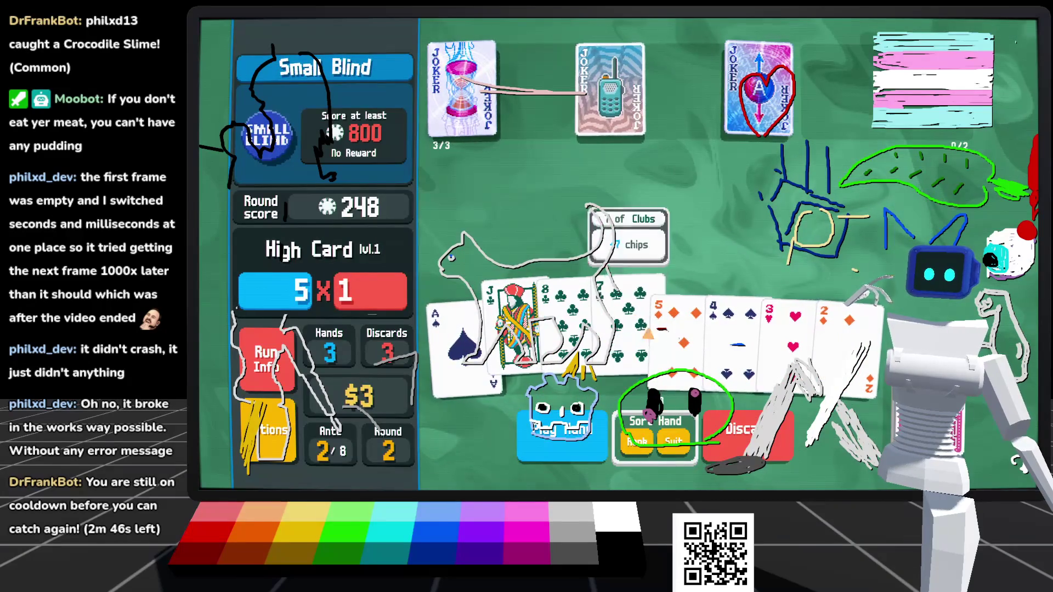
click(565, 329)
click(625, 329)
click(512, 340)
click(677, 329)
click(733, 329)
click(790, 341)
click(848, 340)
click(458, 334)
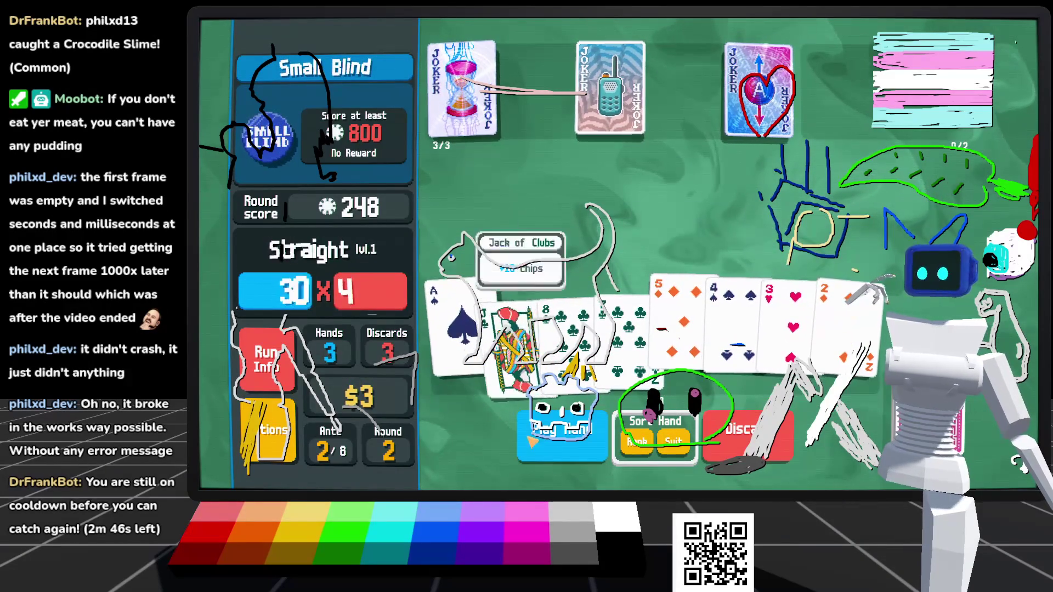
click(558, 441)
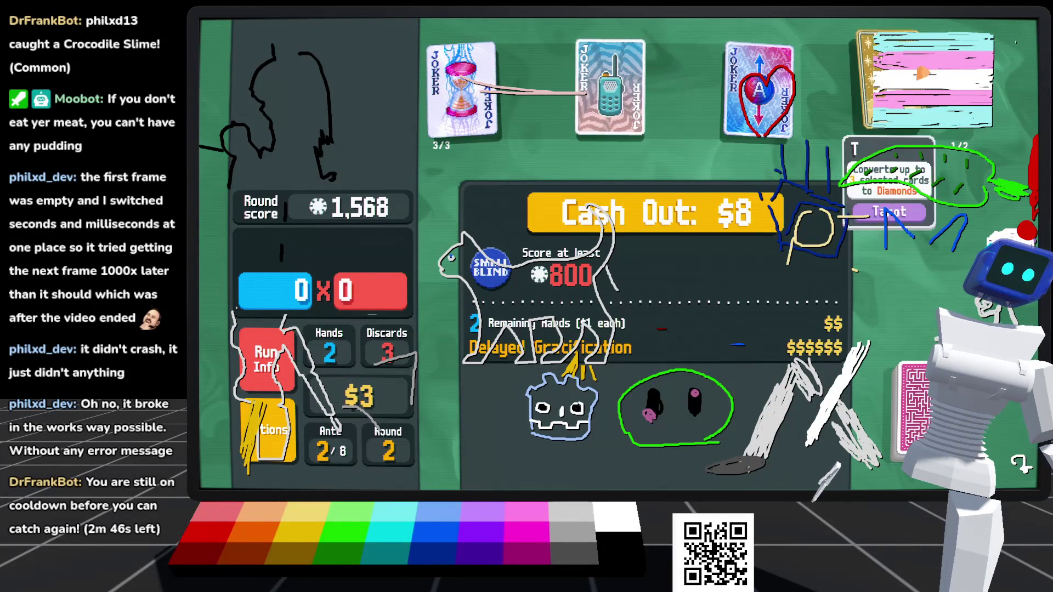
click(861, 93)
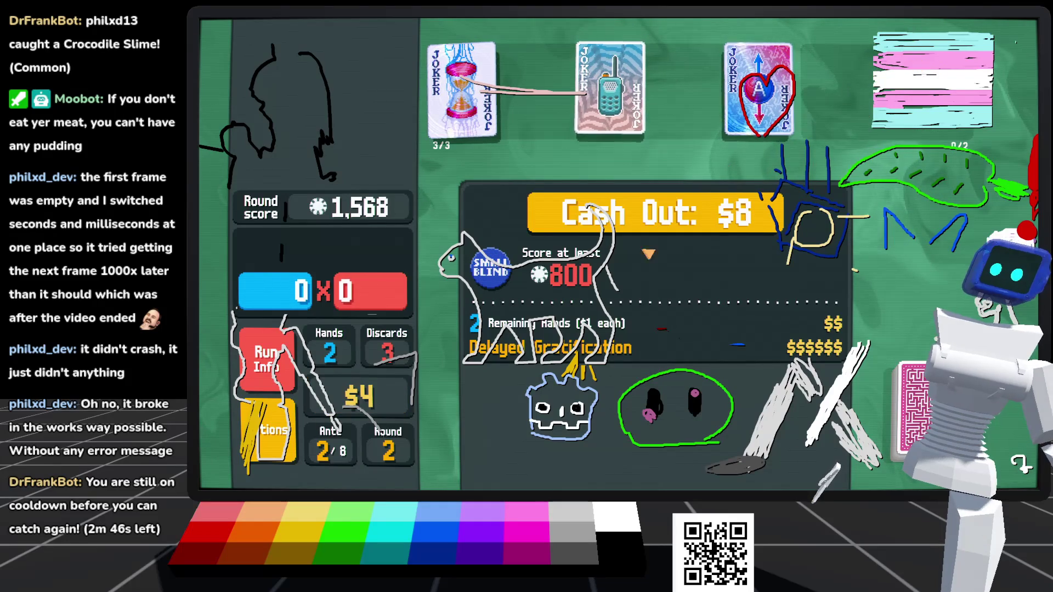
click(641, 224)
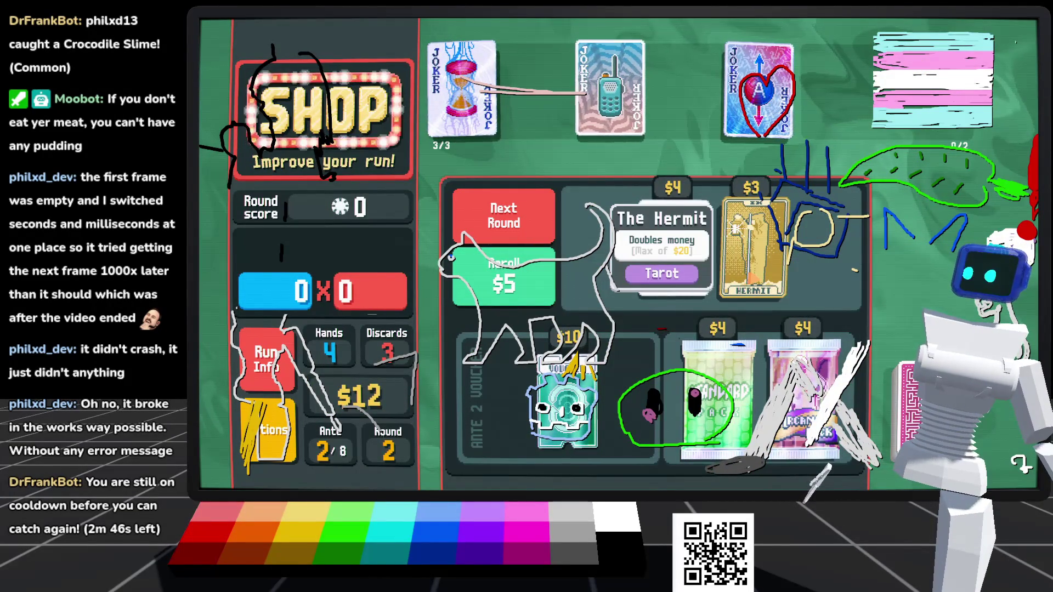
Step: Buy and use The Hermit for $18, then use Wheel of Fortune from an Arcana Pack
click(752, 279)
click(804, 231)
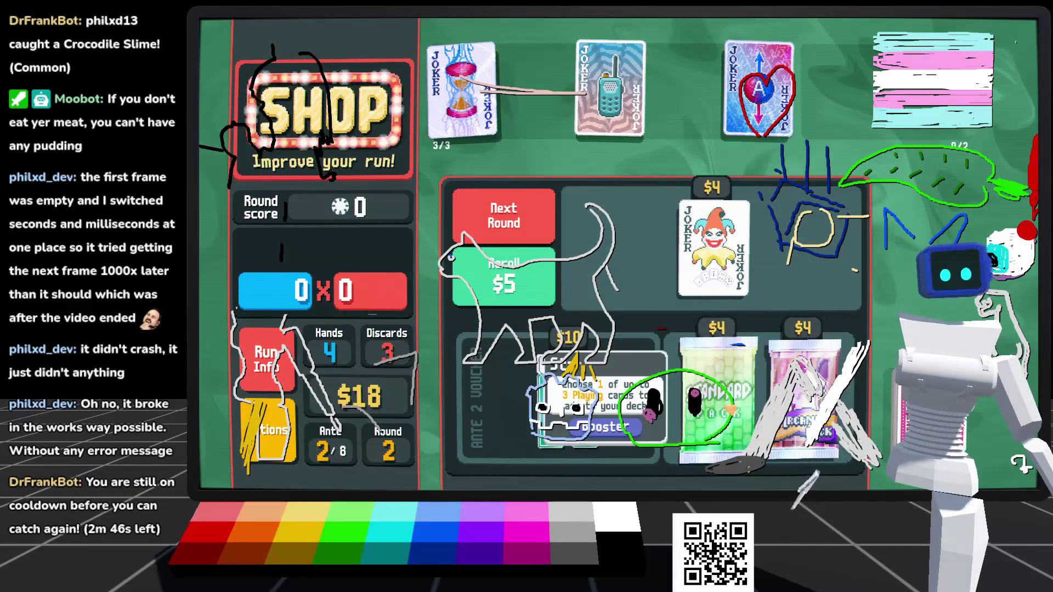
click(803, 457)
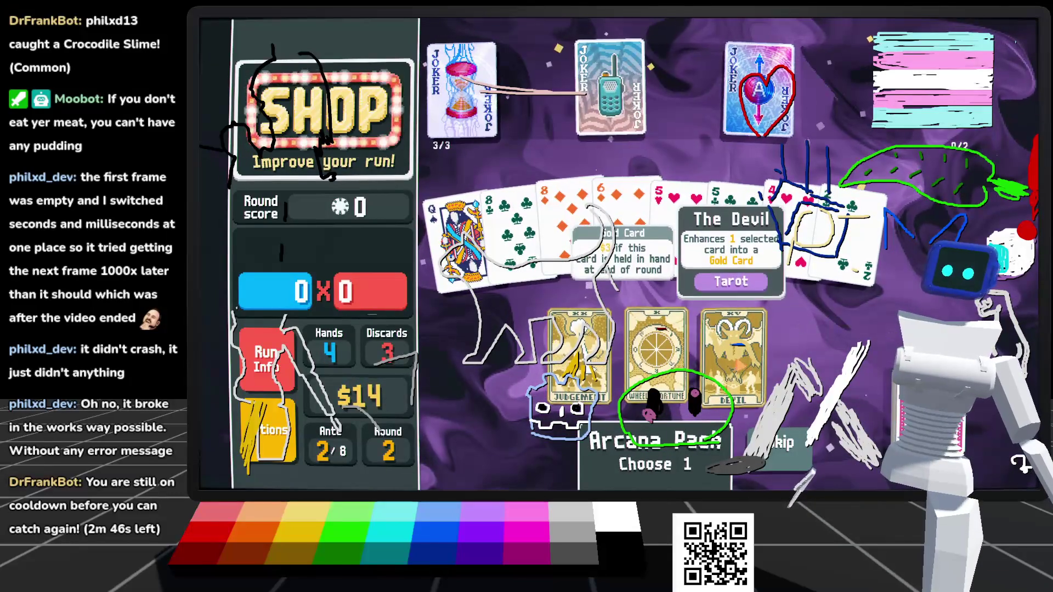
click(657, 384)
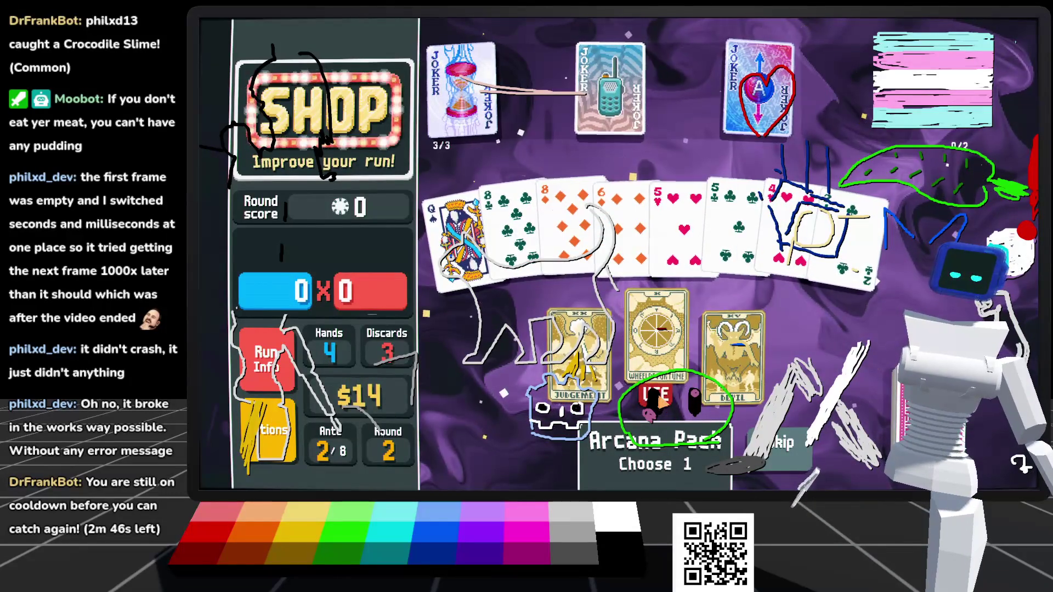
click(661, 406)
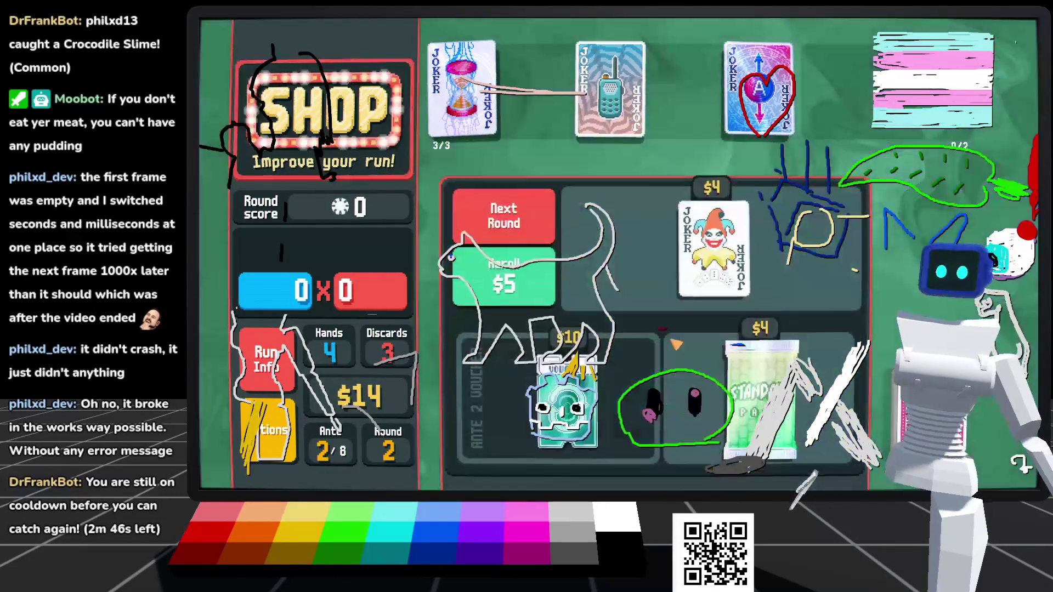
click(517, 226)
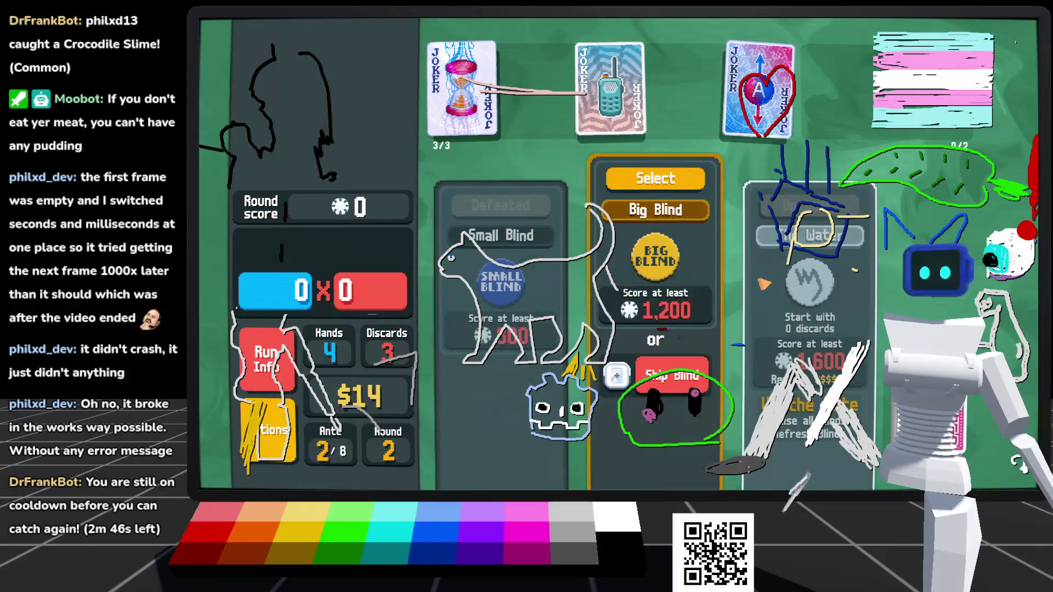
Step: Take on the 1,200-point Big Blind and play the pair of eights
click(662, 175)
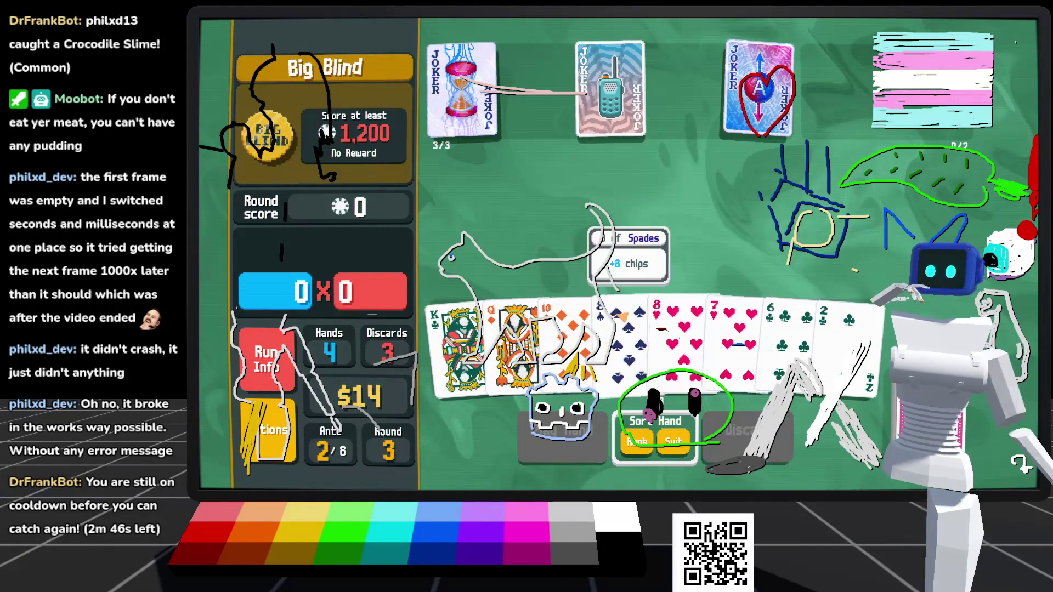
click(625, 340)
click(680, 340)
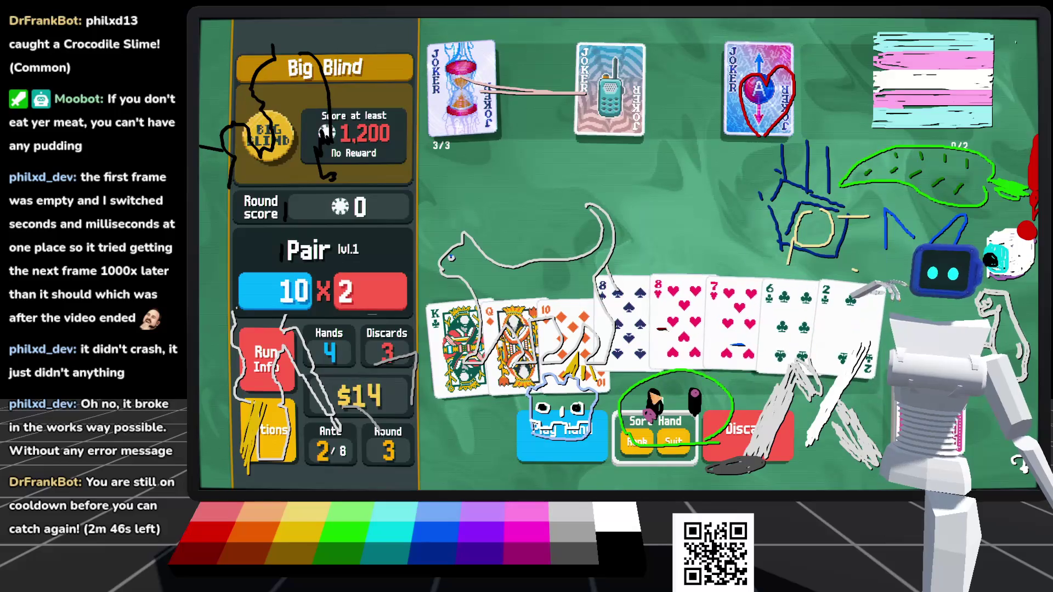
click(562, 433)
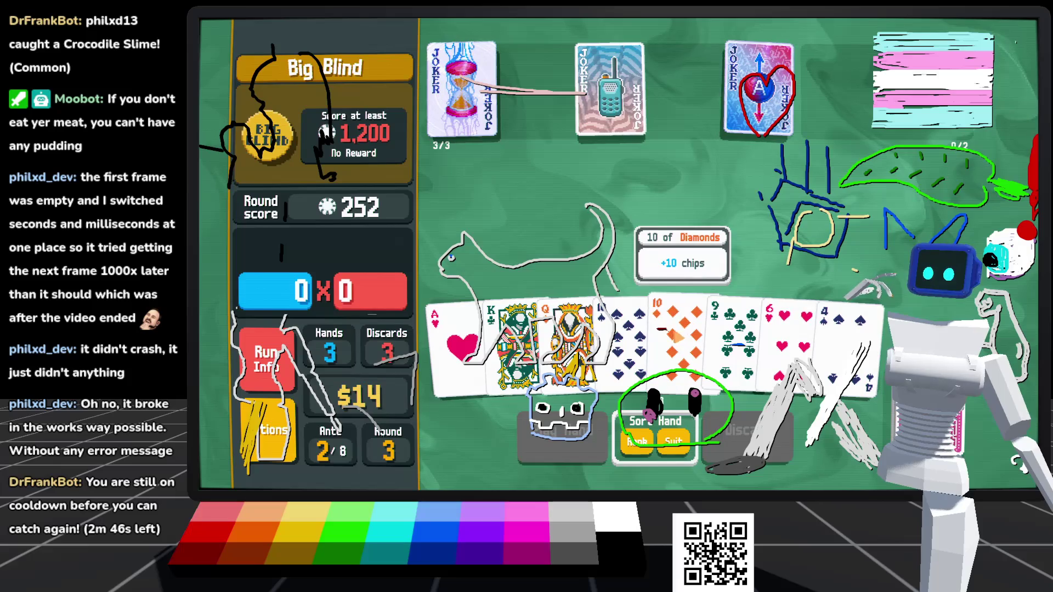
Step: Play the 10, 9, 6 and 4, then the Ace and King as high card
click(678, 346)
click(732, 346)
click(790, 346)
click(845, 345)
click(563, 434)
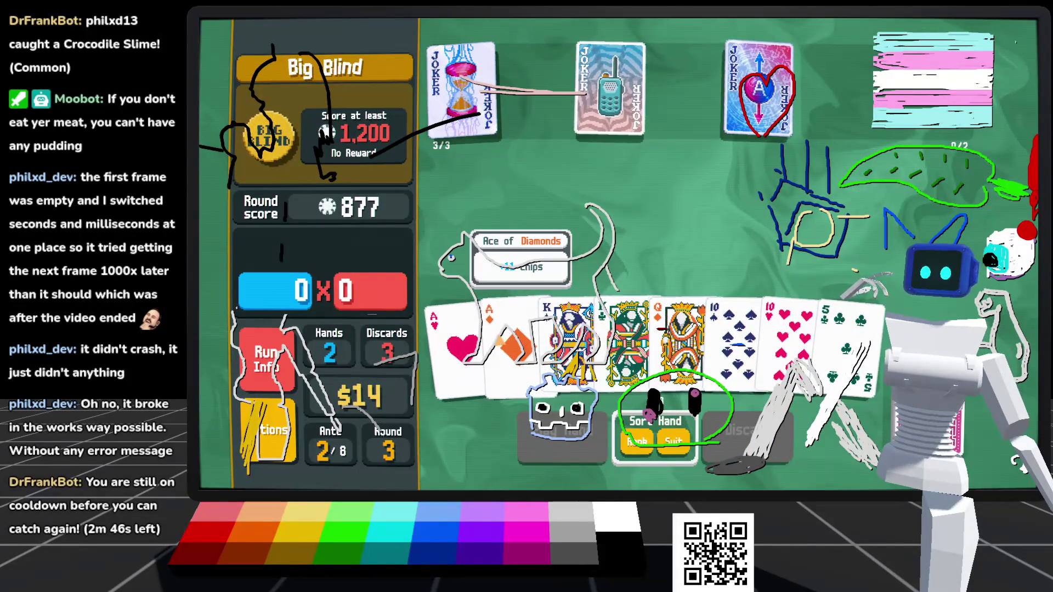
click(513, 334)
click(630, 335)
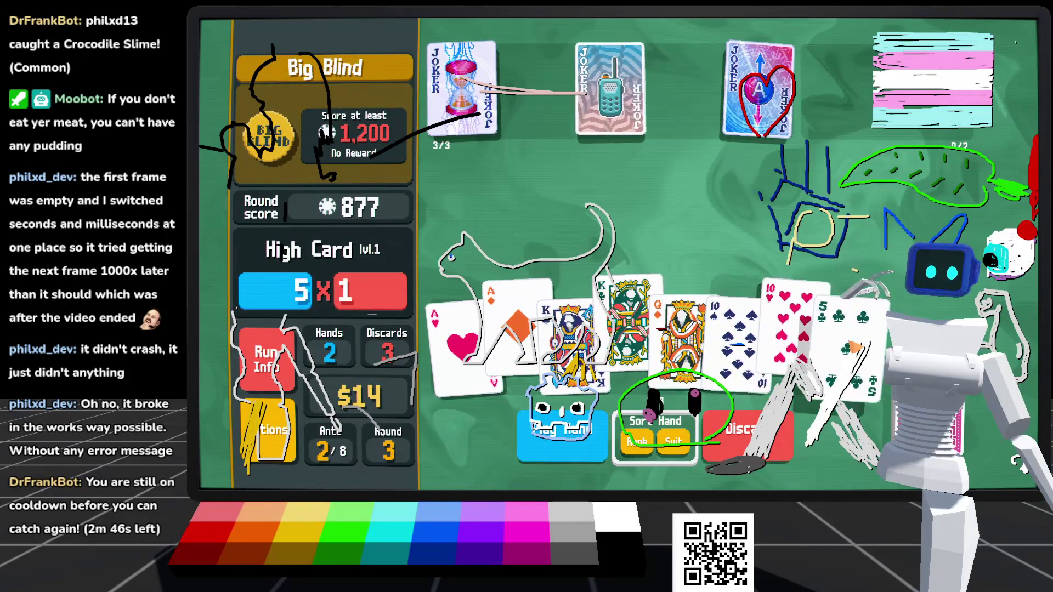
click(562, 434)
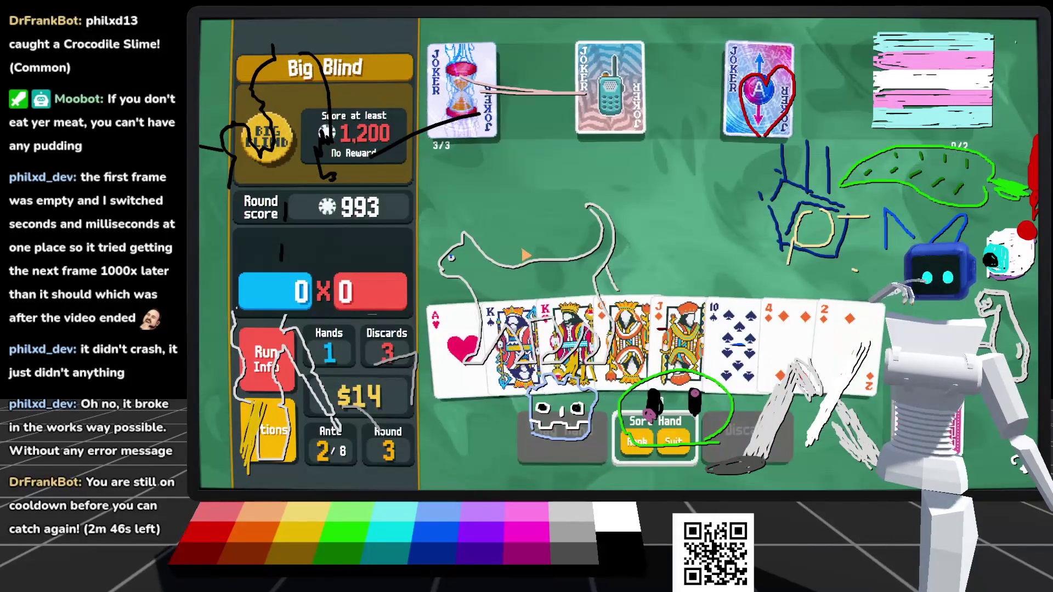
Step: Finish with an Ace-high Straight, bringing the score to 2,521
click(518, 340)
click(626, 337)
click(681, 338)
click(735, 338)
click(560, 437)
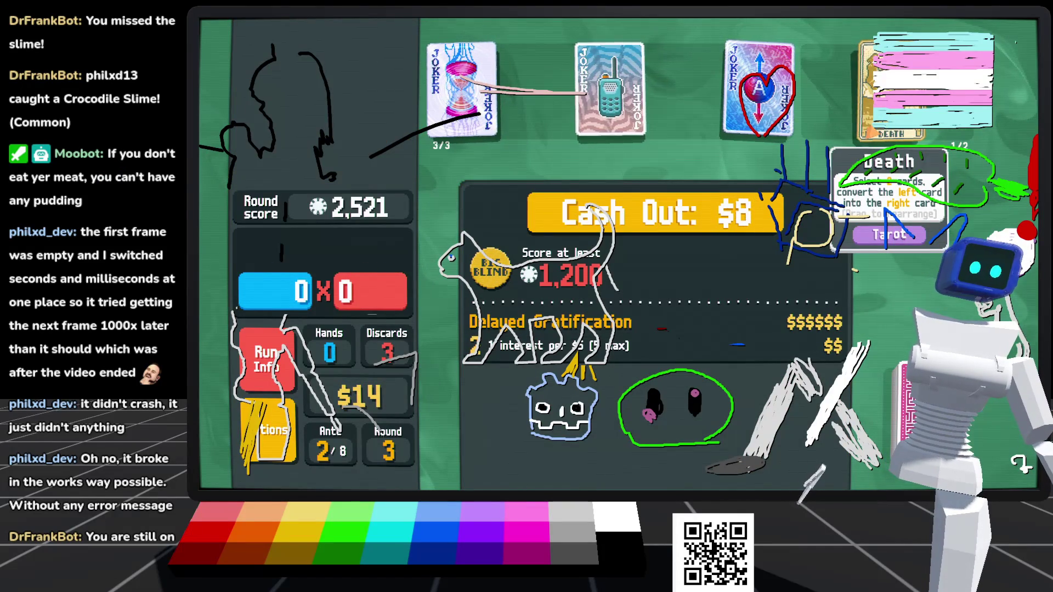
Step: Cash out, sell Death, and use Hermits from Jumbo Arcana and Arcana Packs to reach $50
click(749, 228)
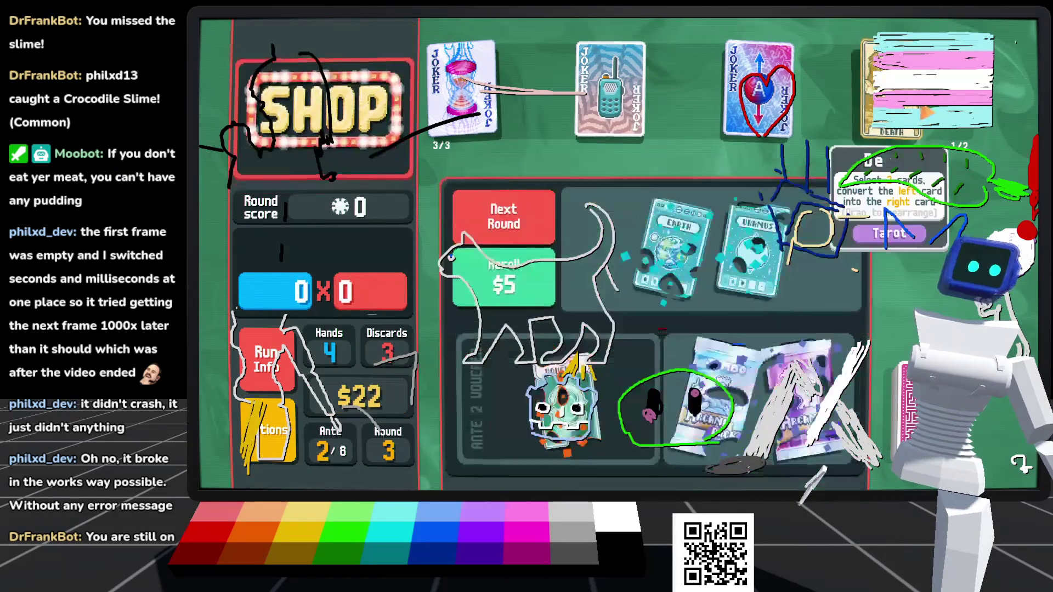
click(891, 88)
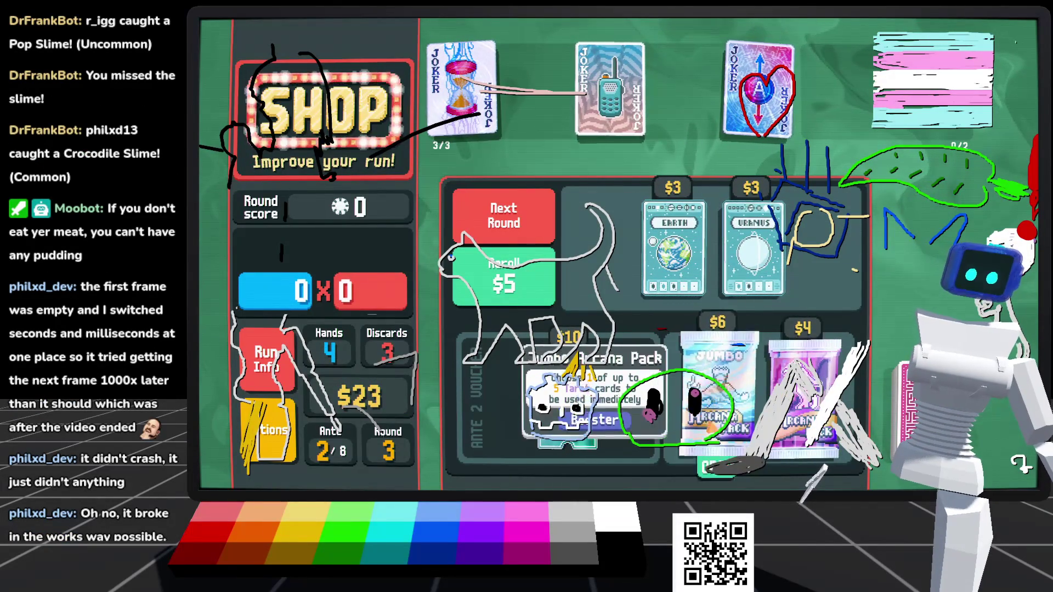
click(716, 457)
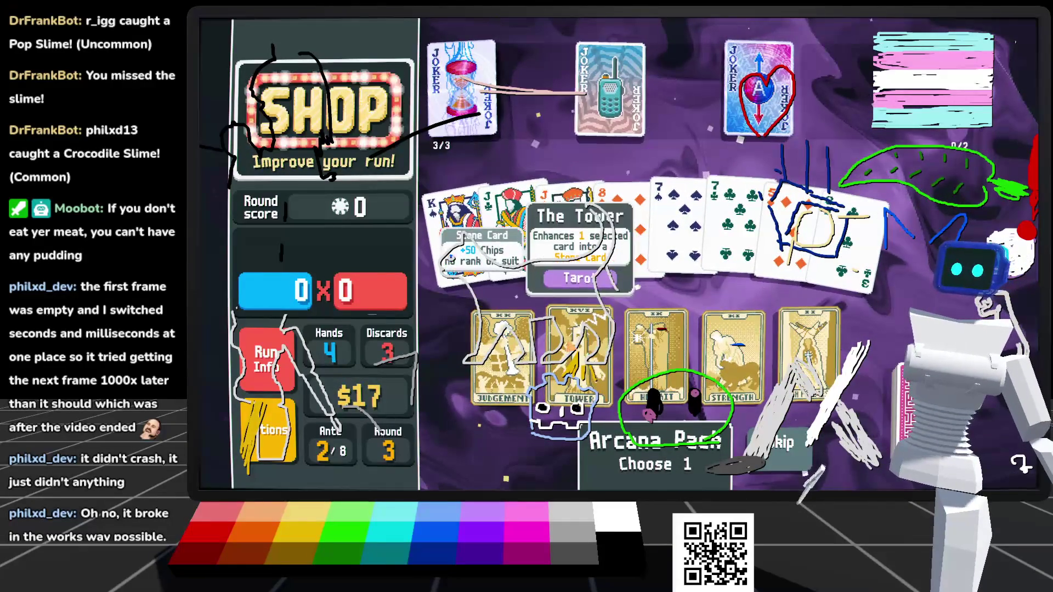
click(653, 395)
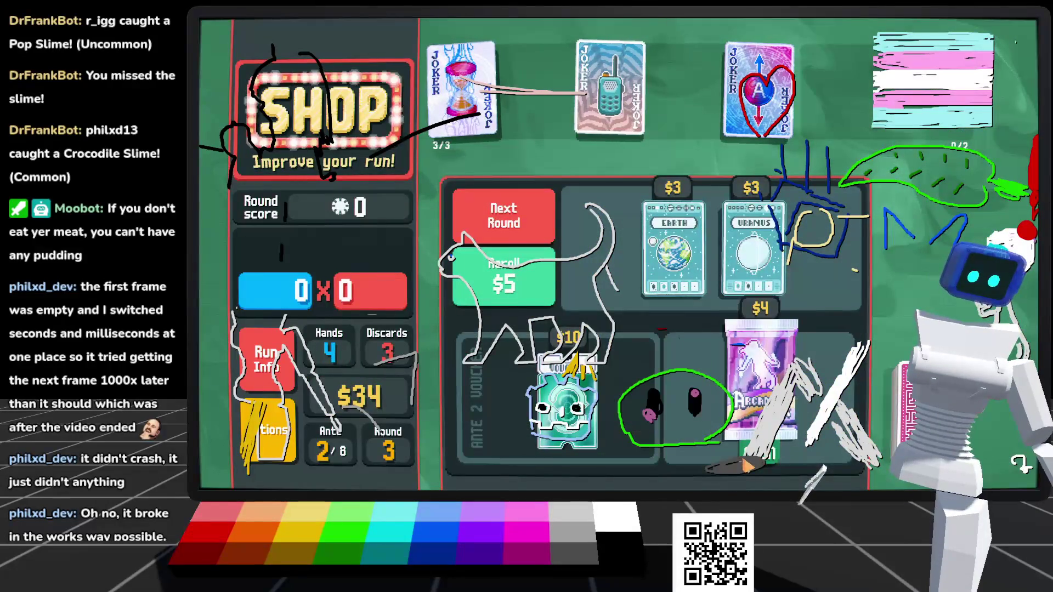
click(687, 439)
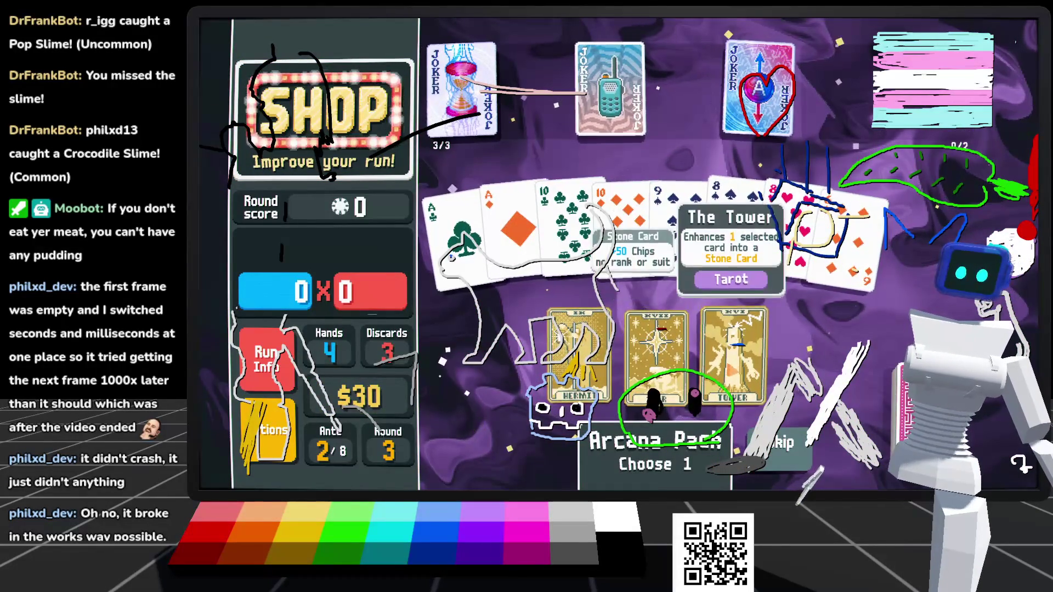
click(580, 398)
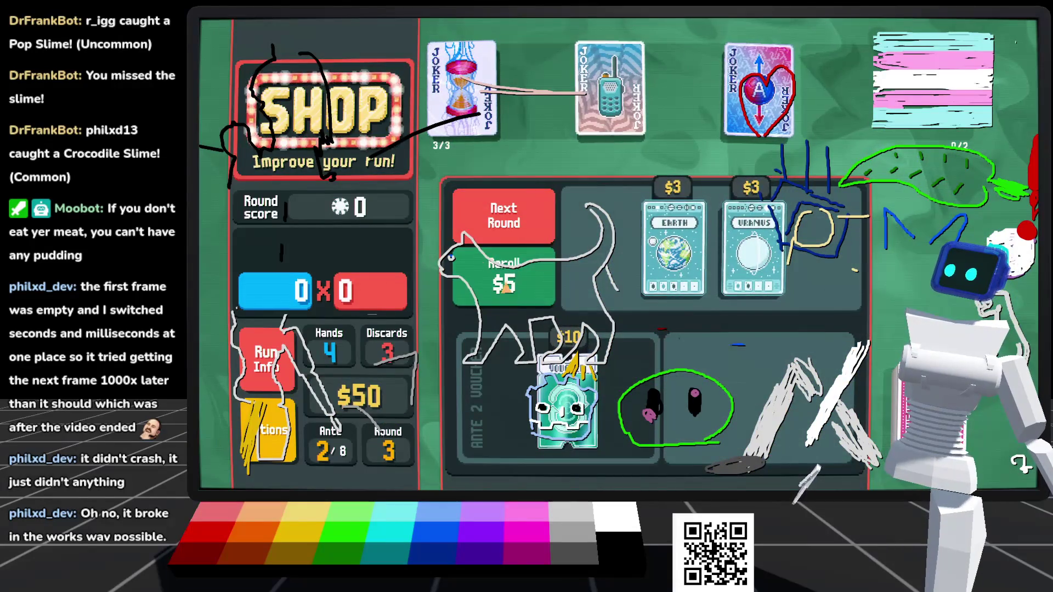
click(503, 217)
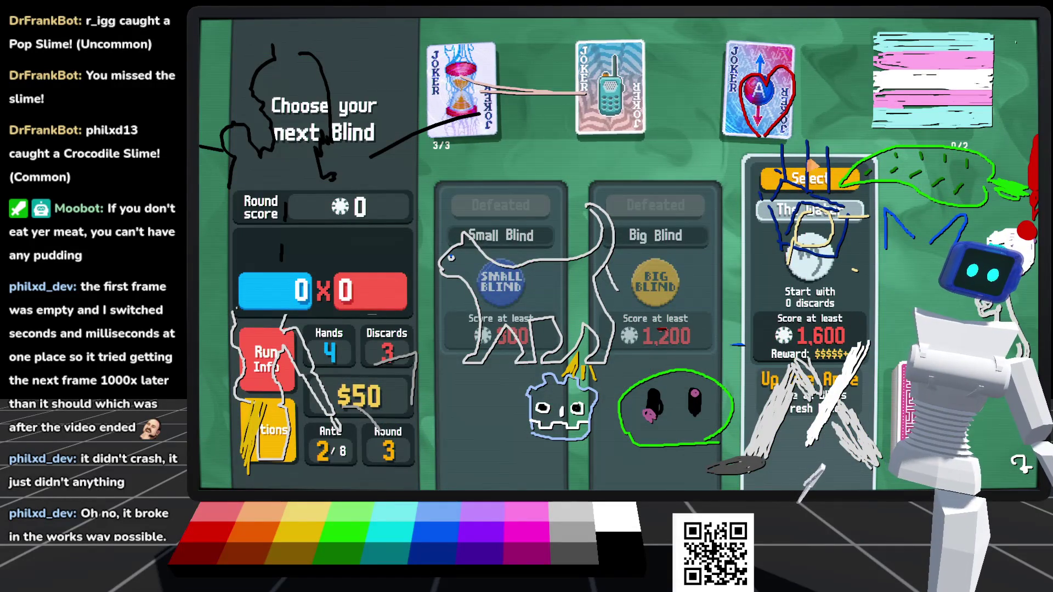
Step: Take on The Water boss blind, play a pair of Jacks, then a five-card hand
click(807, 183)
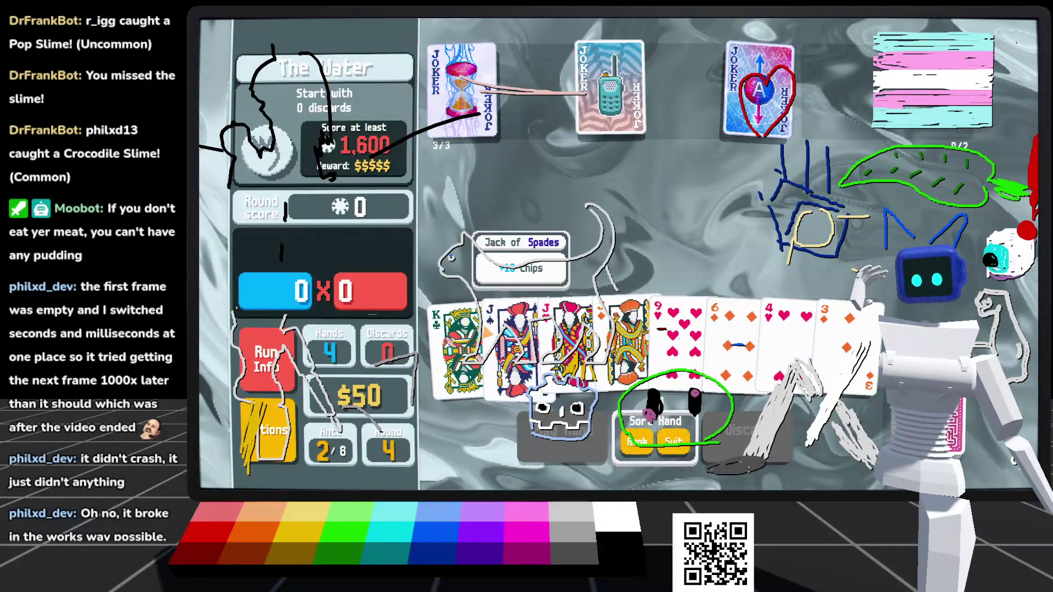
click(570, 329)
click(628, 334)
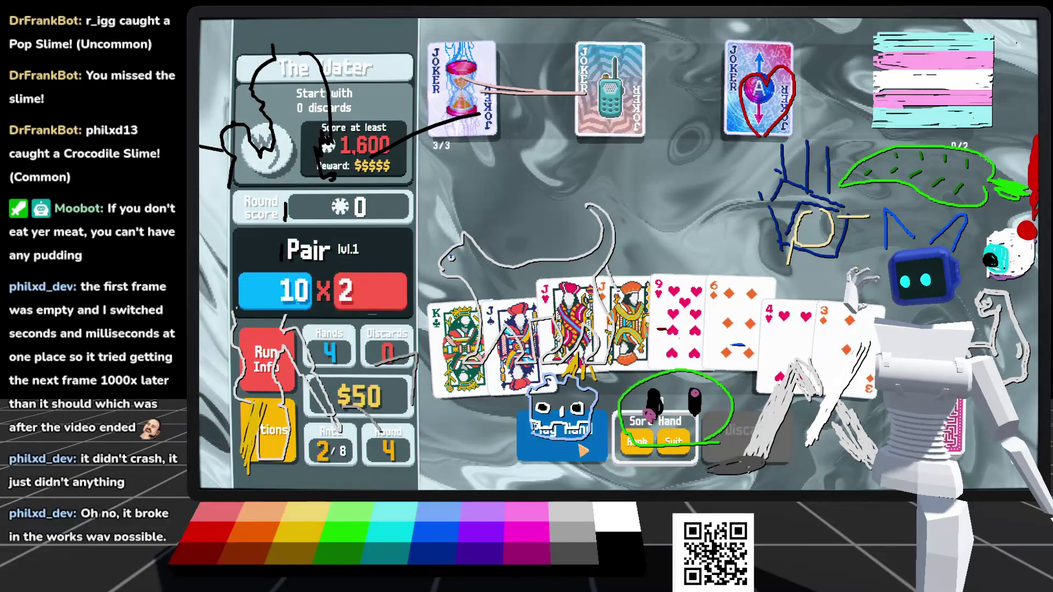
click(562, 434)
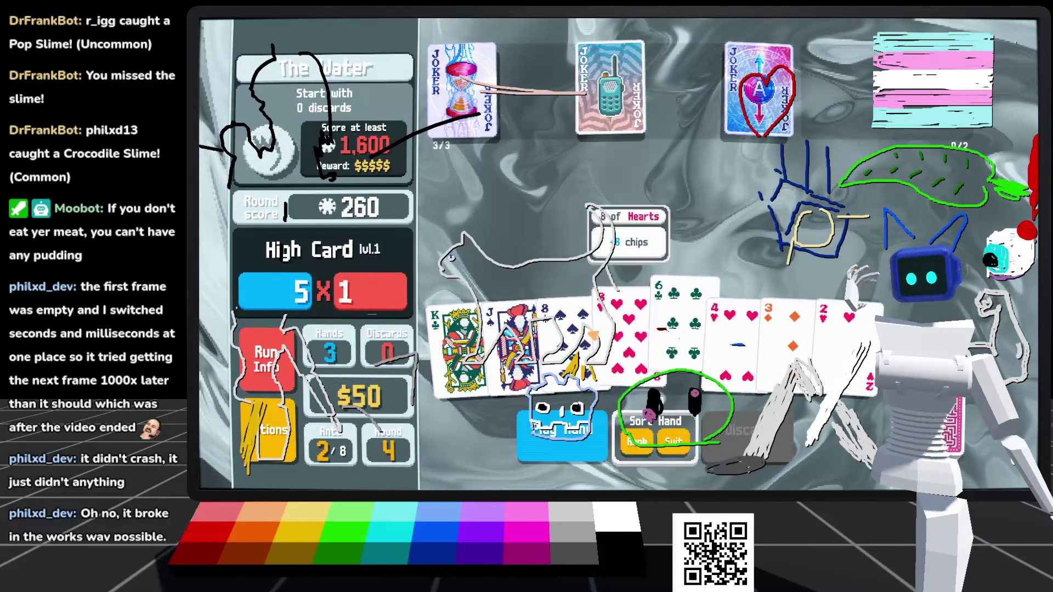
click(563, 433)
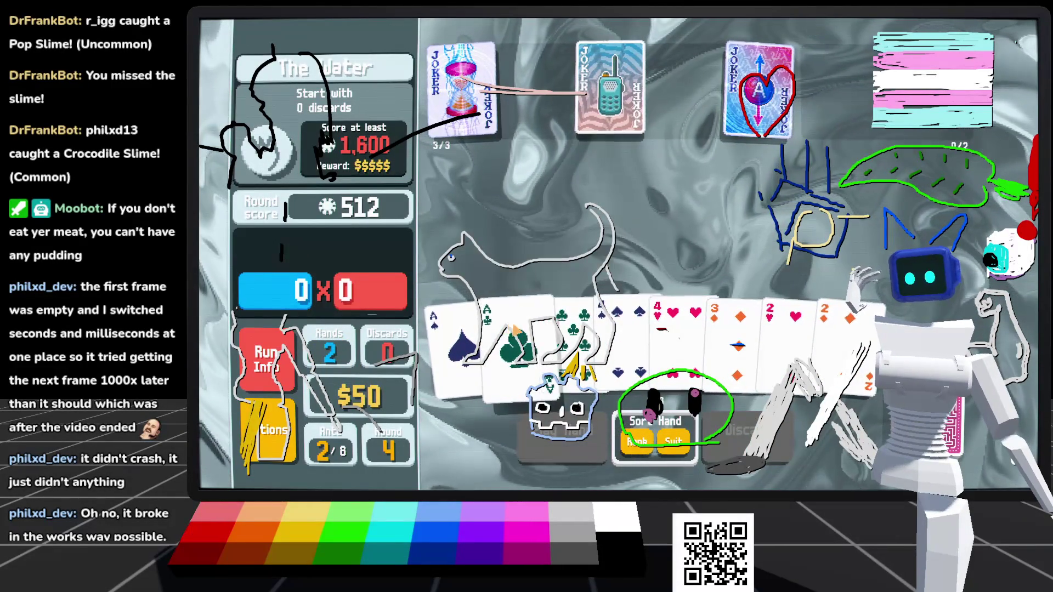
Step: Play a four-card hand with the 7 of Clubs, then finish on a pair of 4s, reaching 2,008 and collecting the $10 reward
click(581, 335)
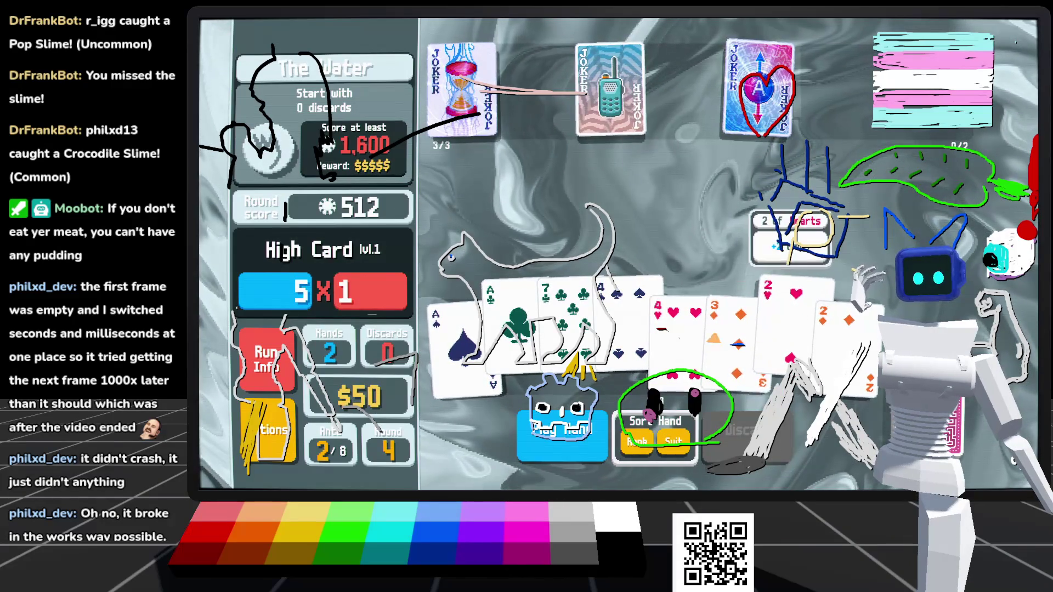
click(567, 438)
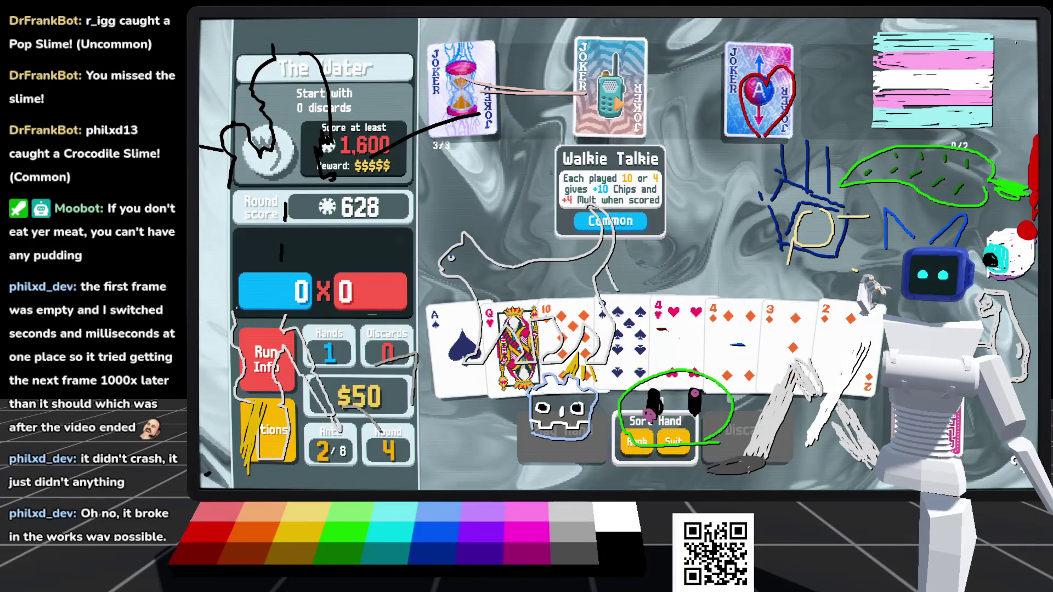
click(735, 340)
click(677, 340)
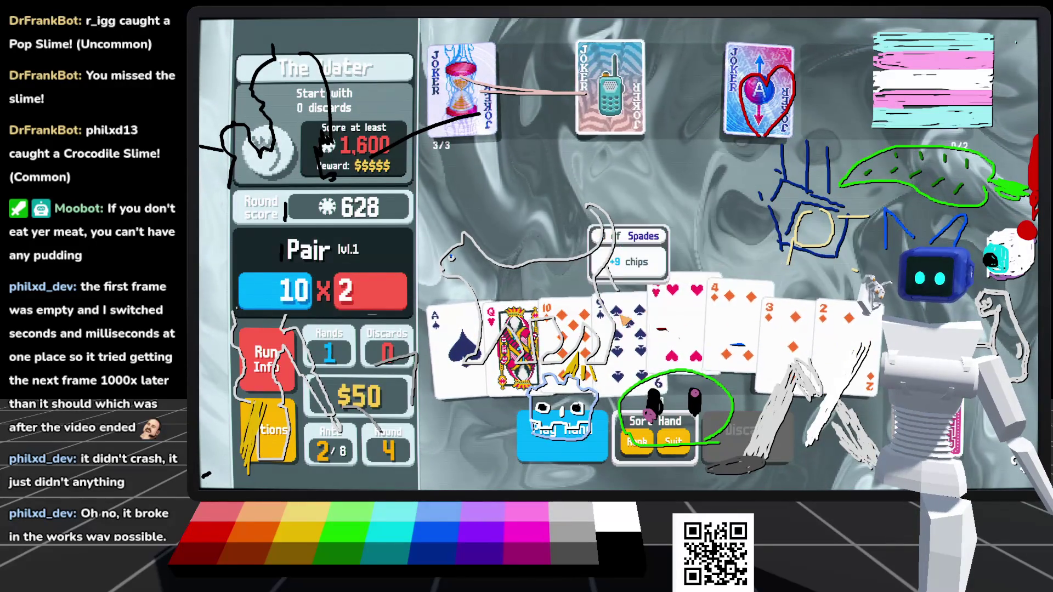
click(563, 433)
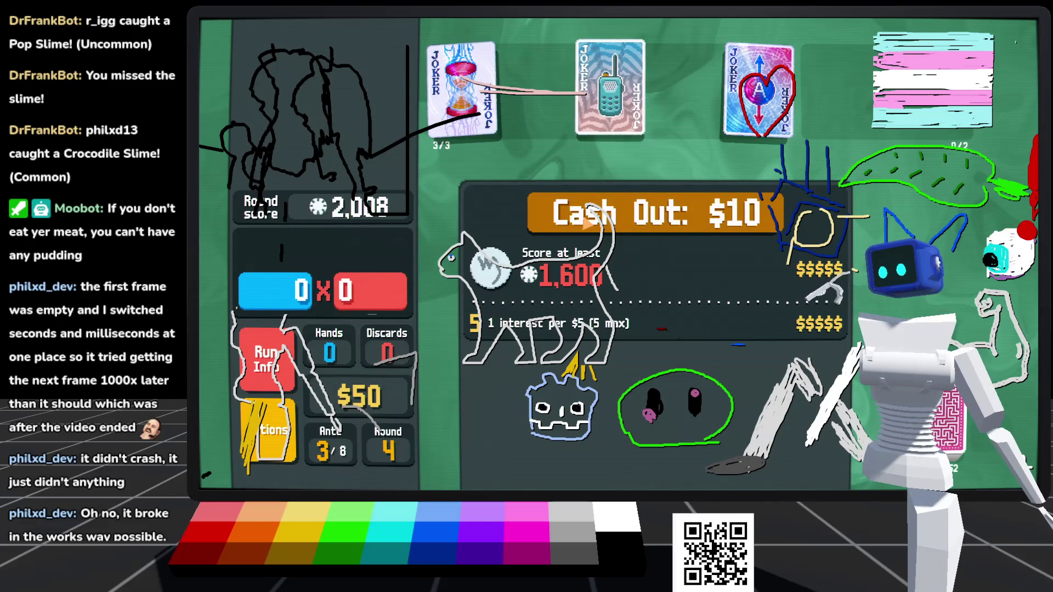
click(603, 215)
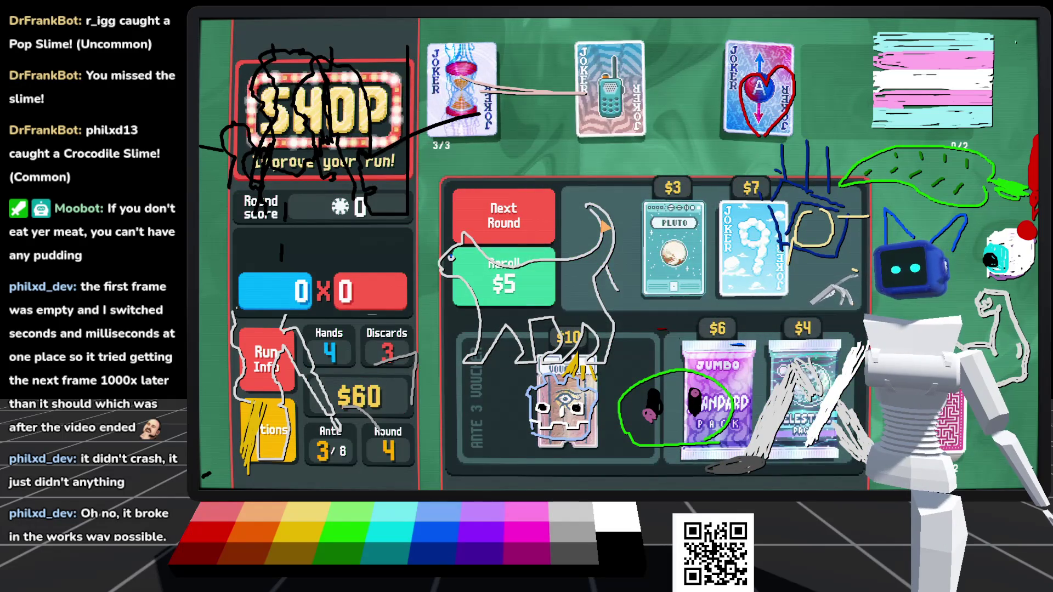
Step: Buy the Pluto planet card from the shop
mouse_move(680, 259)
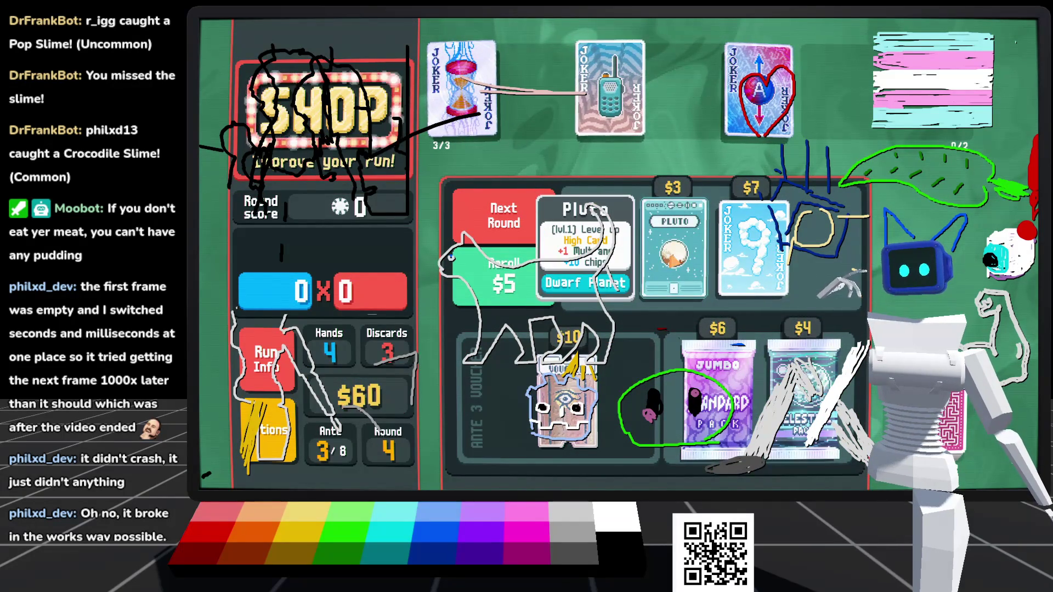
mouse_move(571, 405)
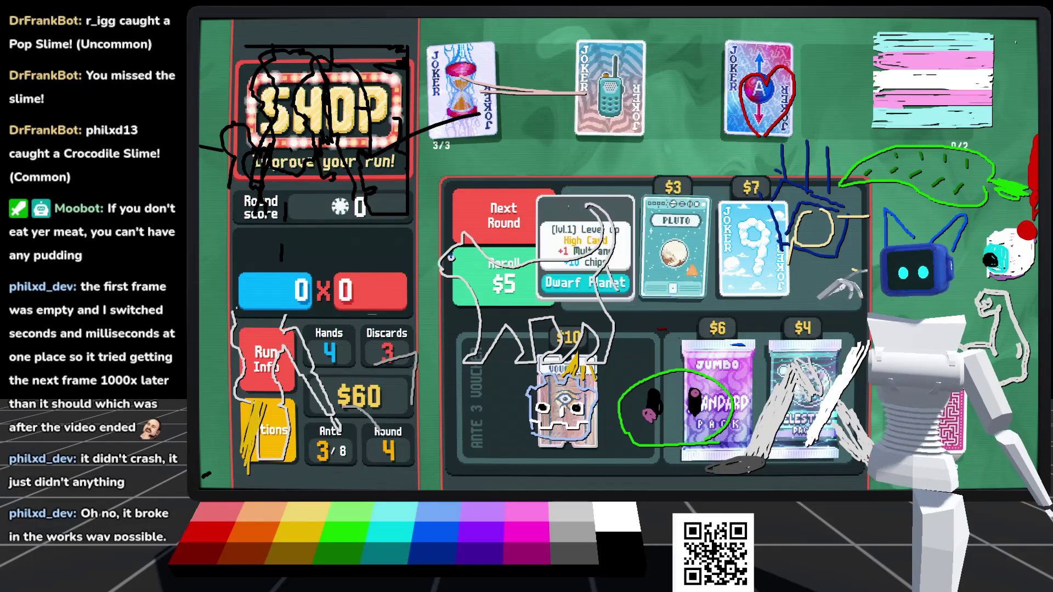
click(673, 247)
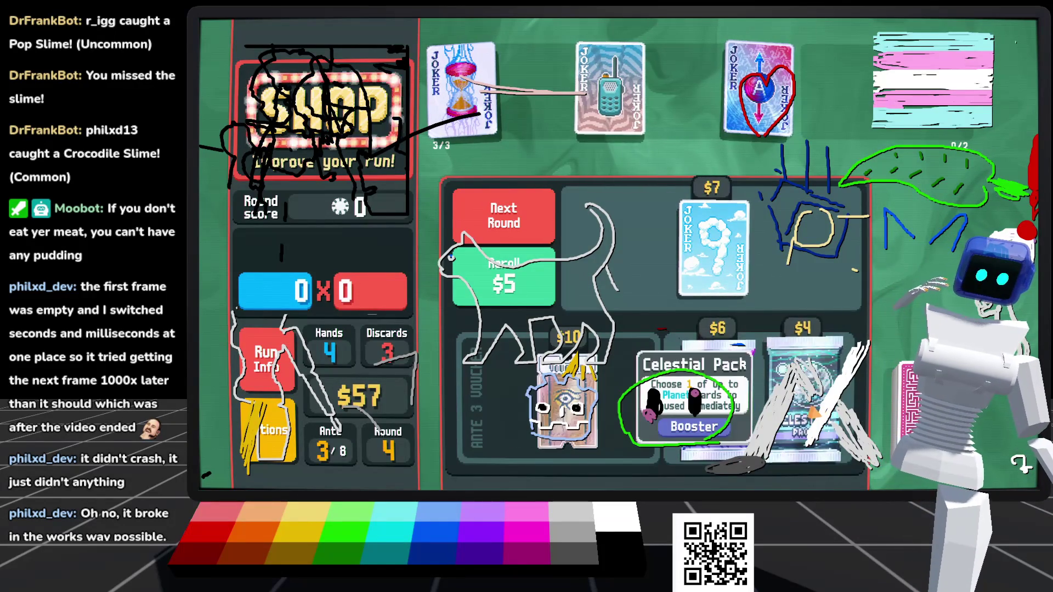
Step: Buy the Celestial Pack, take Neptune for Straight Flush, and move on to blind selection
click(806, 456)
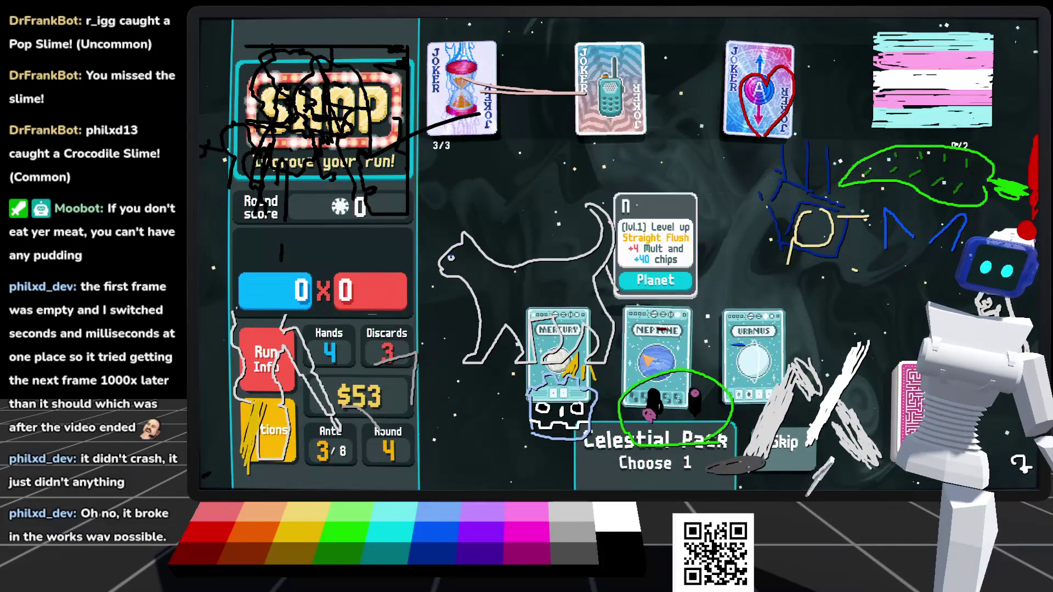
click(643, 362)
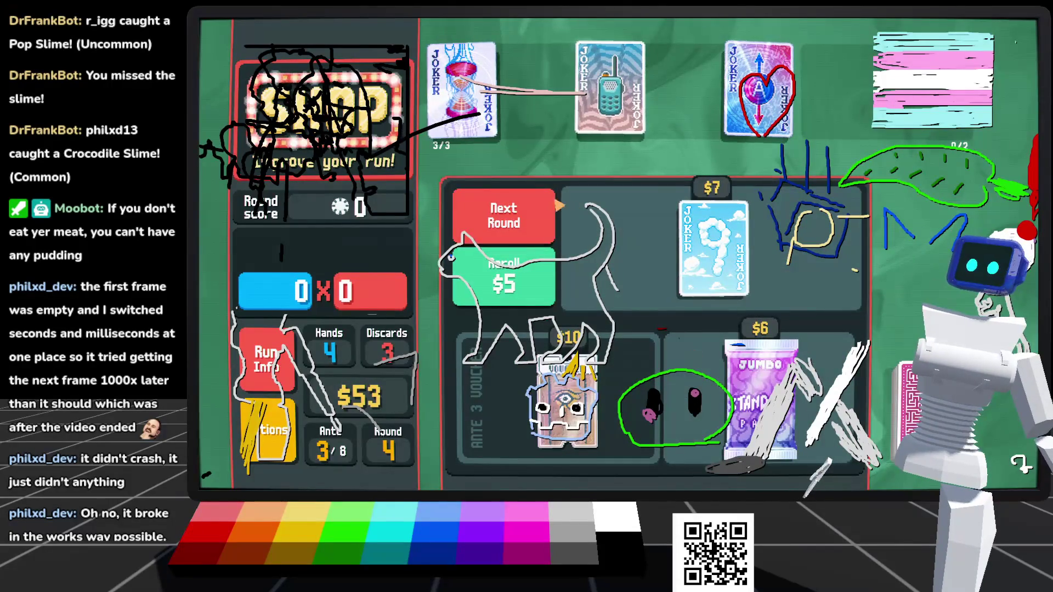
click(514, 226)
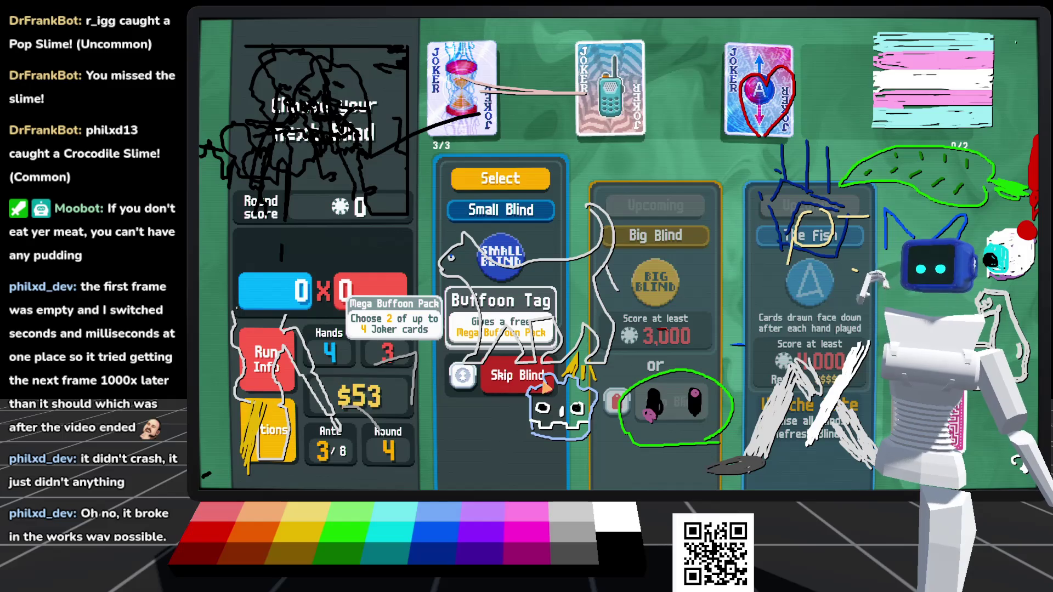
Step: Select the Ante 3 Small Blind with its 2,000 target
click(496, 180)
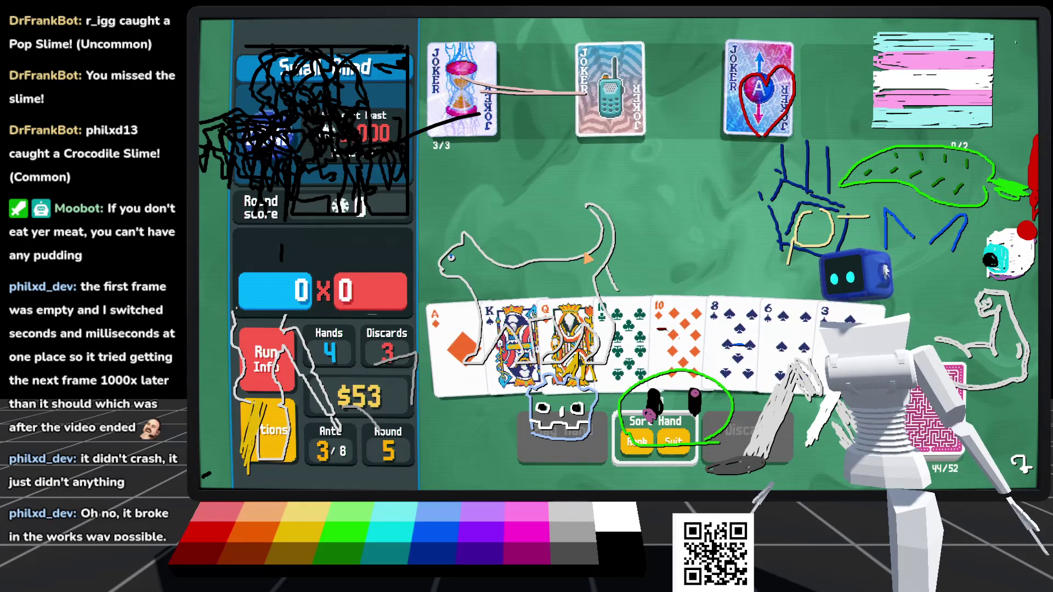
Step: Play the 3, 6 and 8 of Spades with the 10 of Clubs
mouse_move(494, 80)
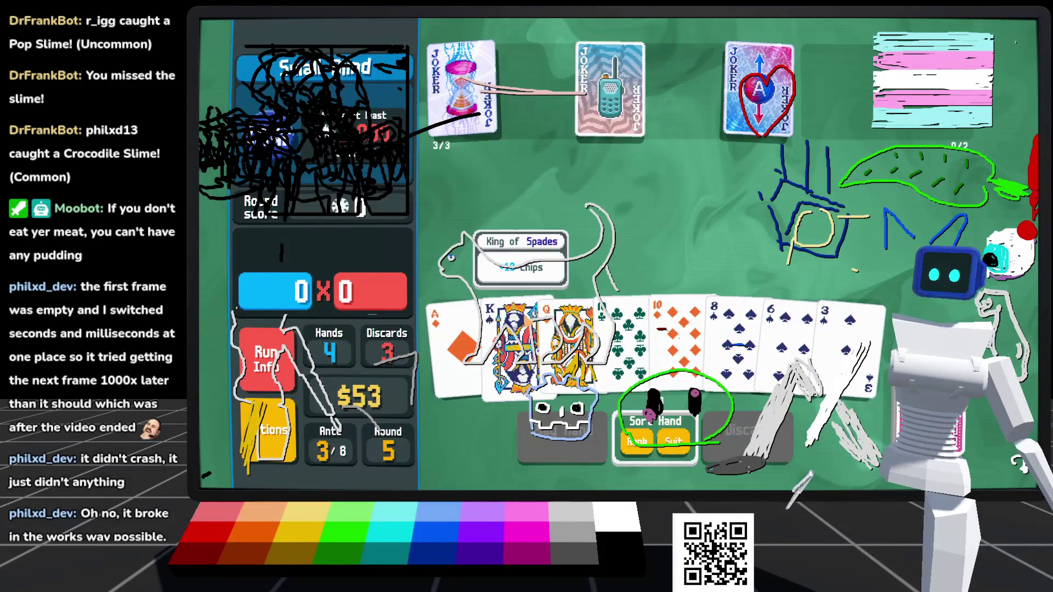
click(839, 335)
click(804, 329)
click(735, 332)
click(630, 329)
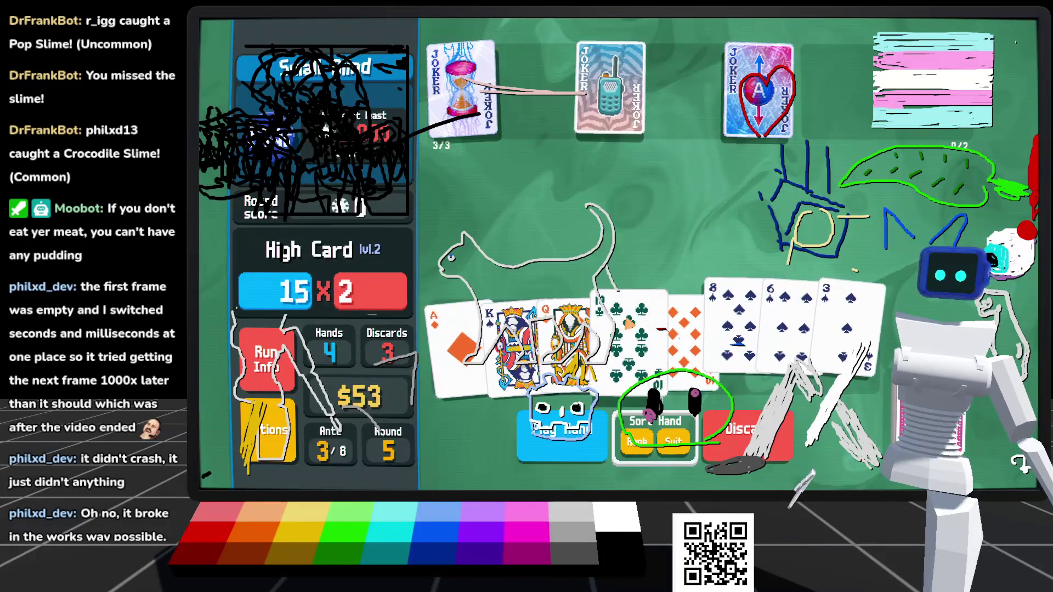
click(547, 443)
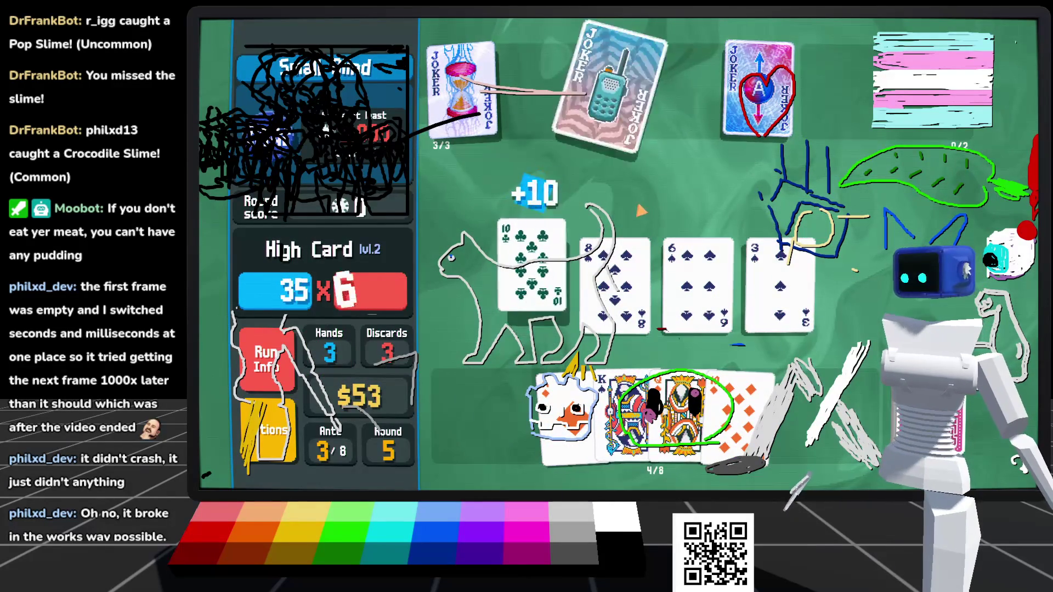
Step: Play the Ace, 10 and pair of 5s
mouse_move(494, 104)
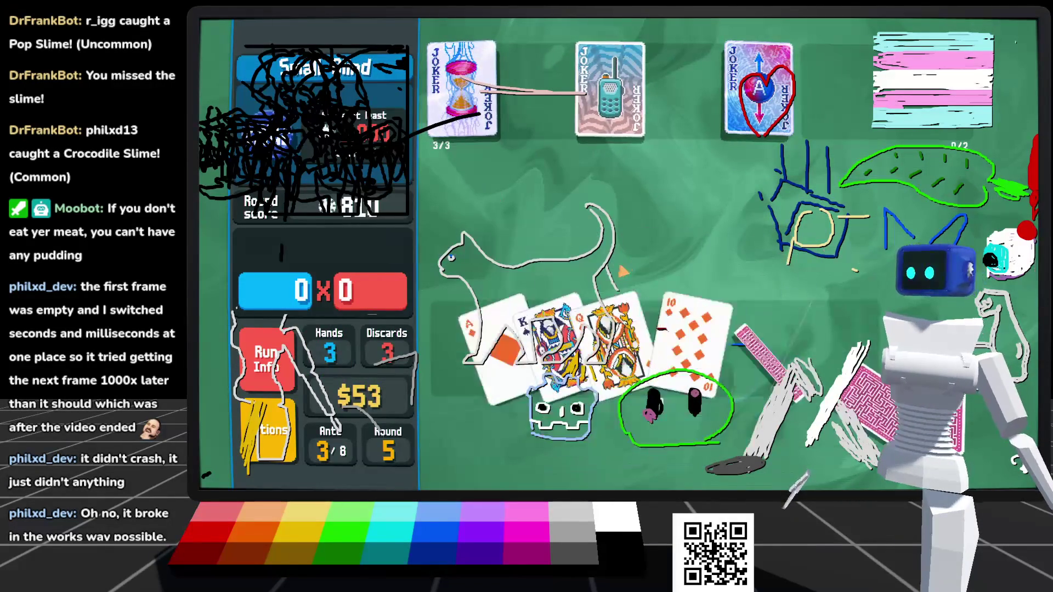
click(460, 351)
click(683, 335)
click(790, 335)
click(847, 335)
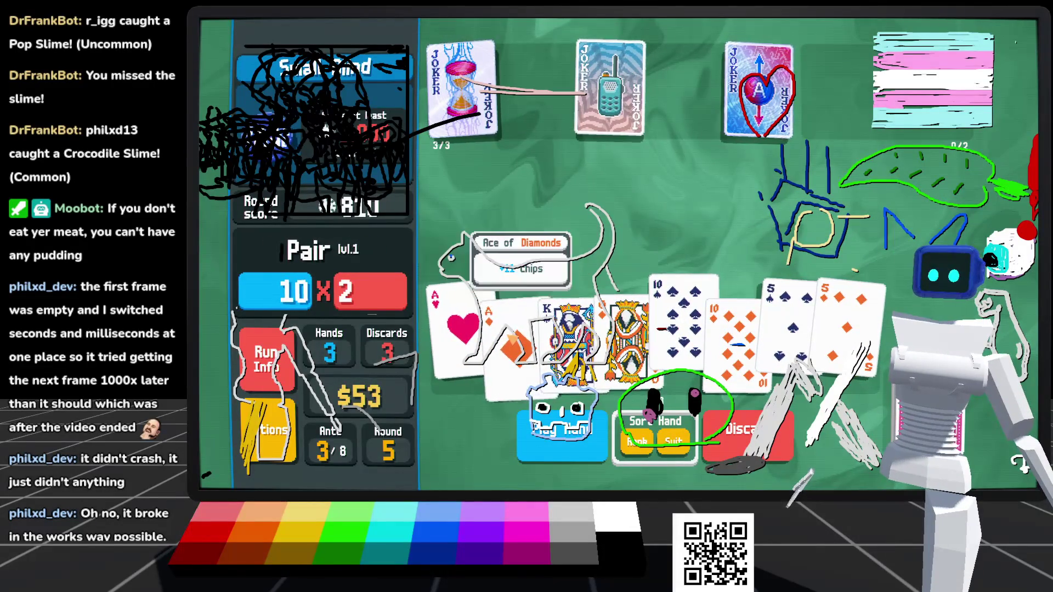
click(546, 456)
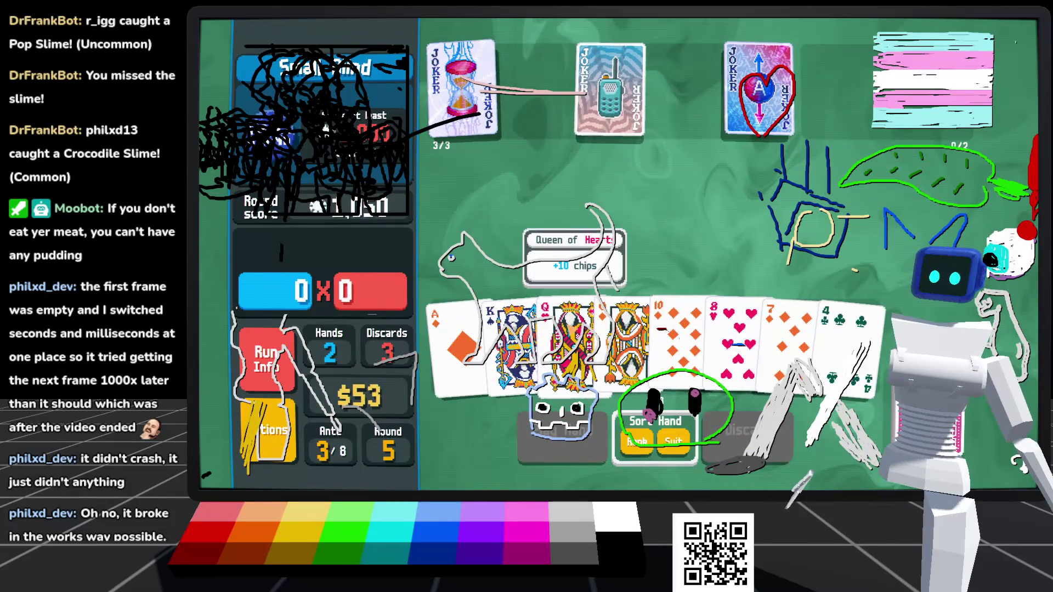
Step: Play the Queen, 8, 7 and 4, then discard the 8 of Clubs and both 6s
click(571, 329)
click(543, 439)
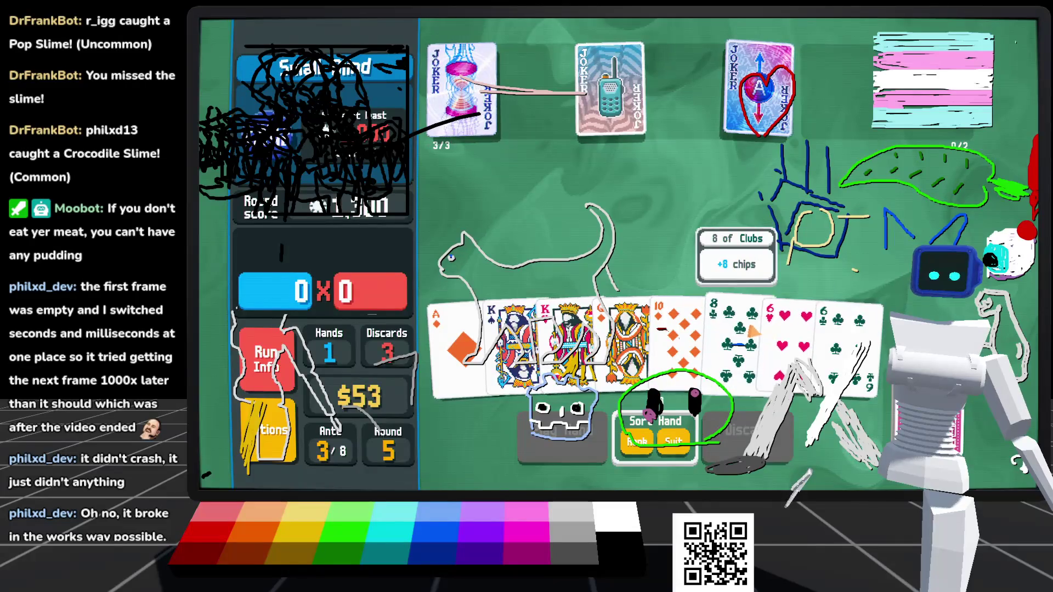
click(738, 334)
click(790, 340)
click(847, 340)
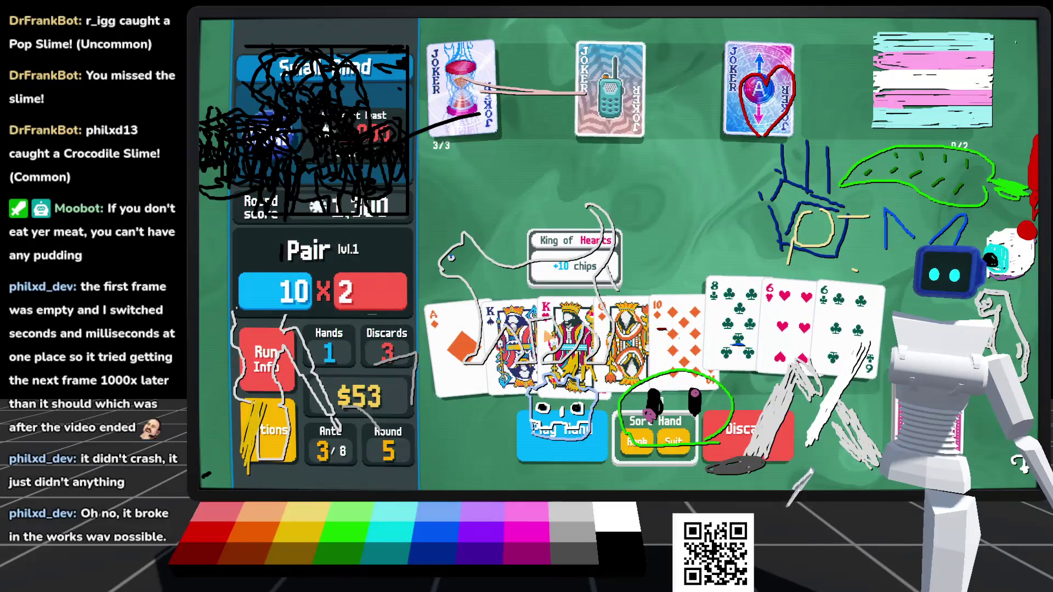
click(748, 434)
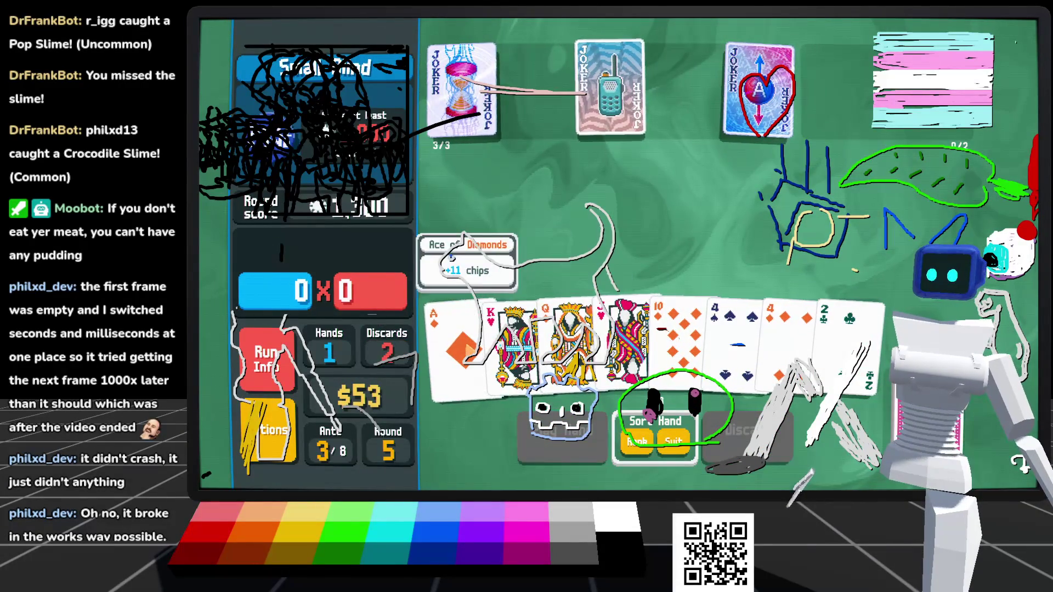
Step: Play an Ace-King-Queen-Jack-10 straight, lifting the score to 2,828 past 2,000
click(438, 376)
click(519, 340)
click(576, 340)
click(626, 340)
click(680, 340)
click(562, 433)
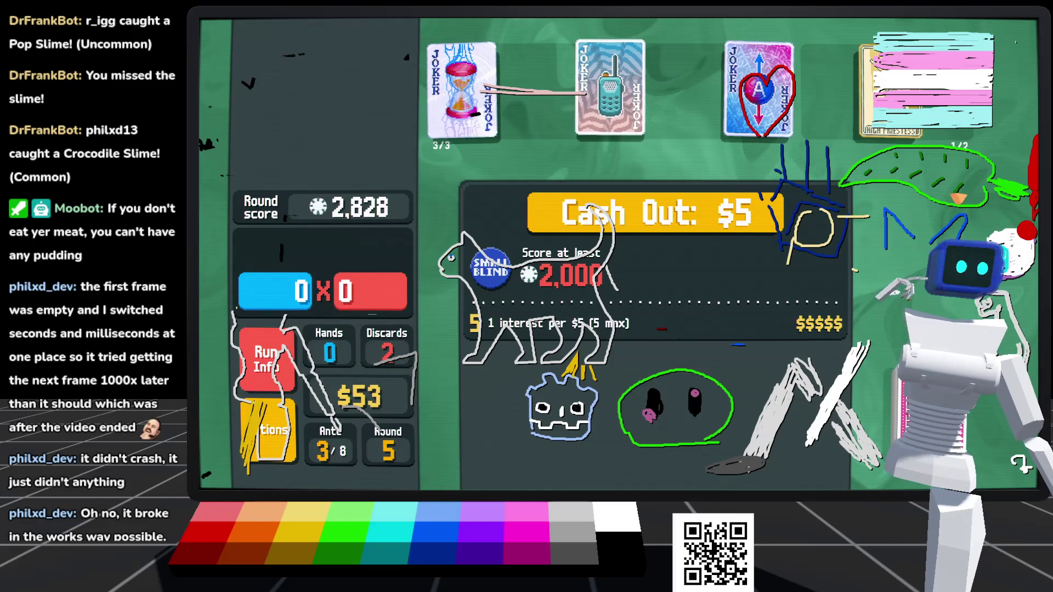
mouse_move(891, 129)
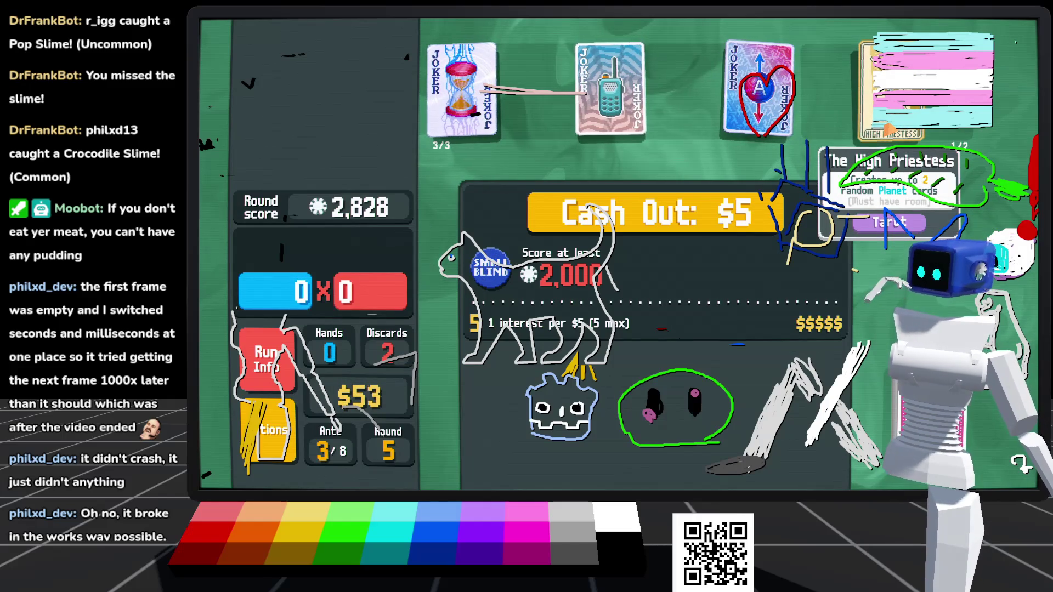
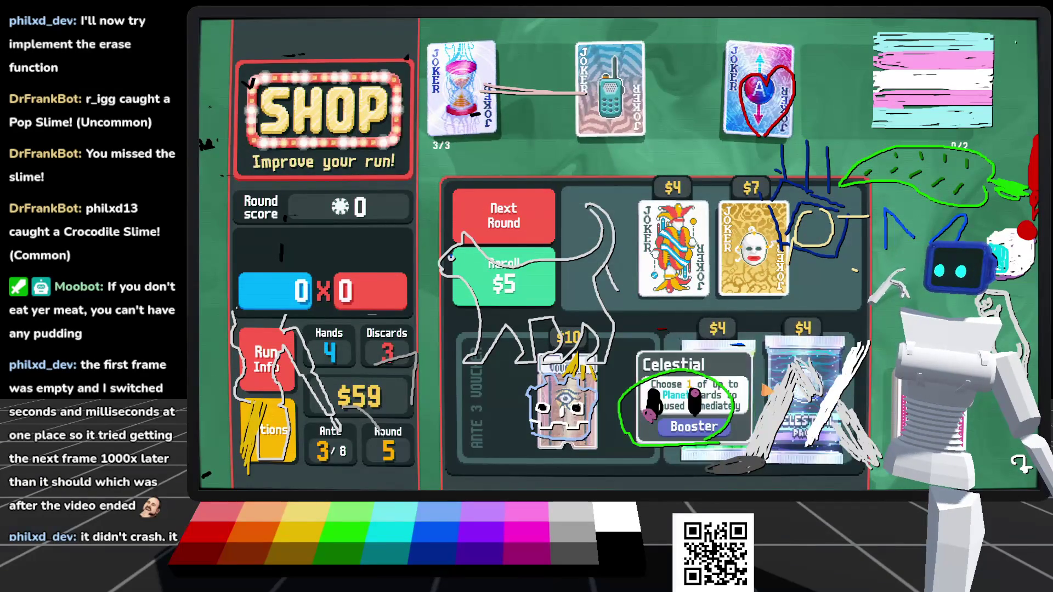
Step: Sell the Walkie Talkie joker and buy the $4 joker from the shop
mouse_move(814, 429)
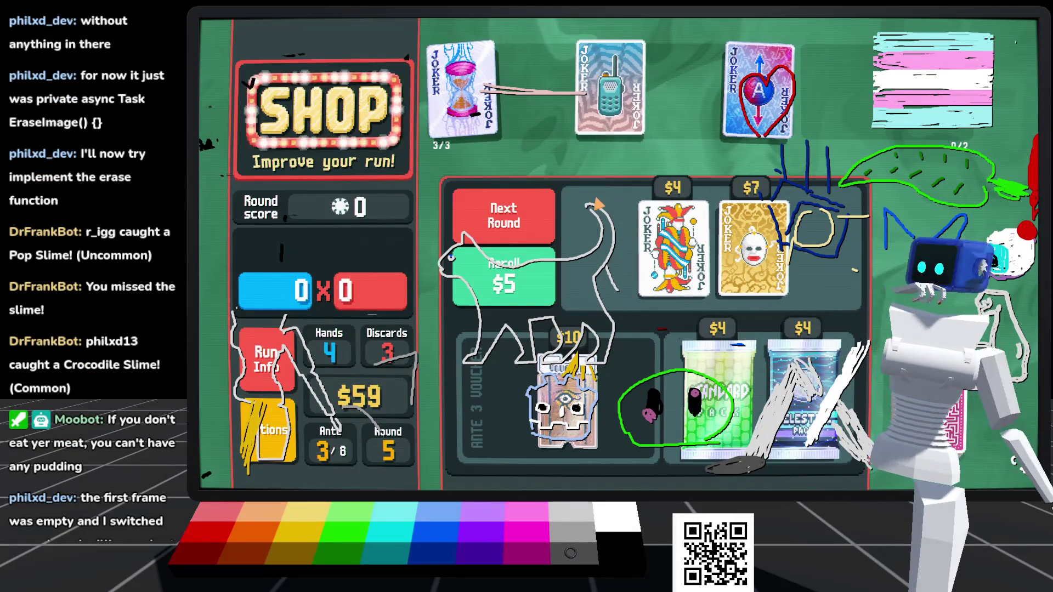
mouse_move(731, 296)
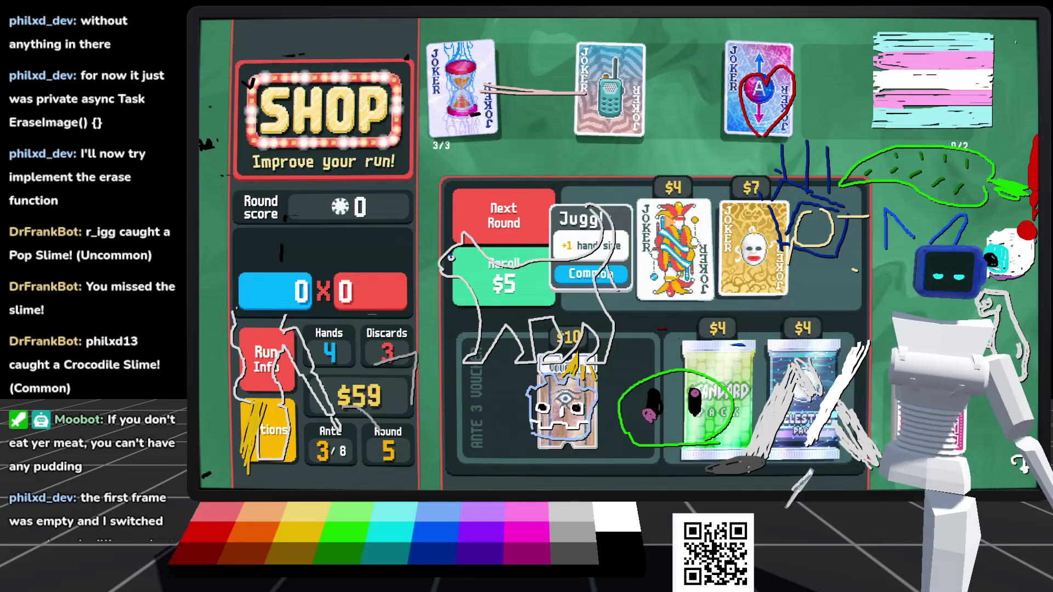
mouse_move(637, 104)
mouse_move(717, 395)
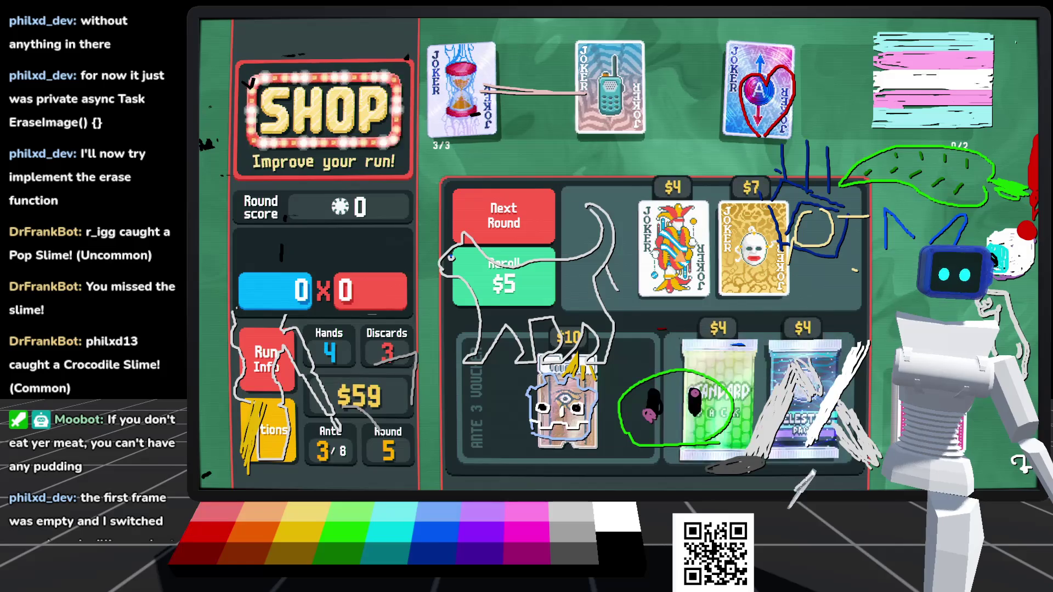
mouse_move(754, 247)
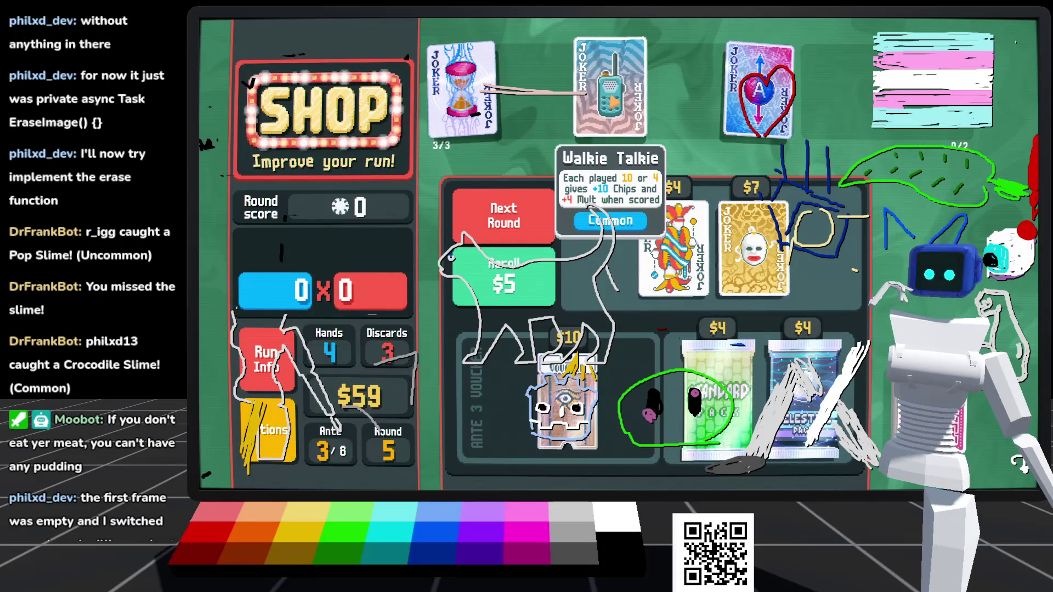
click(612, 102)
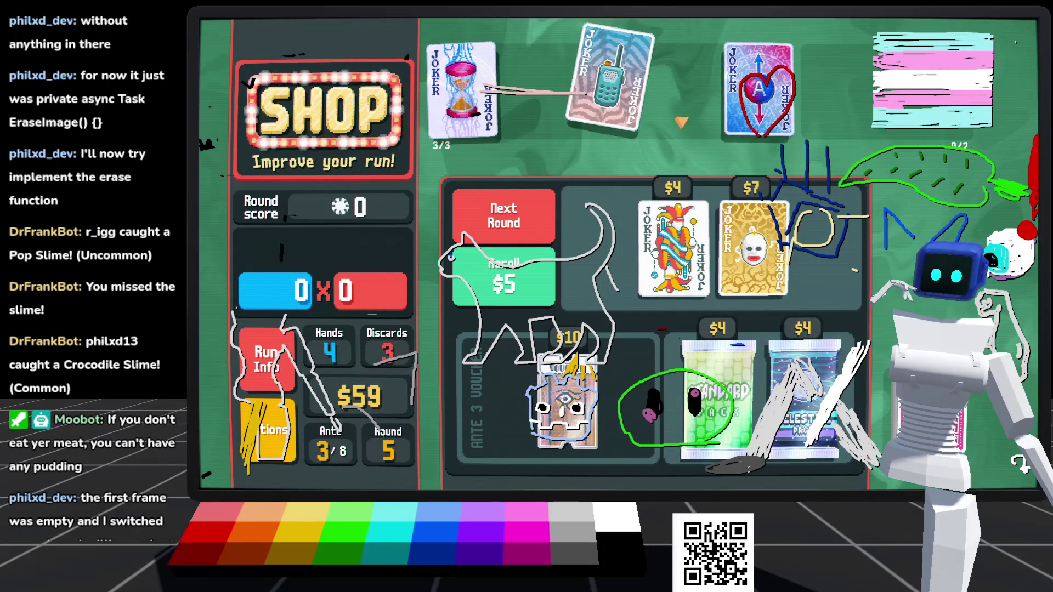
click(674, 248)
click(735, 292)
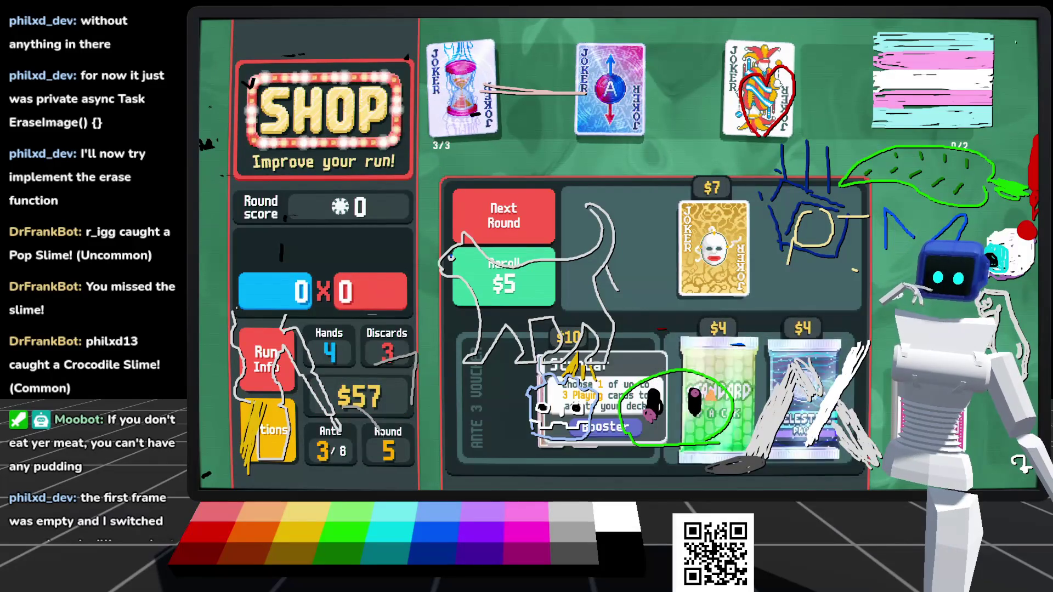
Step: Buy the Celestial Pack and use Pluto to level up High Card
click(801, 452)
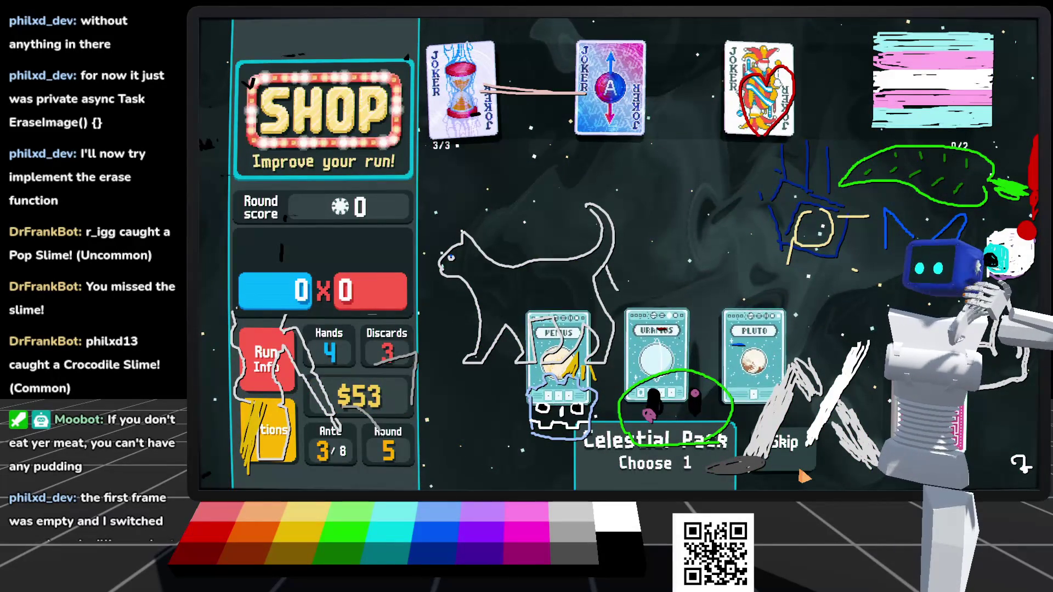
mouse_move(573, 331)
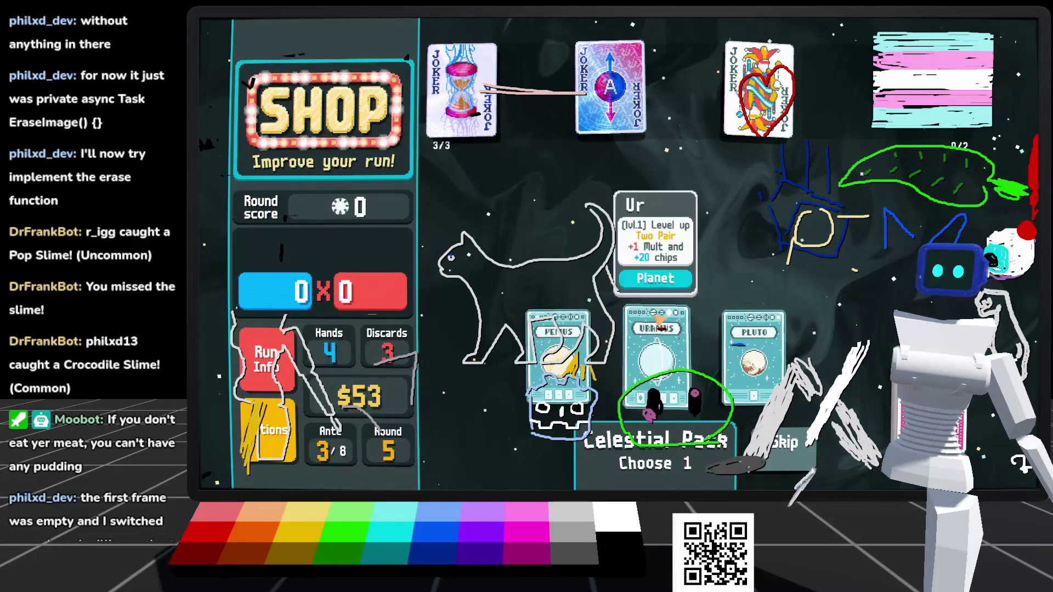
mouse_move(756, 335)
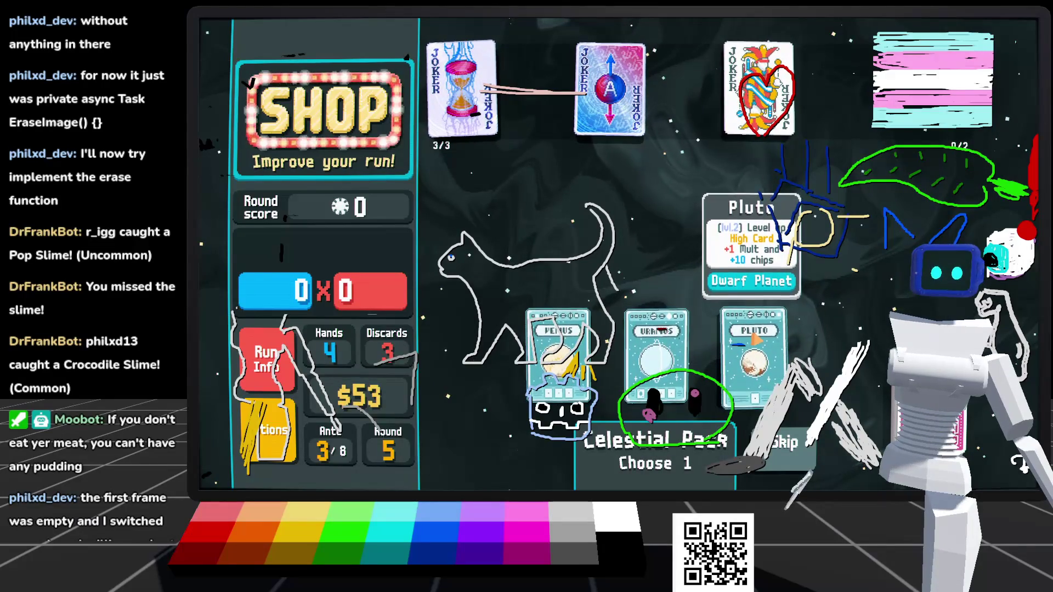
click(756, 345)
click(754, 395)
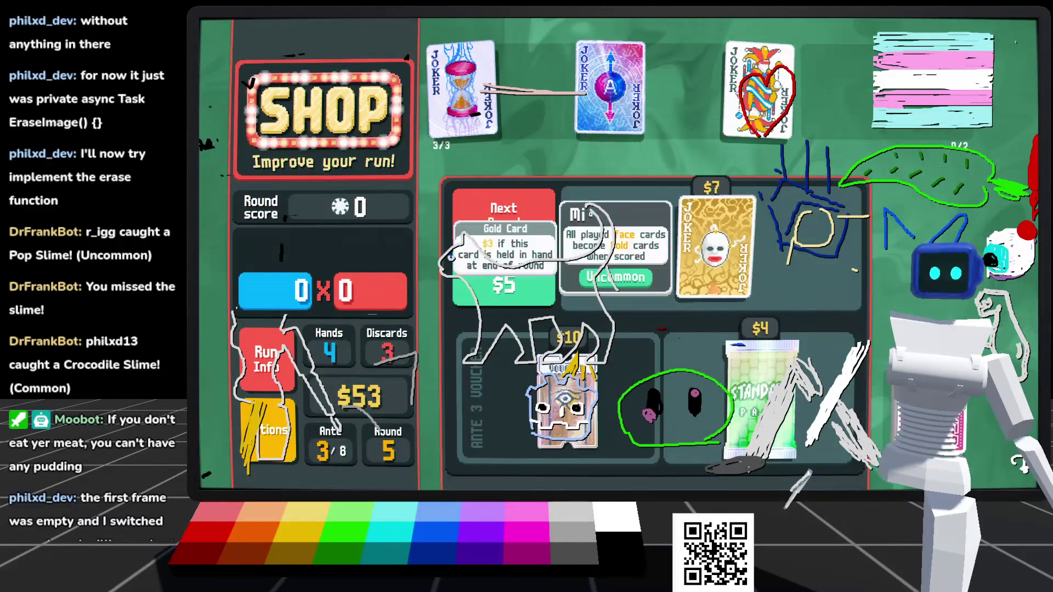
Step: Leave the shop and choose to play the Big Blind
click(515, 242)
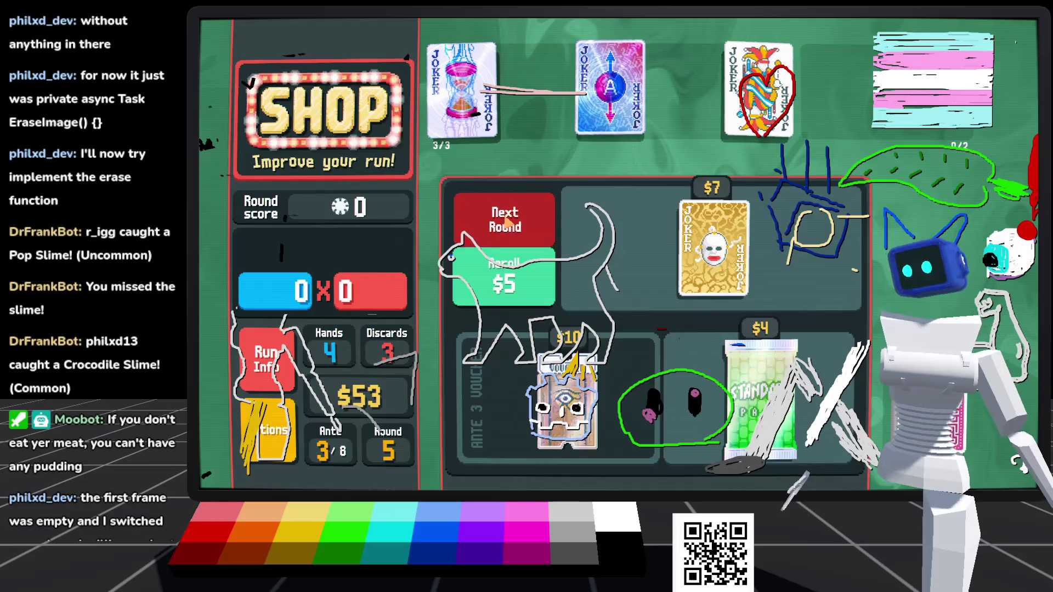
mouse_move(671, 392)
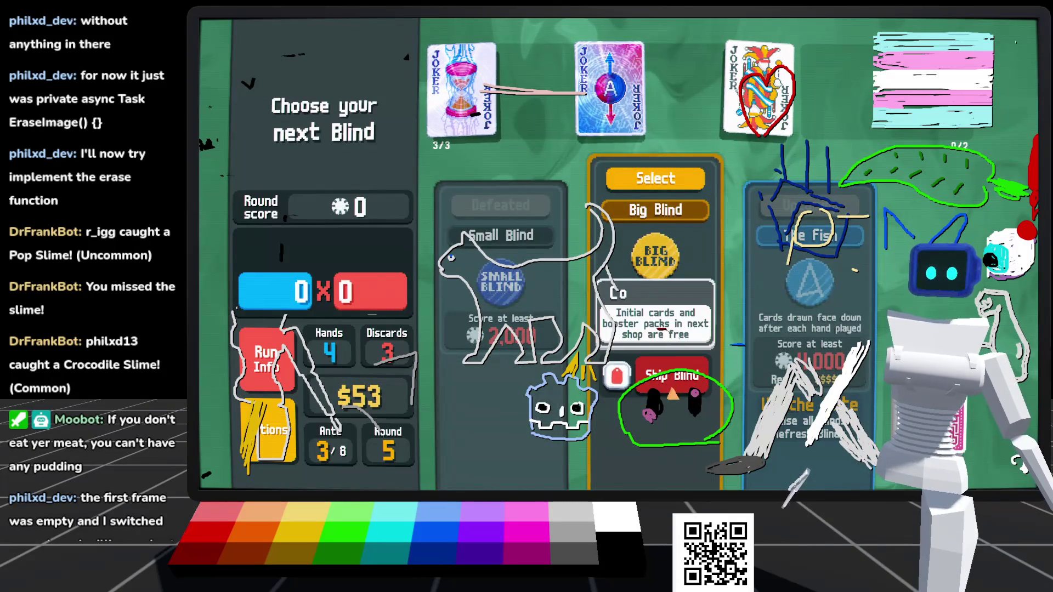
click(658, 179)
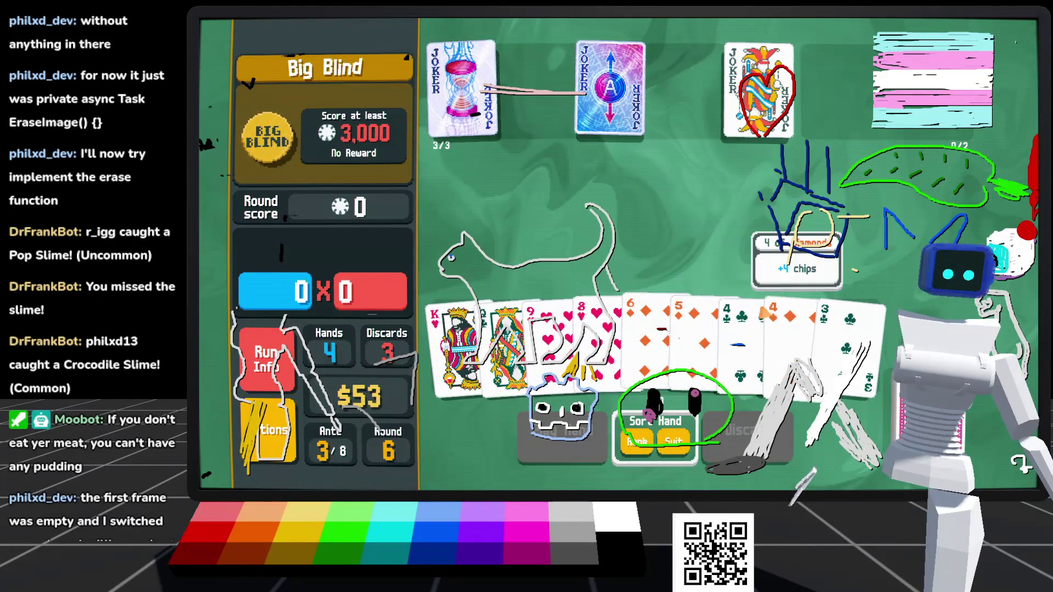
Step: Play the 9 of Hearts and 6 of Diamonds as the first hand
click(548, 329)
click(653, 329)
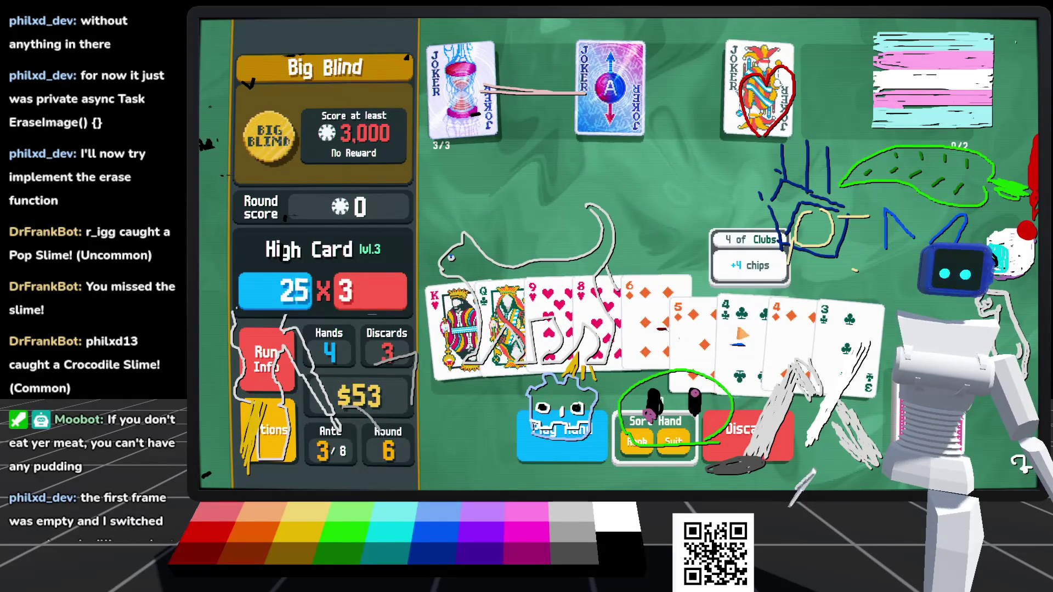
click(554, 447)
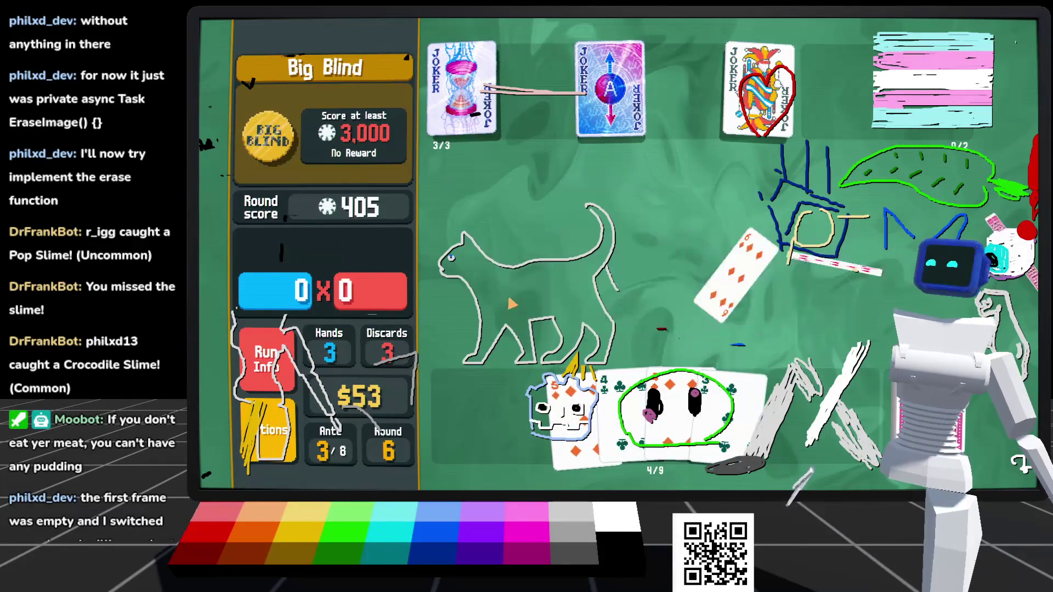
Step: Play a five-card second hand that includes the 4 of Spades
click(450, 357)
click(497, 356)
click(543, 356)
click(593, 357)
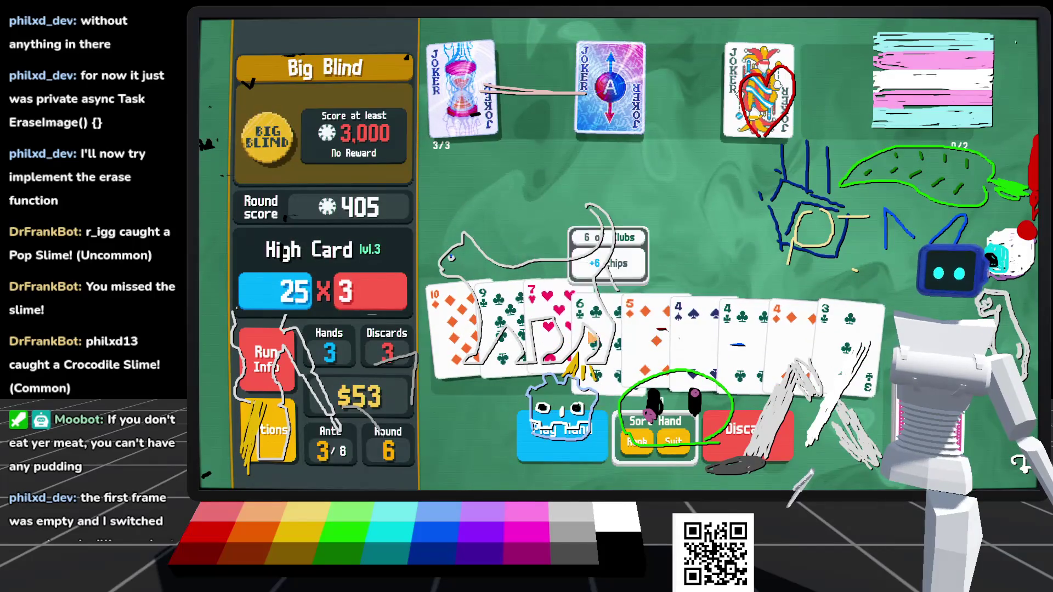
click(694, 340)
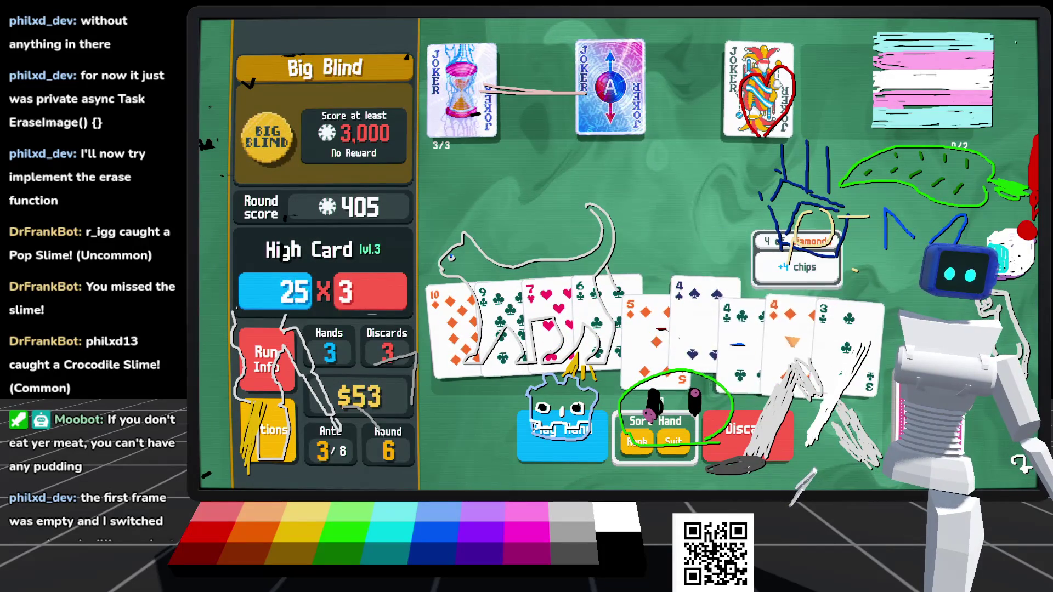
click(548, 431)
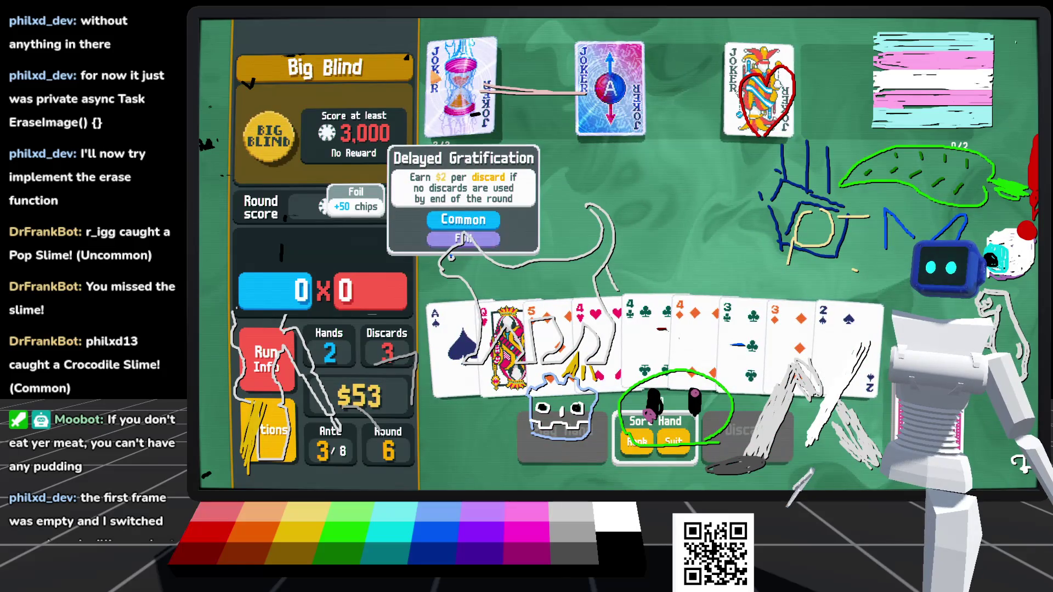
Step: Play an Ace-5-4-3-2 straight to raise the score to 1,430
mouse_move(610, 88)
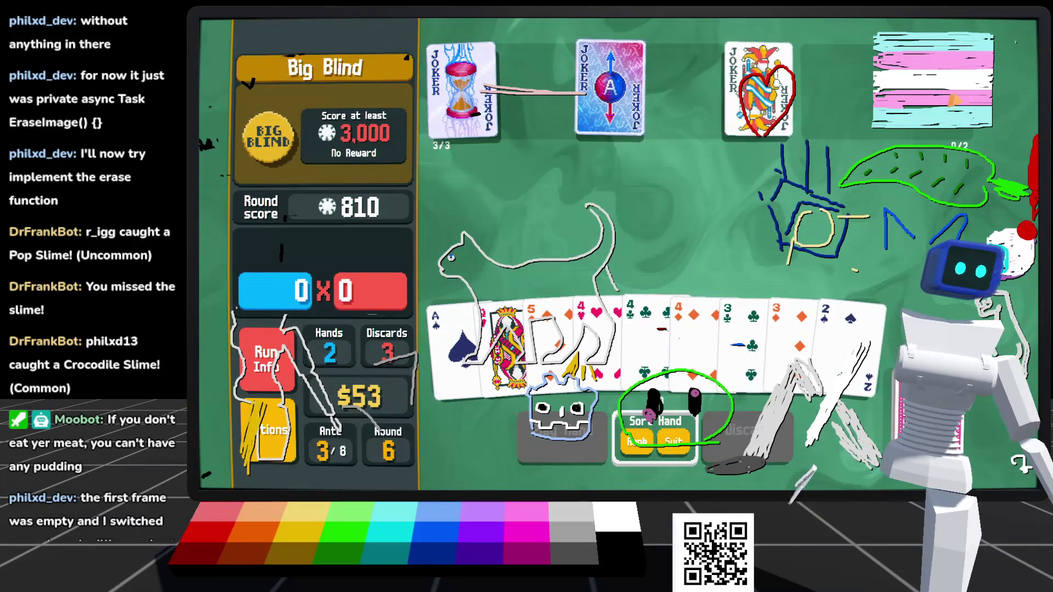
mouse_move(481, 82)
mouse_move(595, 340)
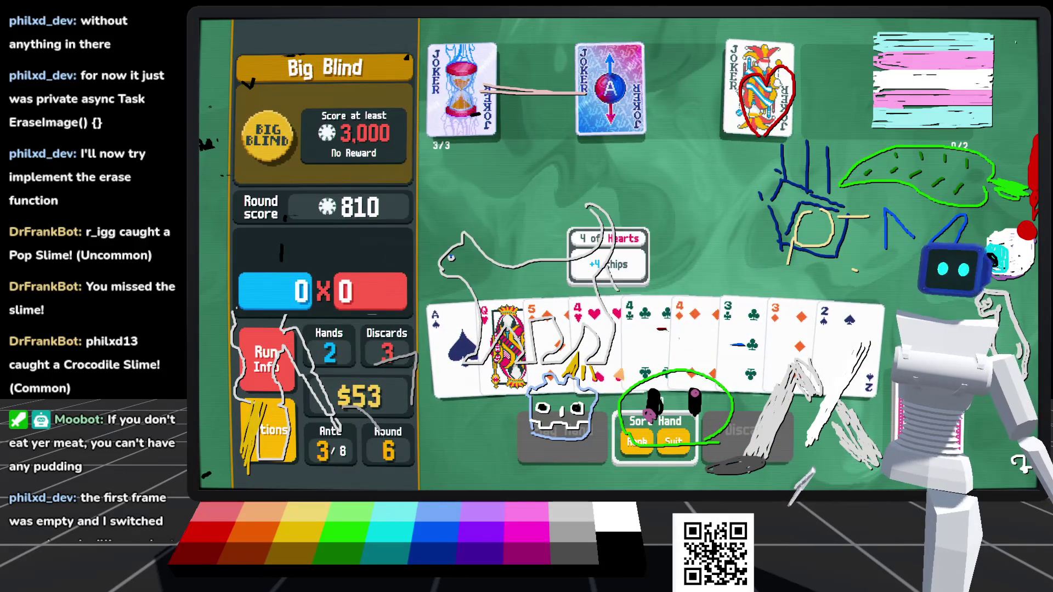
mouse_move(618, 114)
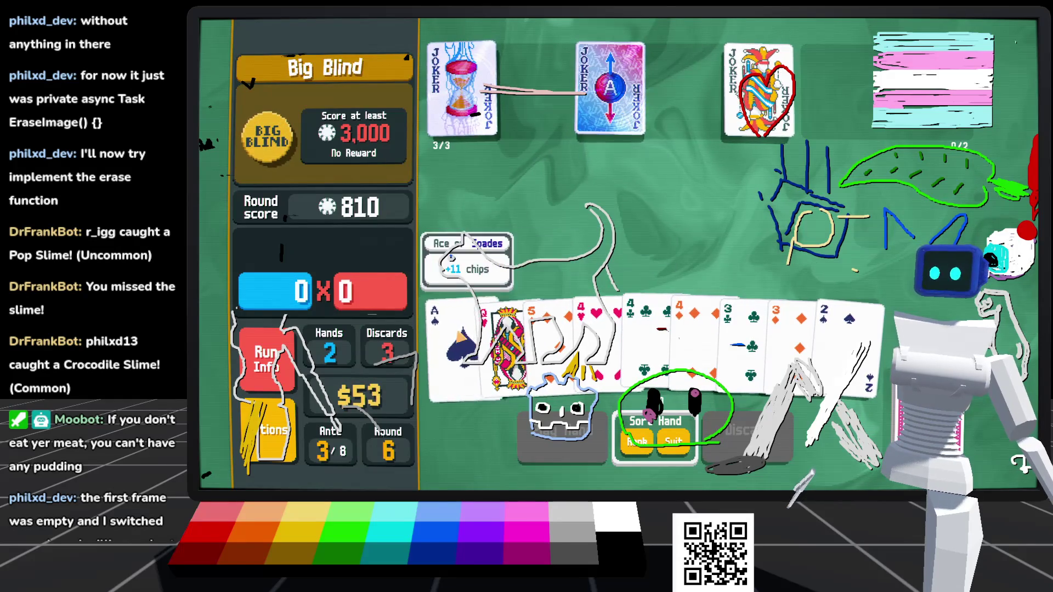
click(507, 351)
mouse_move(694, 340)
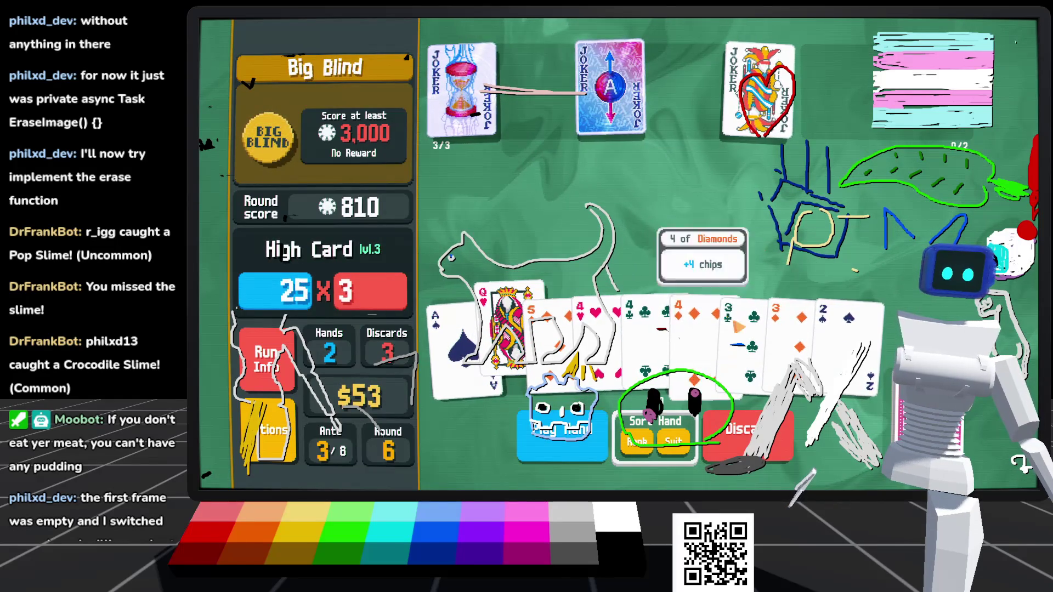
click(508, 329)
click(458, 340)
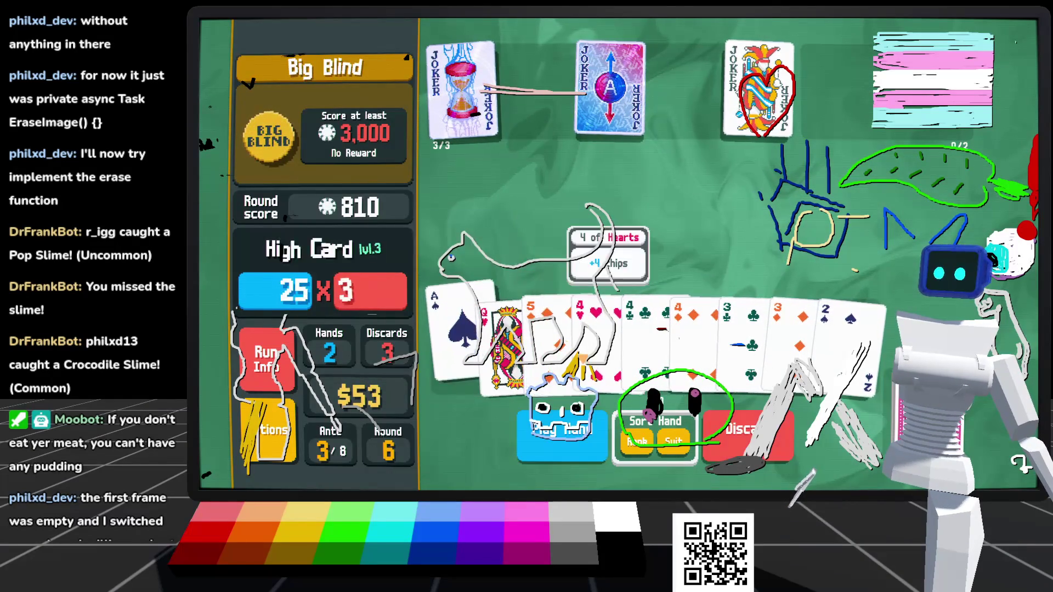
click(548, 329)
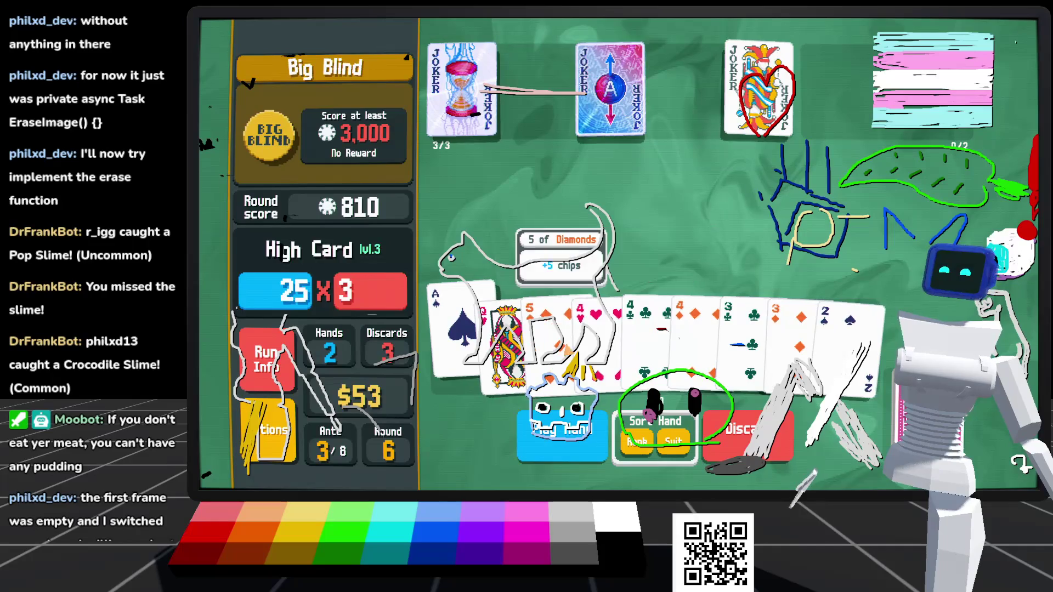
click(604, 333)
click(747, 330)
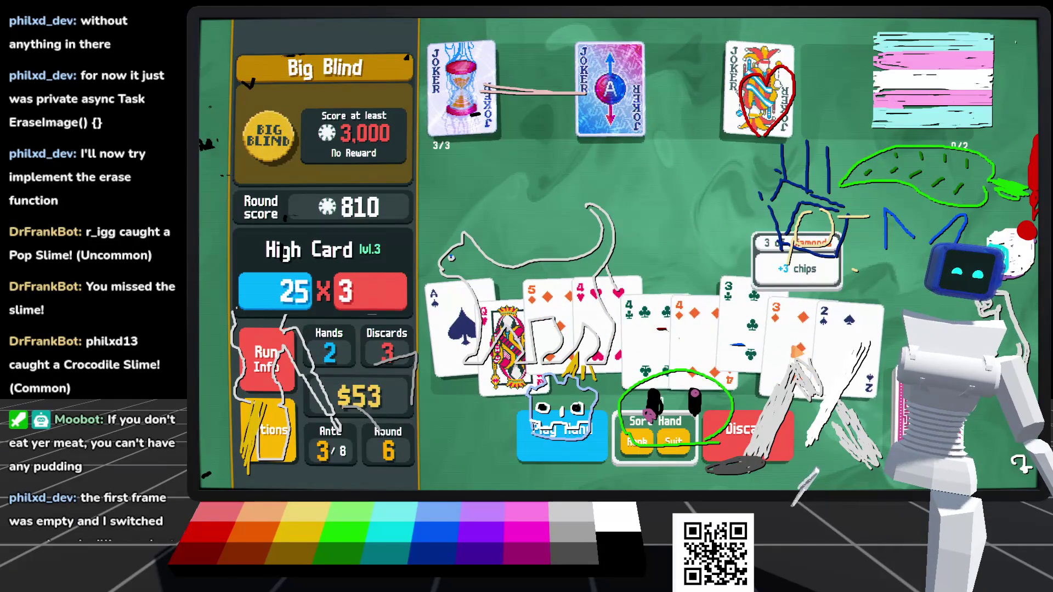
click(850, 330)
click(537, 456)
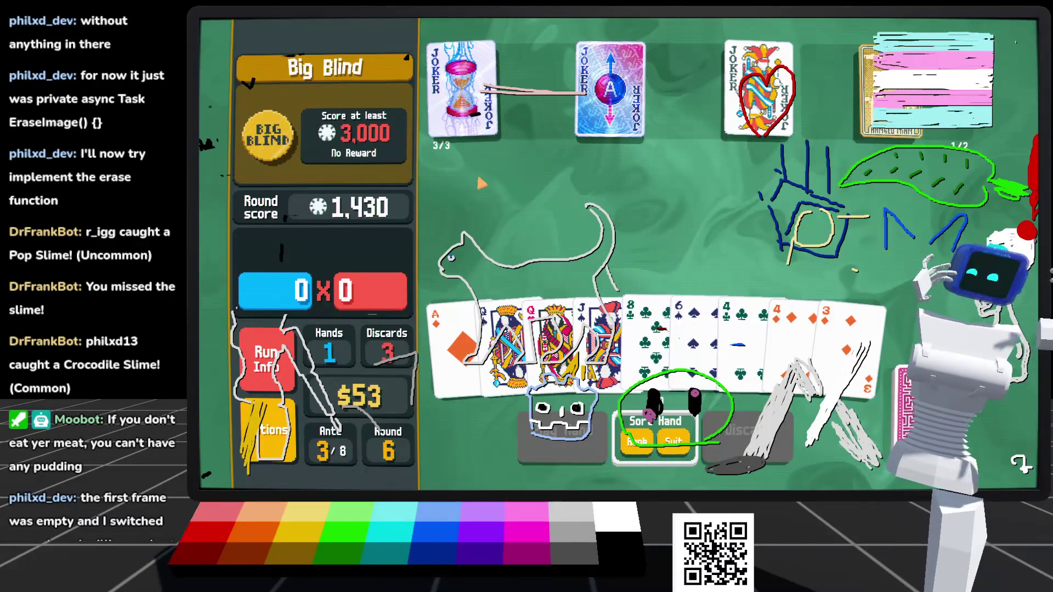
Step: Destroy the 6 of Spades and 8 of Clubs with the Hanged Man
click(502, 346)
click(502, 345)
click(677, 346)
click(645, 334)
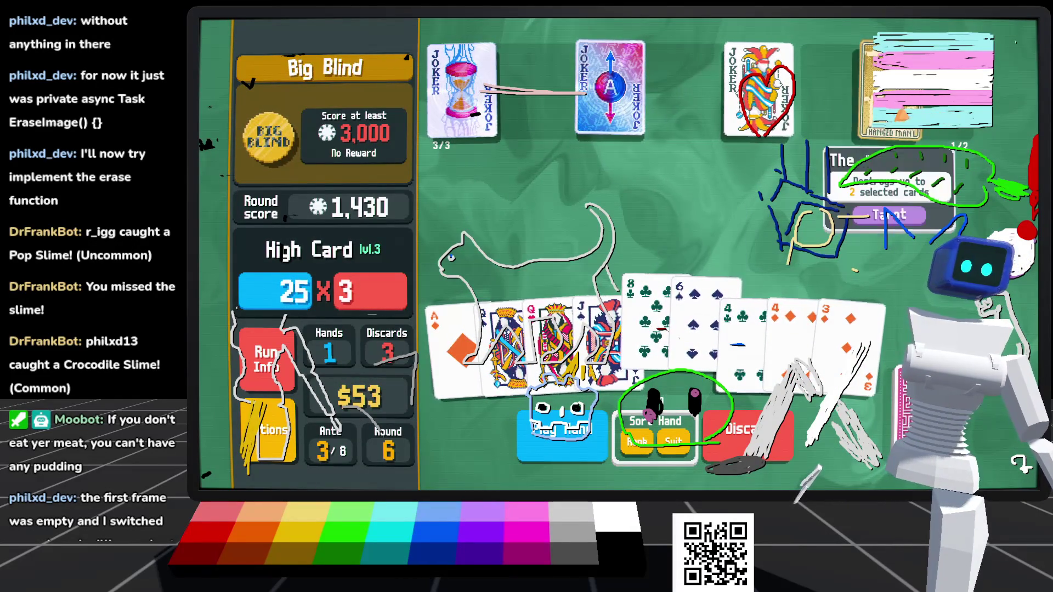
click(954, 99)
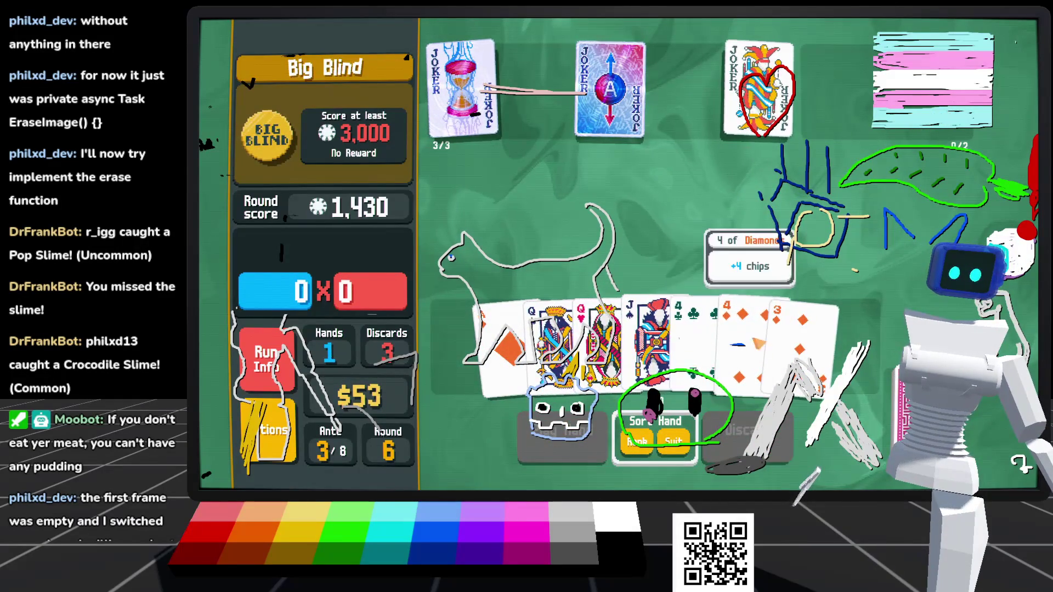
Step: Discard two weak cards, then the Jack of Hearts and Jack of Clubs
mouse_move(902, 406)
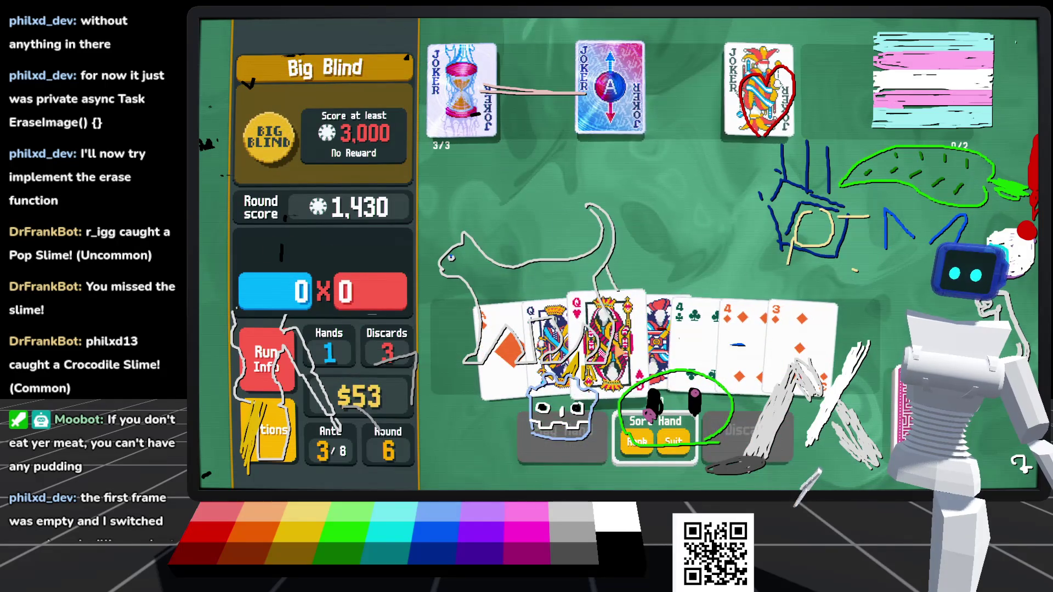
click(694, 340)
click(743, 341)
click(749, 433)
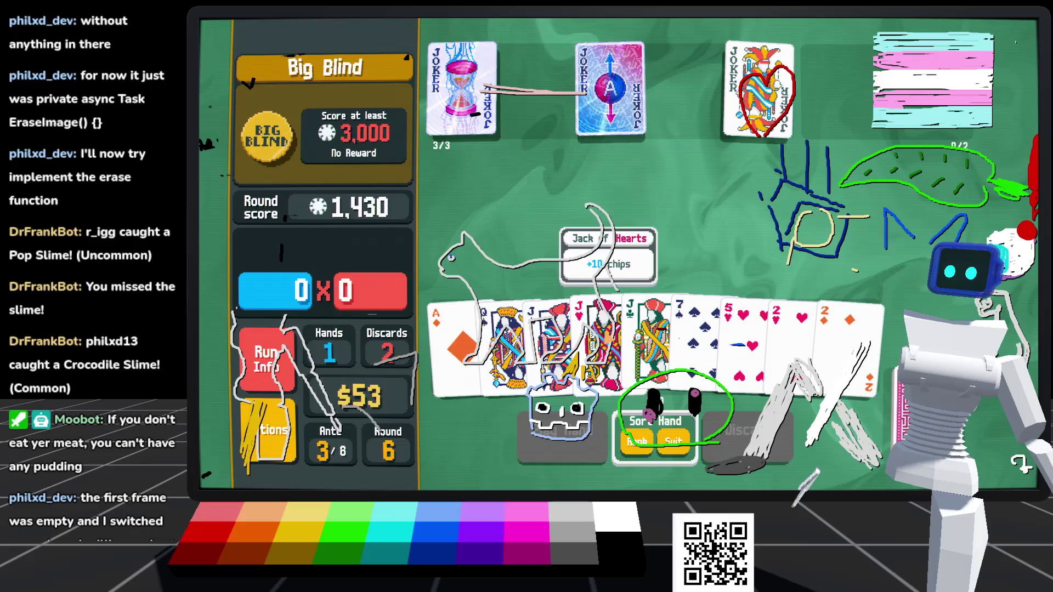
click(598, 340)
click(647, 340)
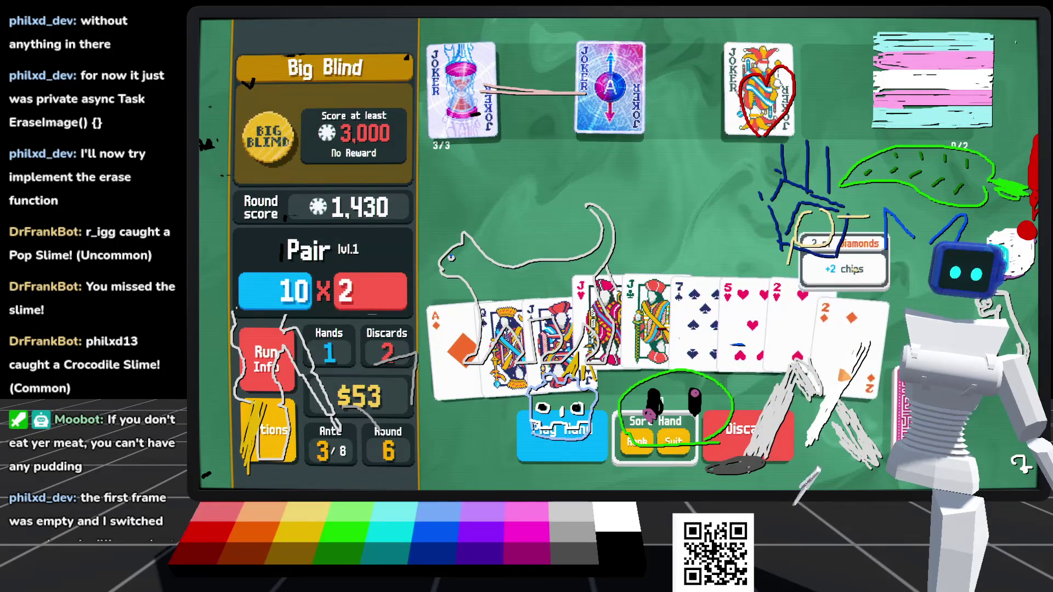
click(747, 451)
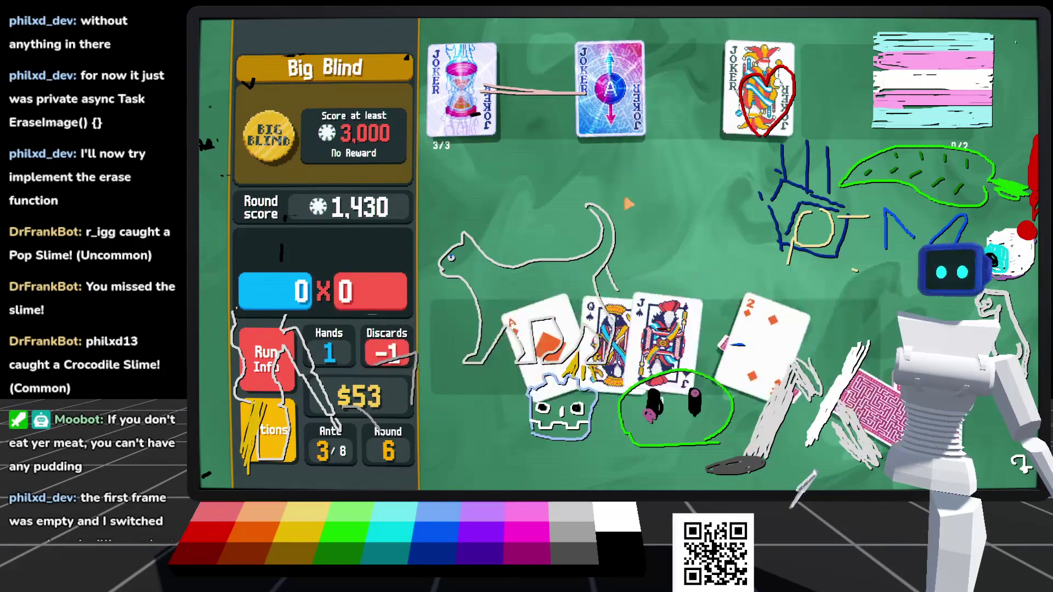
Step: Discard the 6♥, 2♦ and K♦, then play the ace-high straight with the King of Spades
click(710, 351)
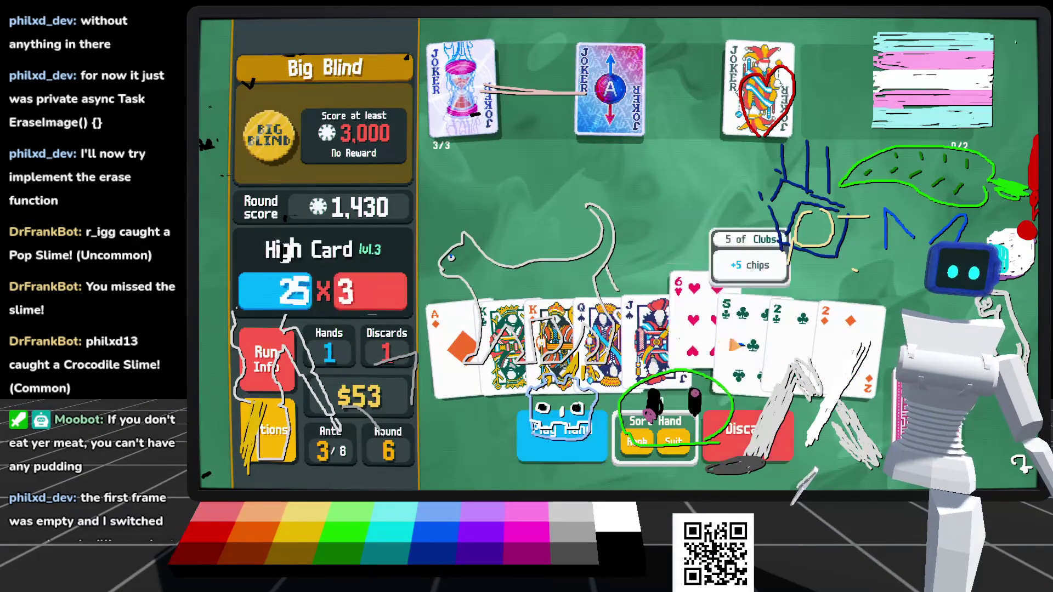
click(848, 340)
click(554, 334)
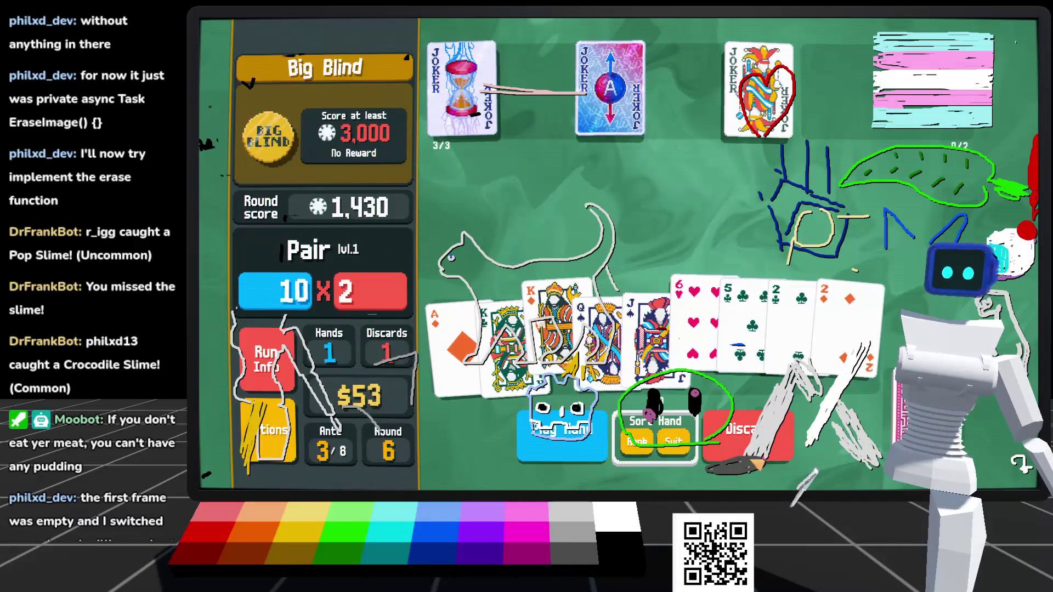
click(749, 450)
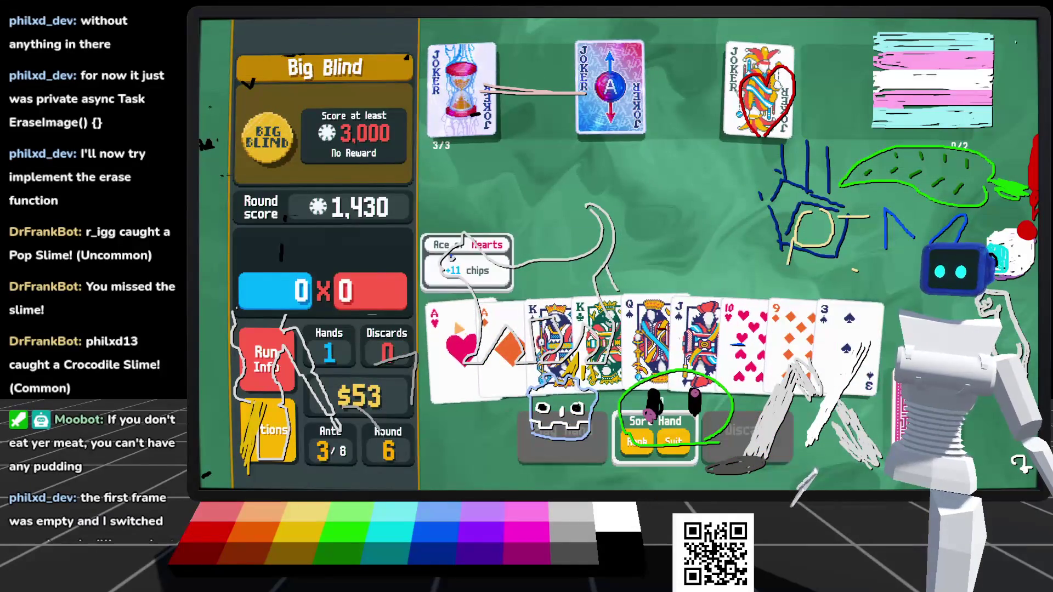
click(551, 334)
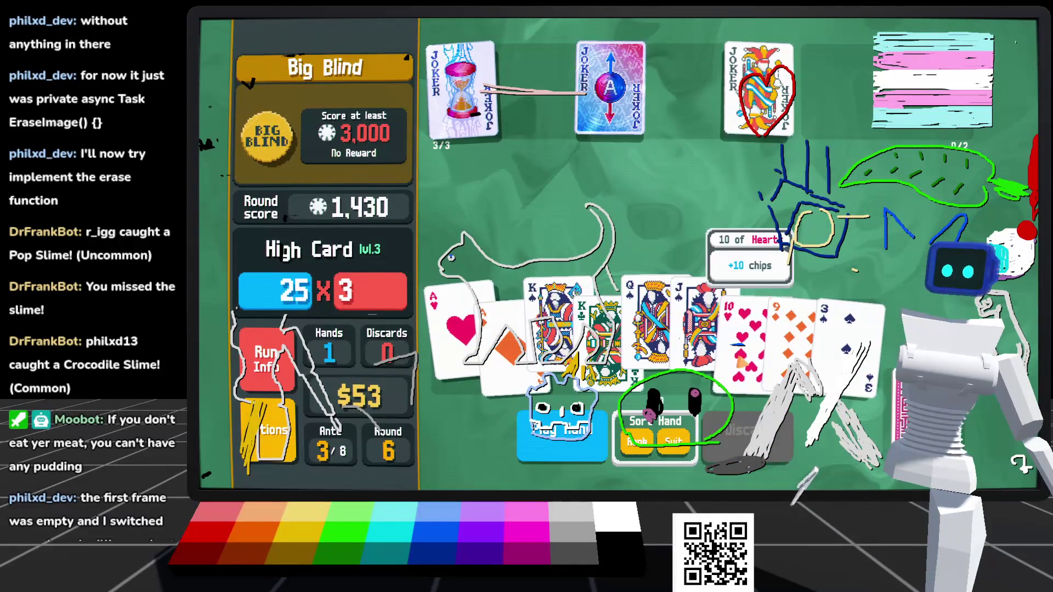
click(540, 456)
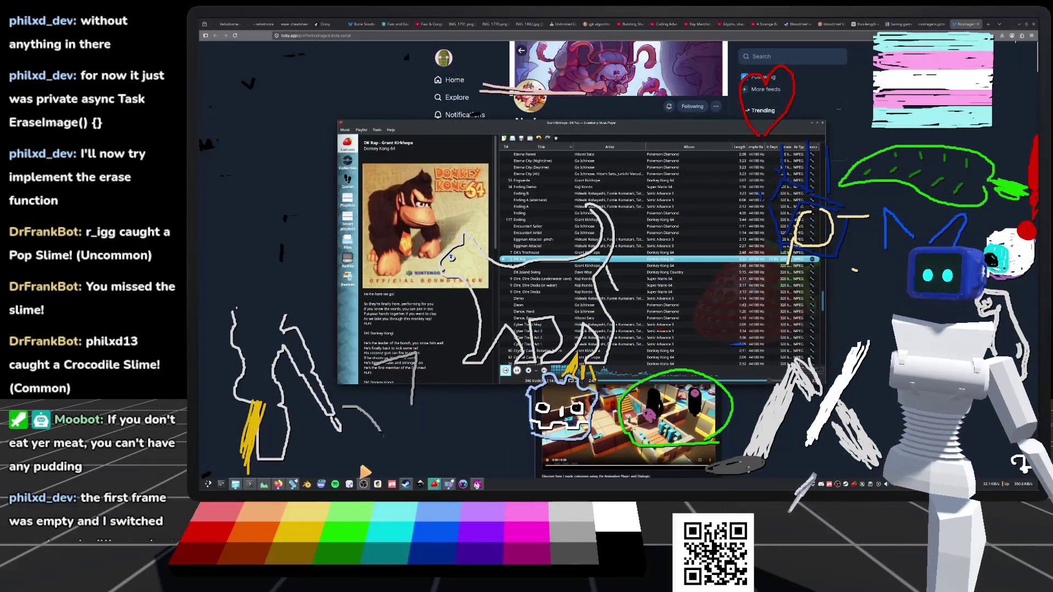
Step: Launch Godot v4.6.2 rc2 from the Godots launcher and open the Bicycle project
key(alt+Tab)
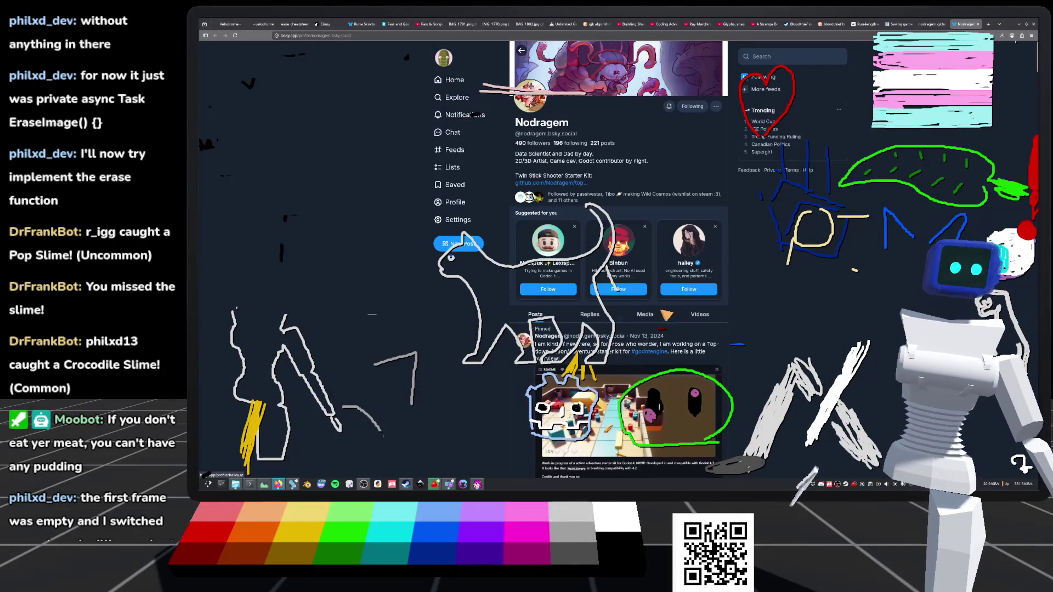
click(291, 485)
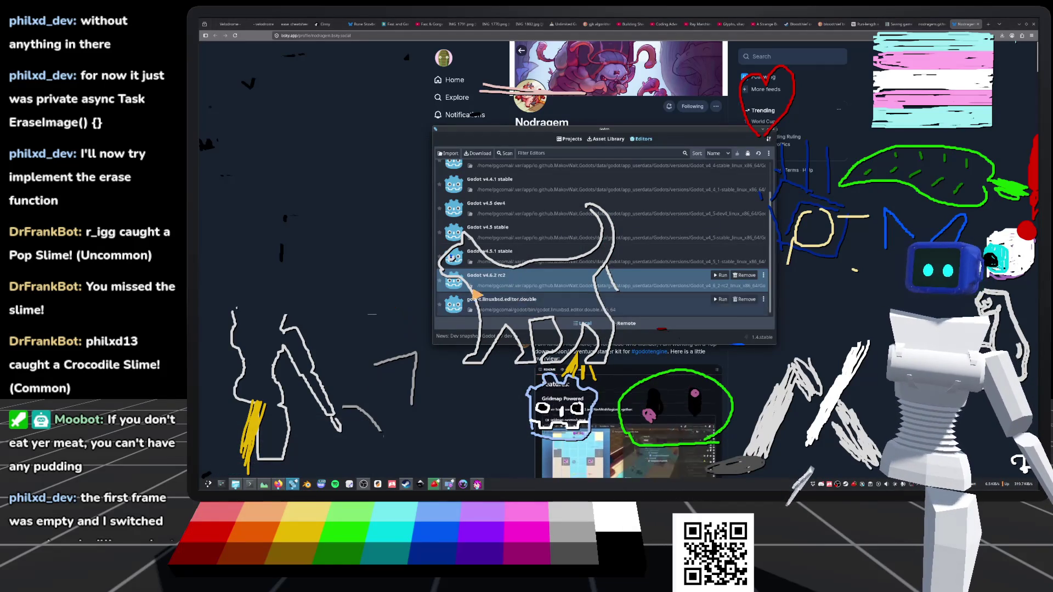
double_click(500, 283)
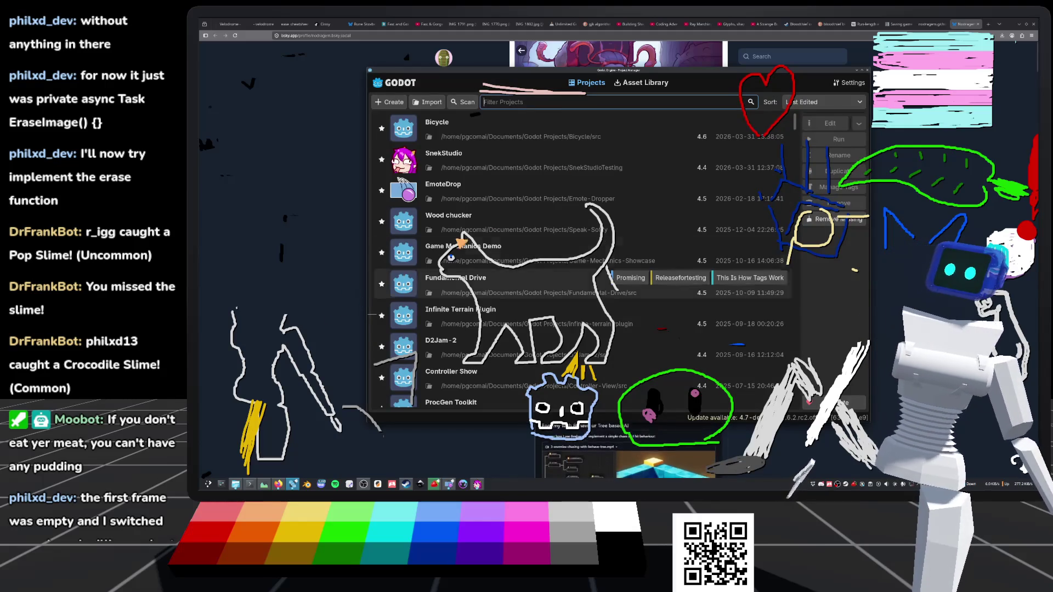
double_click(547, 127)
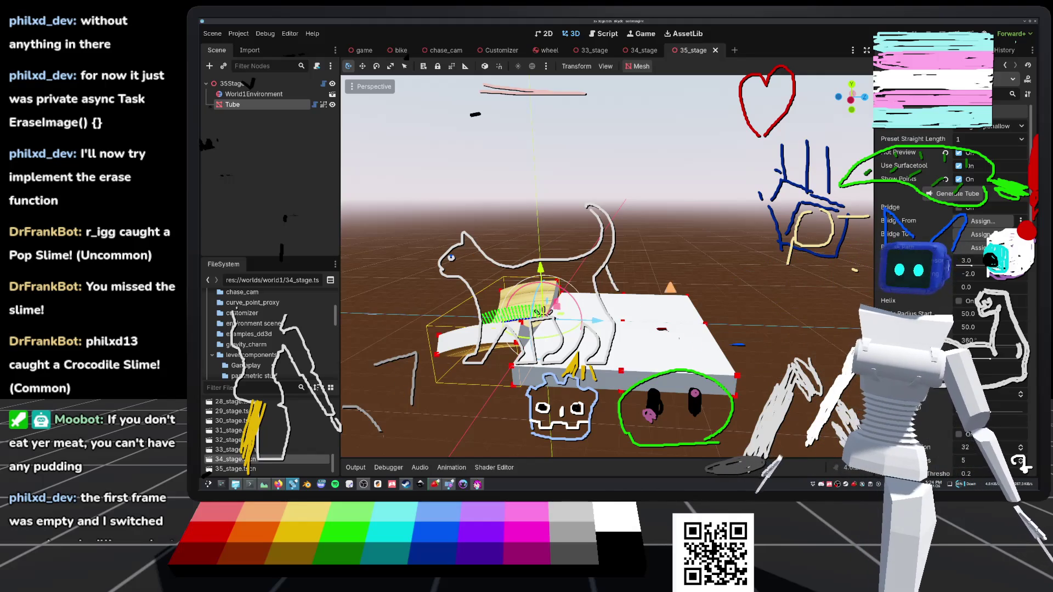
Step: Zoom in on the Tube in the 35_stage scene and open its tube.gd script
scroll(603, 263, up, 3)
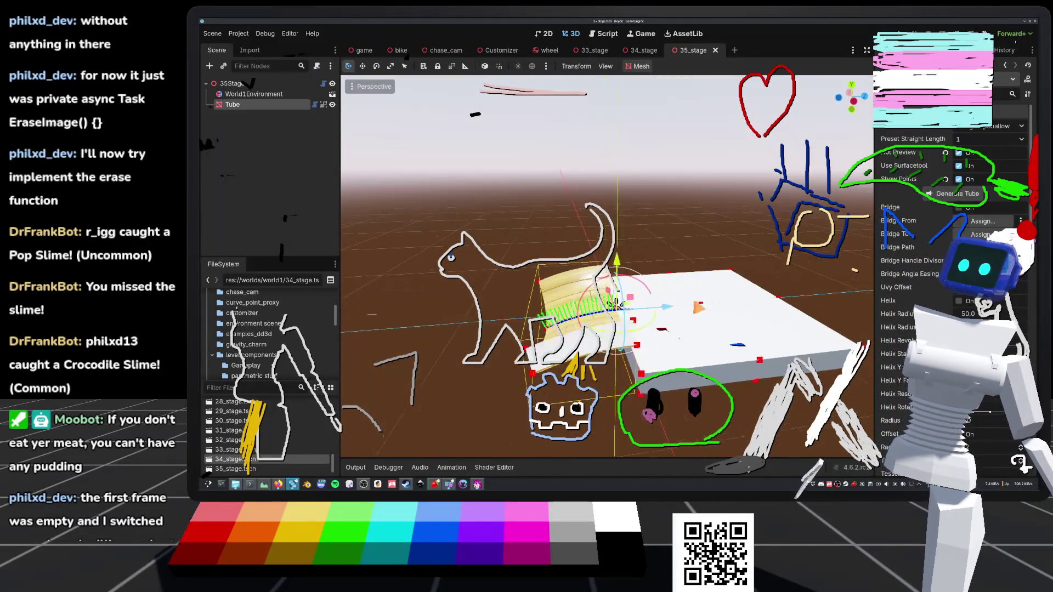
click(315, 105)
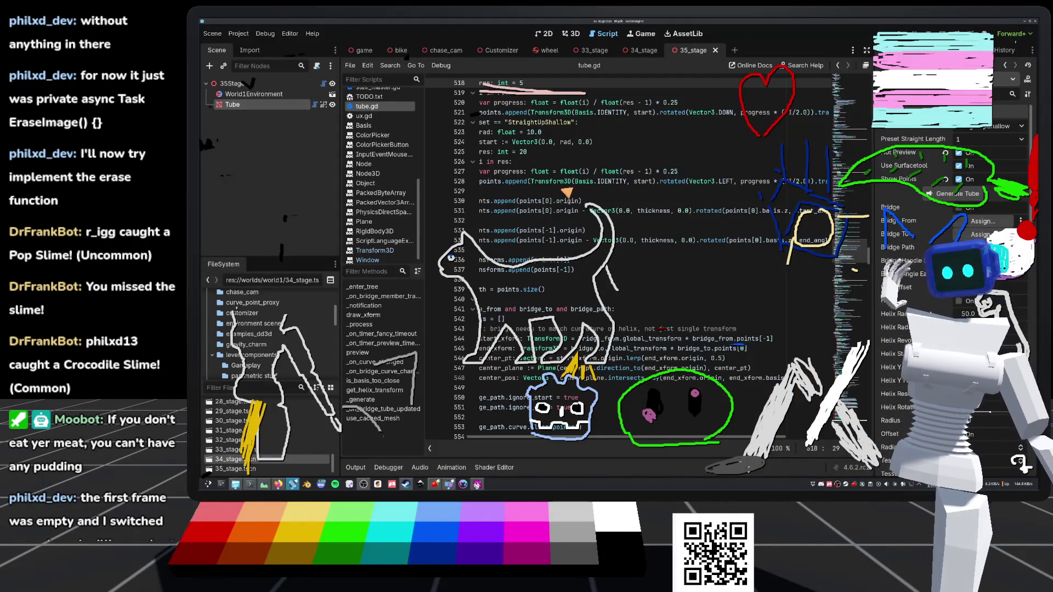
Step: Show the Output log and scroll through the StraightUpShallow preset code in tube.gd
click(573, 251)
scroll(685, 256, up, 2)
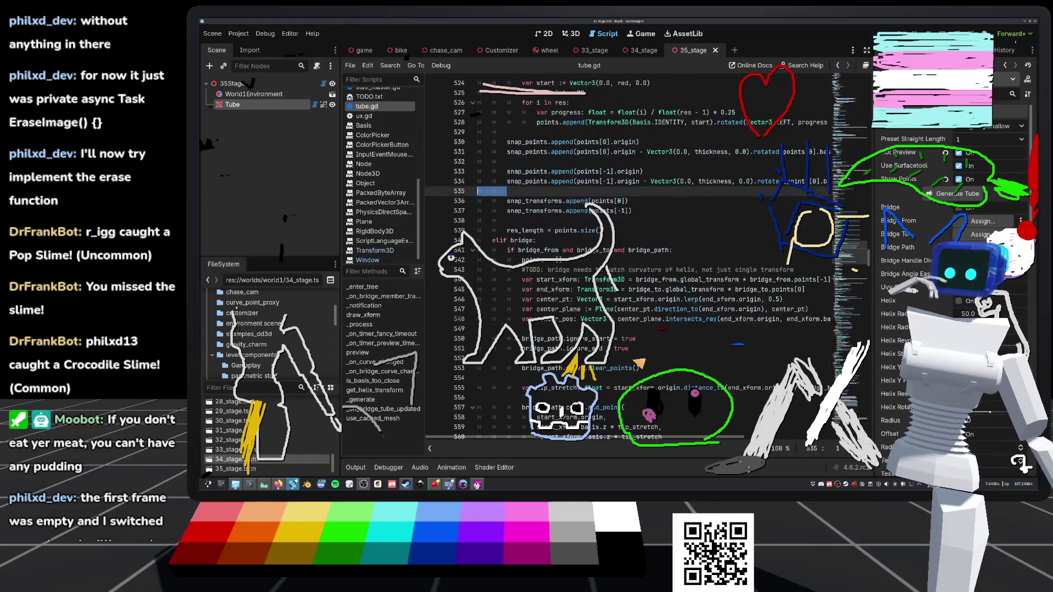
click(354, 469)
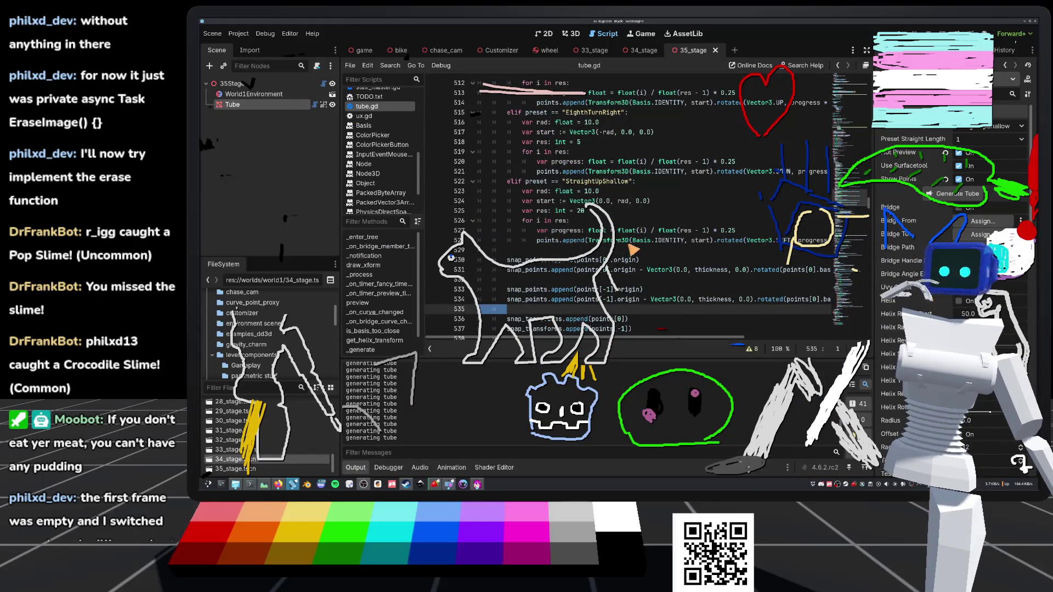
scroll(628, 263, down, 4)
scroll(622, 267, down, 2)
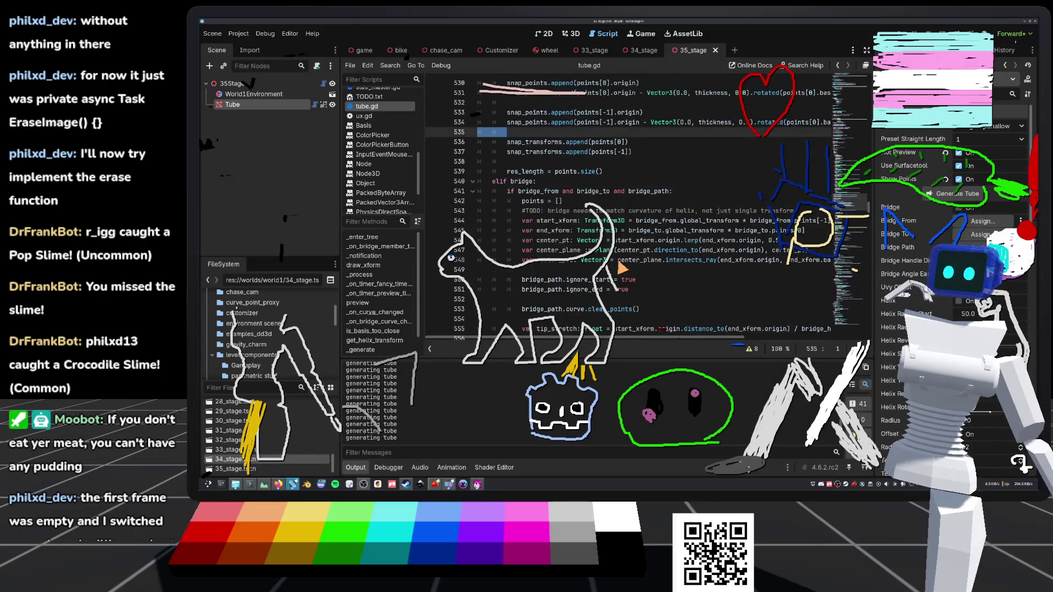
scroll(622, 266, up, 7)
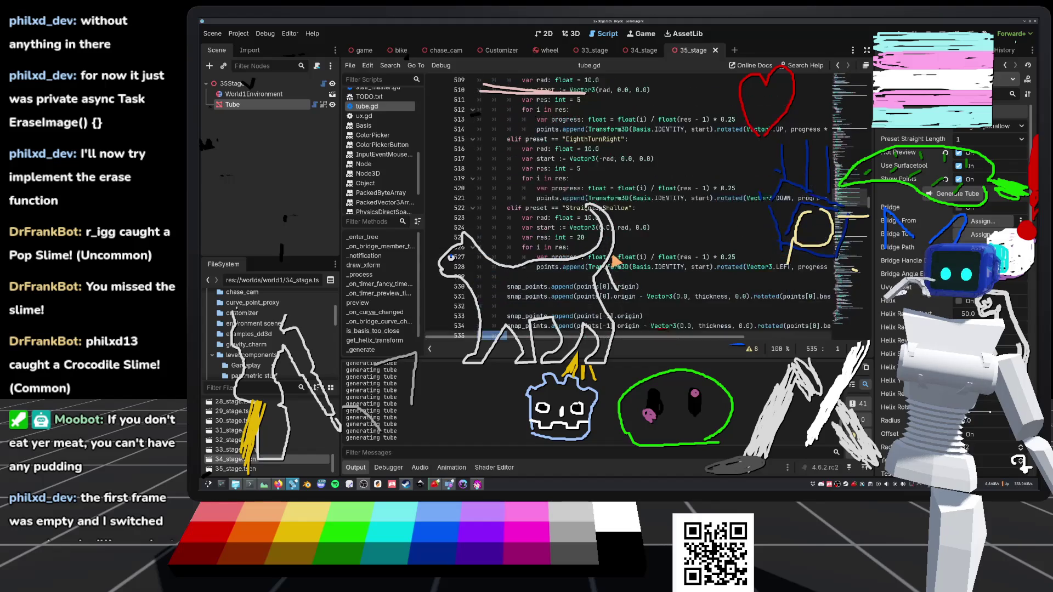
Step: Select the rad variable on line 524, then orbit the tube in the 3D view
click(653, 230)
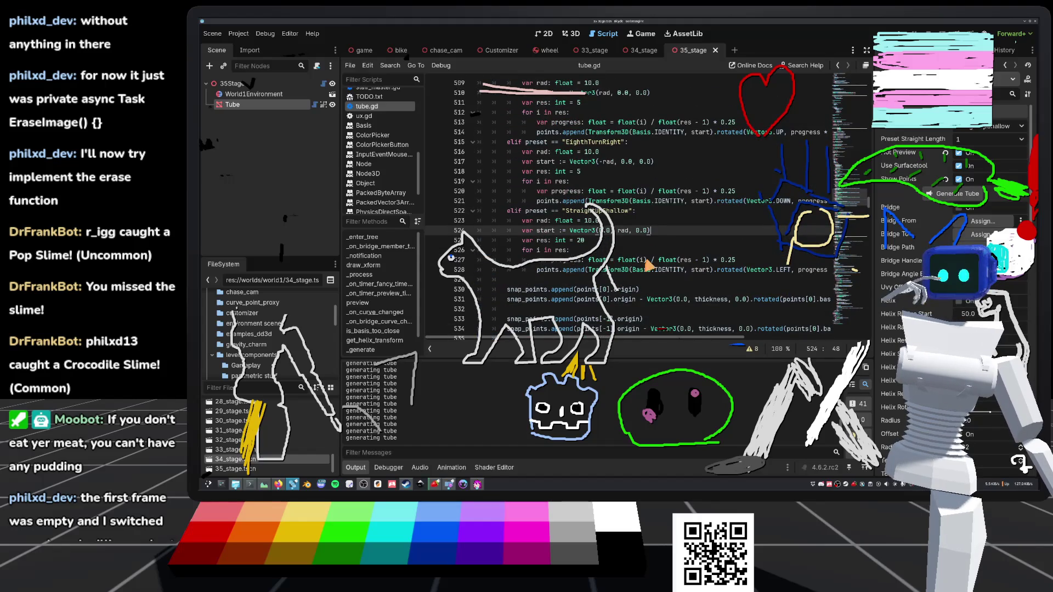
double_click(623, 230)
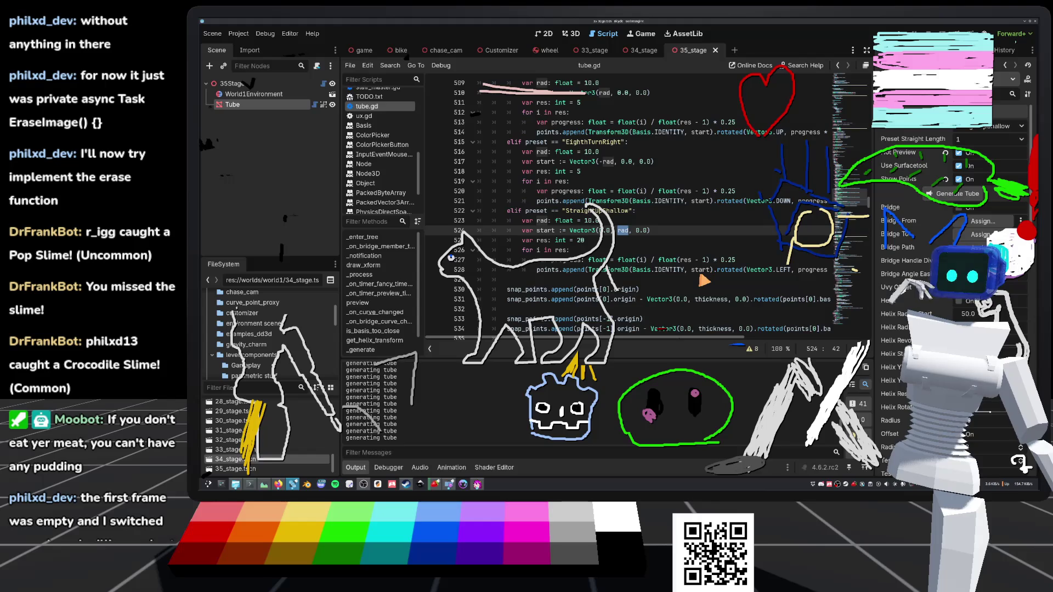
click(573, 34)
drag(639, 234, 642, 239)
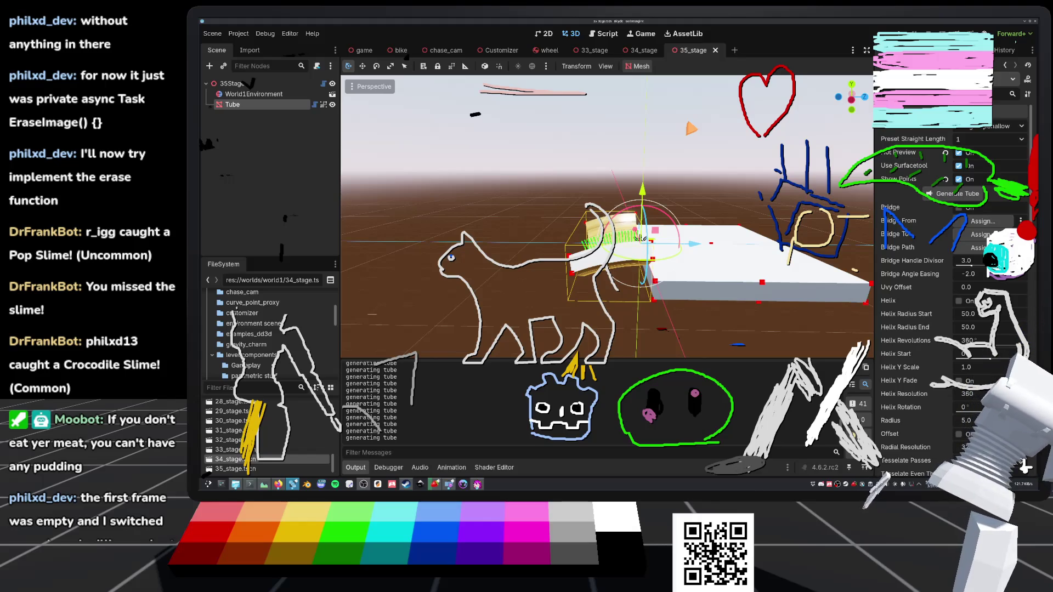
Step: Zoom out to inspect the tube in Left Orthogonal view, then reopen the Tube's script
scroll(641, 239, down, 3)
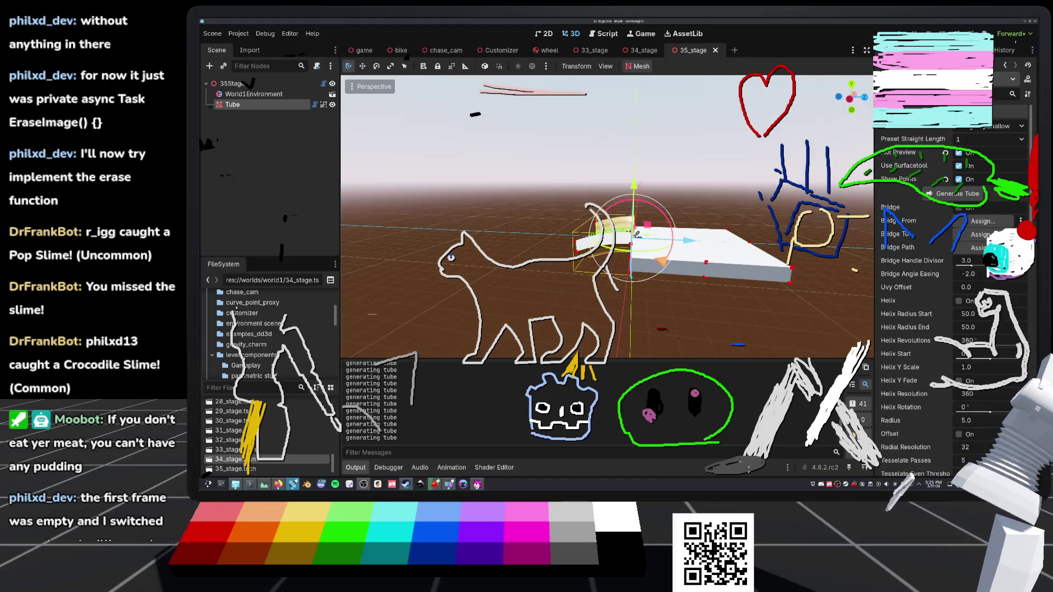
click(849, 99)
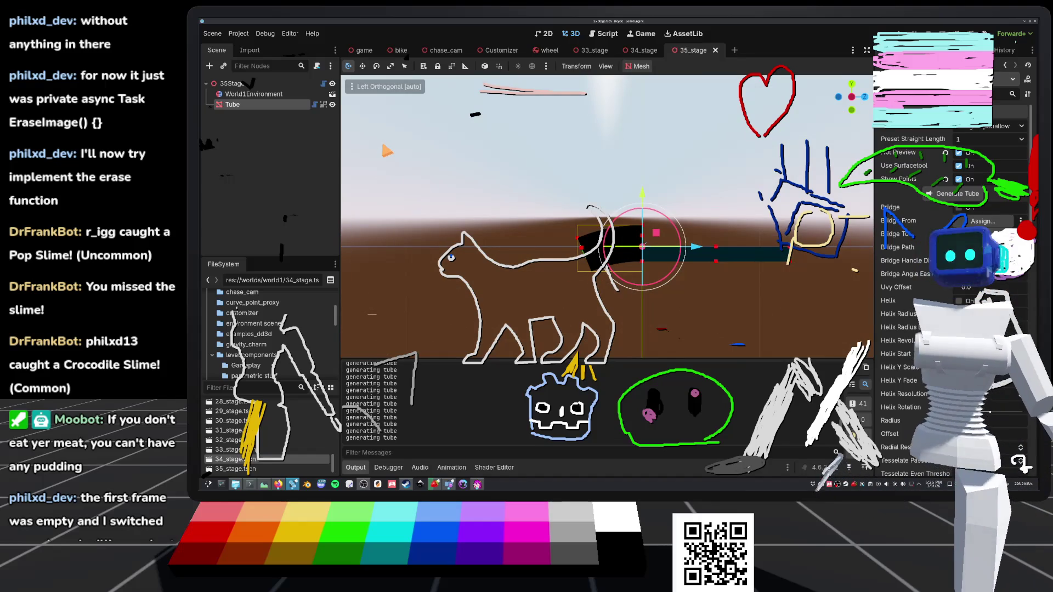
click(318, 106)
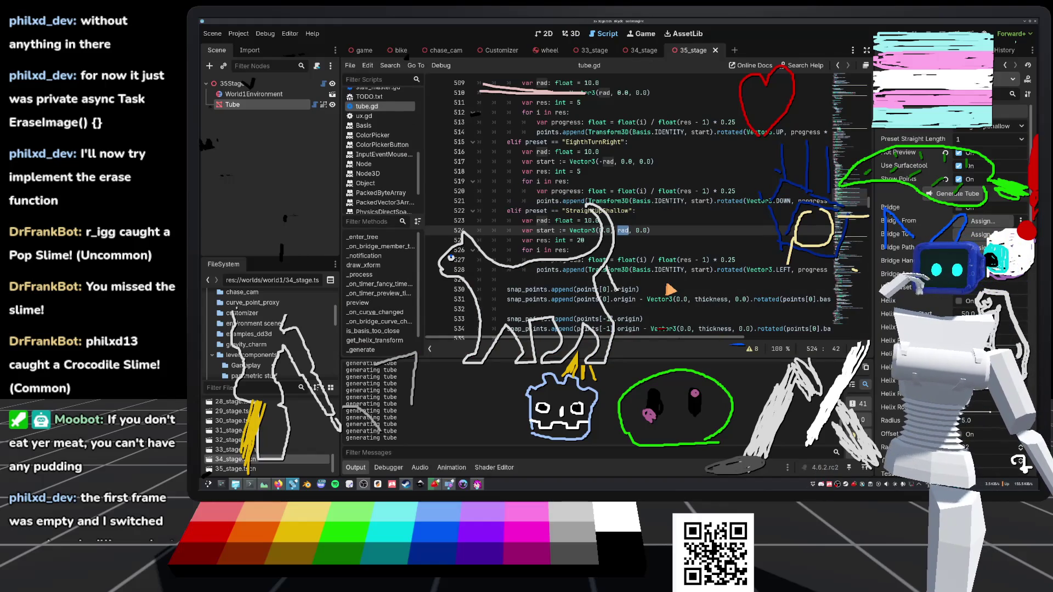
Step: Put a minus sign before rad on line 524 and check the ramp in 3D
scroll(669, 290, down, 1)
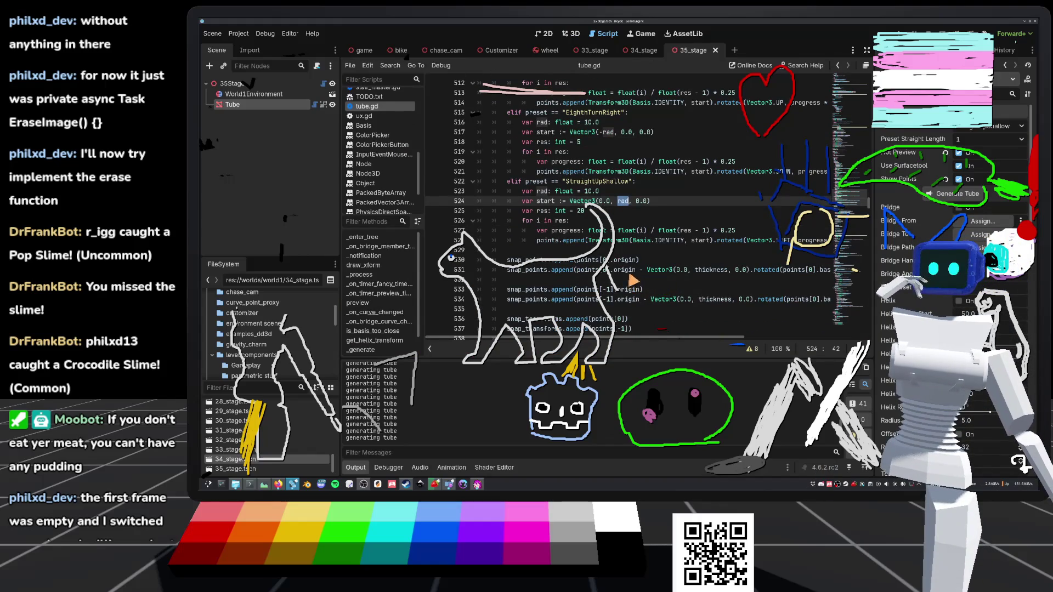
click(618, 202)
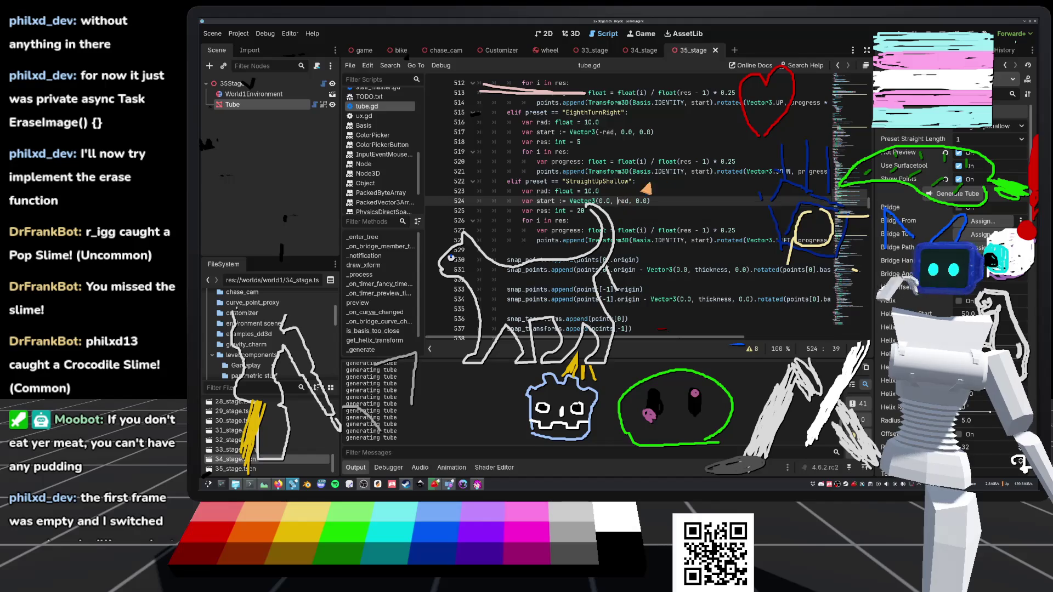
text(-)
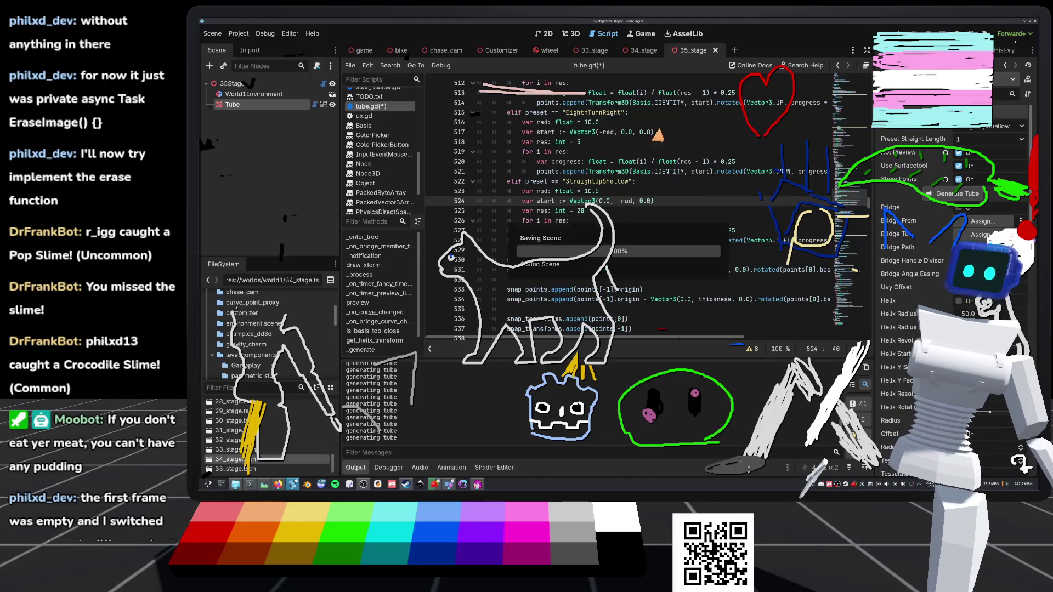
click(577, 39)
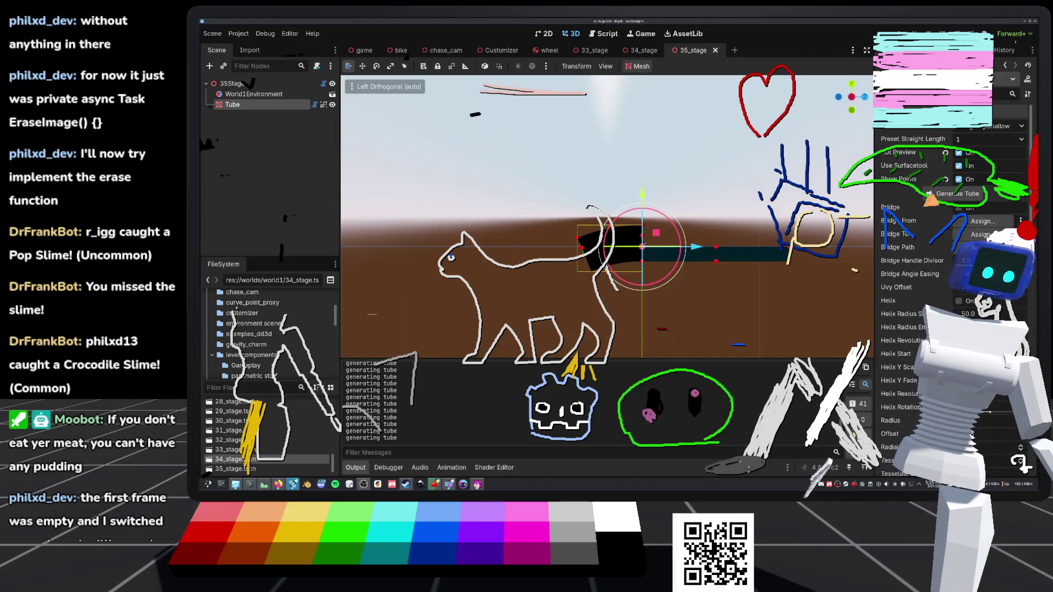
drag(645, 243, 633, 240)
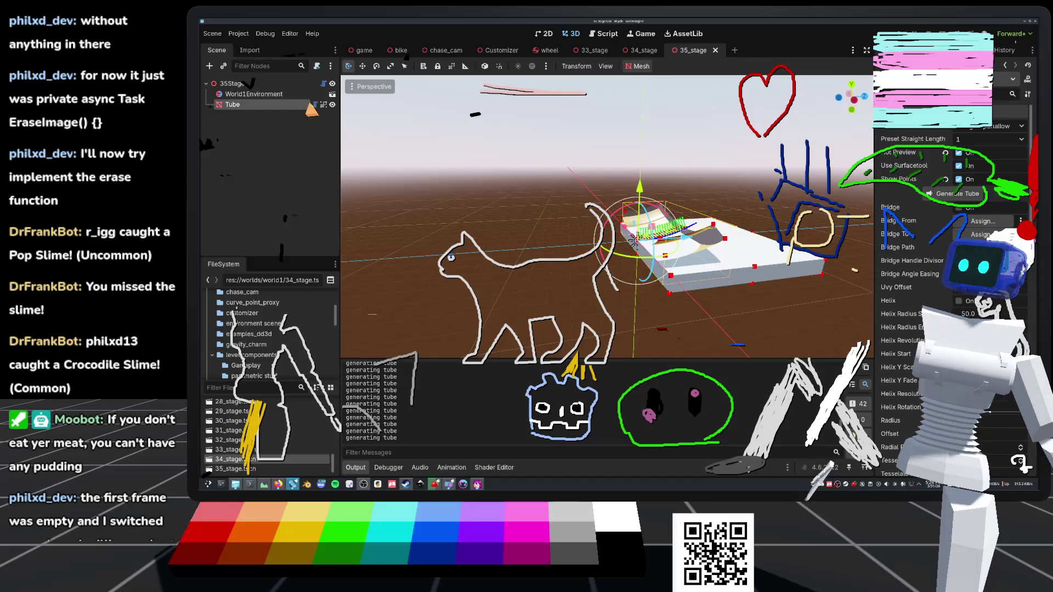
Step: Review the preset code at line 528, orbit closer to the ramp, and reopen tube.gd
key(ctrl+F3)
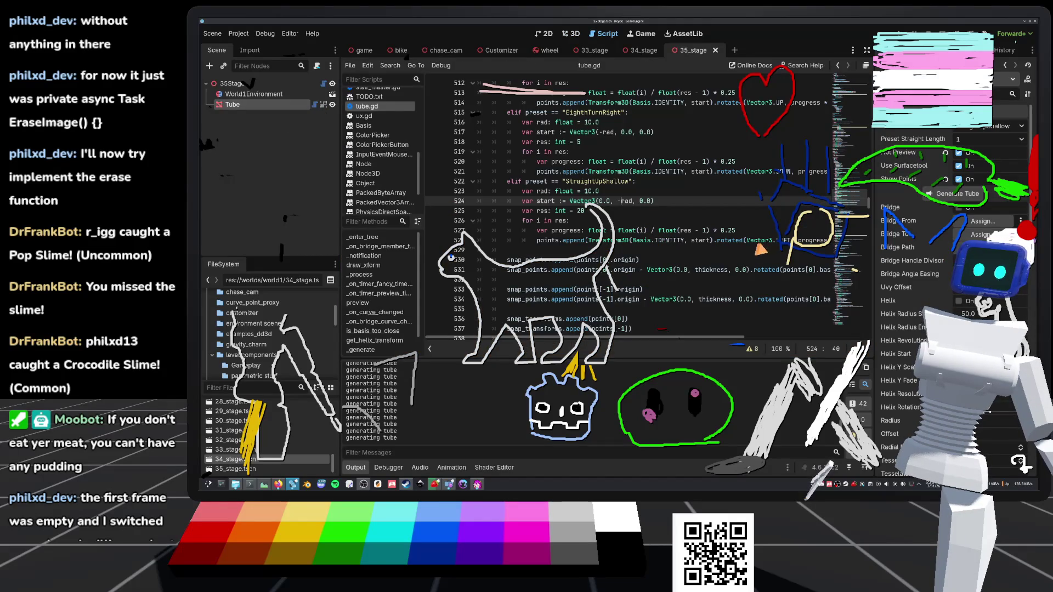
click(784, 241)
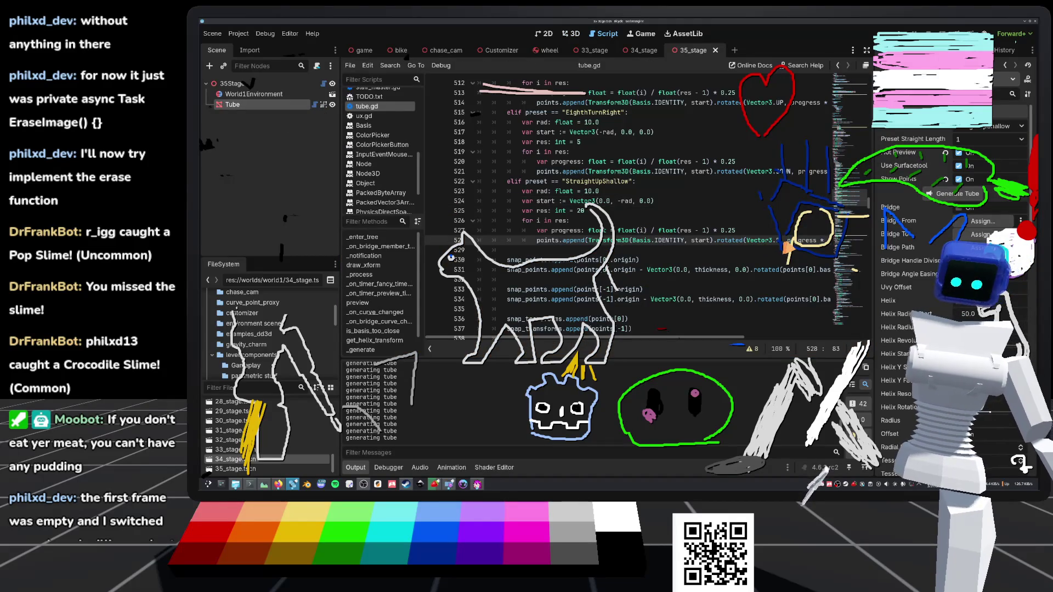
click(572, 34)
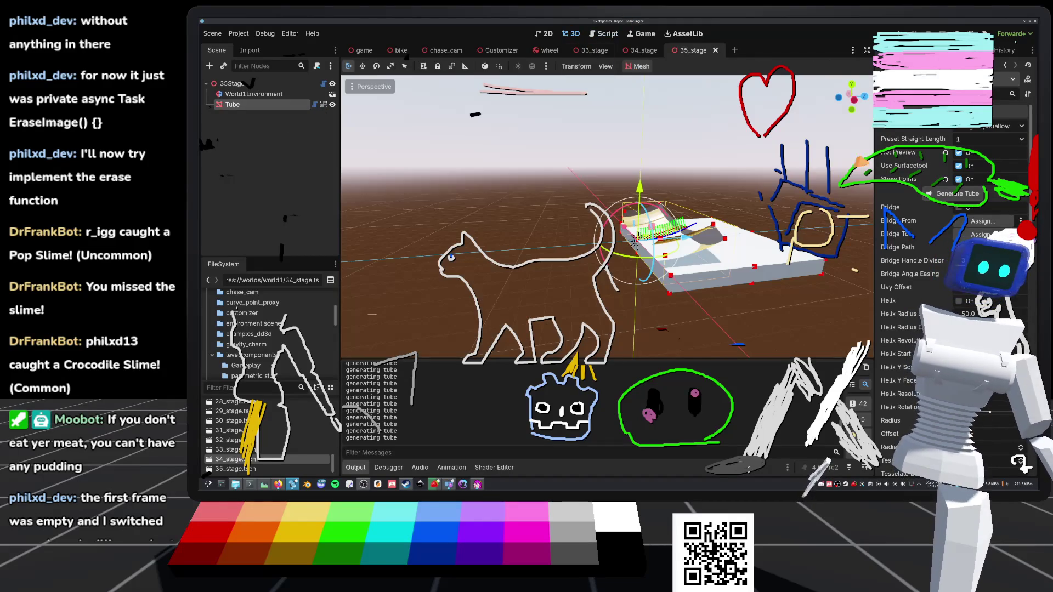
mouse_move(633, 241)
mouse_down()
mouse_move(641, 244)
mouse_move(634, 200)
mouse_up()
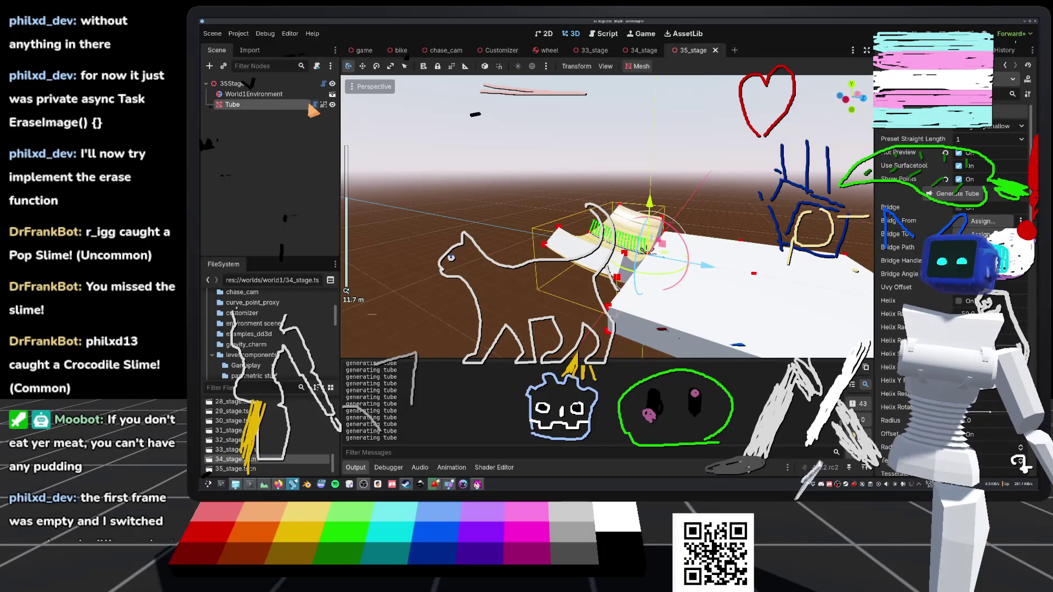
click(315, 105)
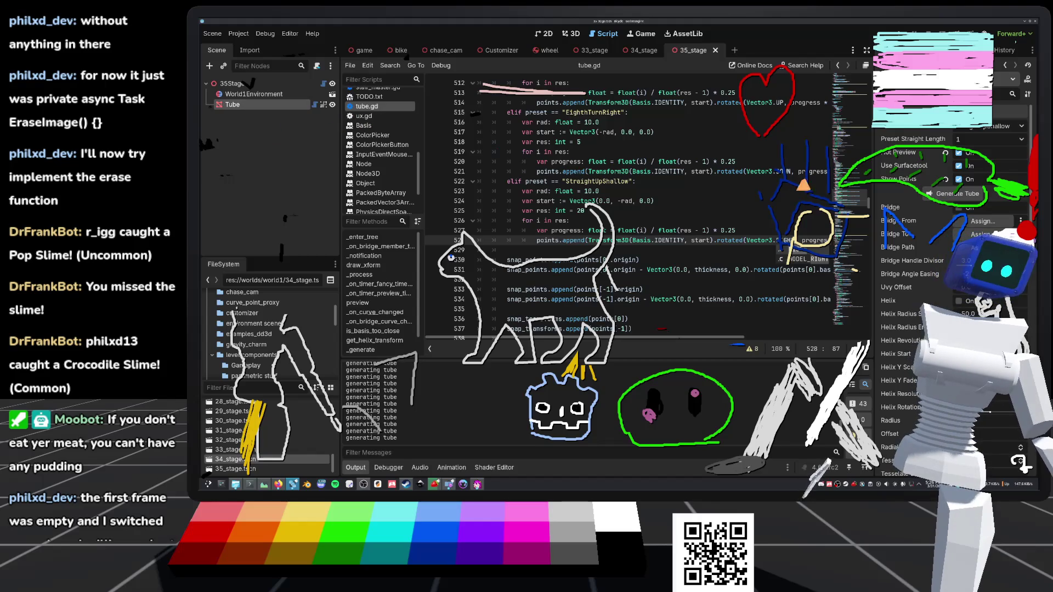
Step: Duplicate the "StraightUpShallow" entry on line 22 as "StraightDownShallow" and save tube.gd
drag(853, 198, 851, 82)
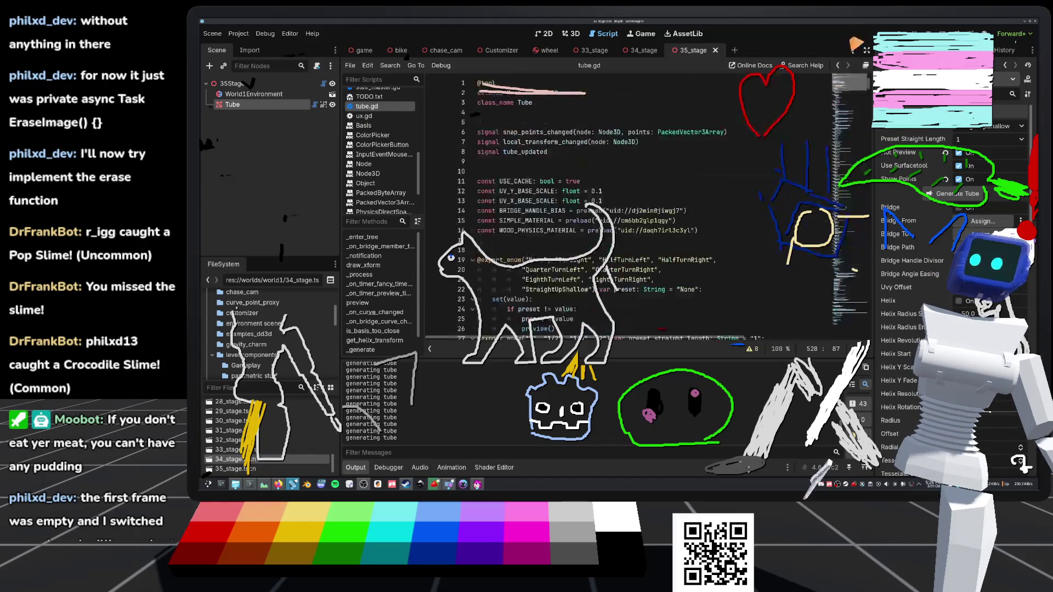
scroll(585, 201, down, 2)
click(590, 232)
drag(593, 232, 523, 231)
key(ctrl+c)
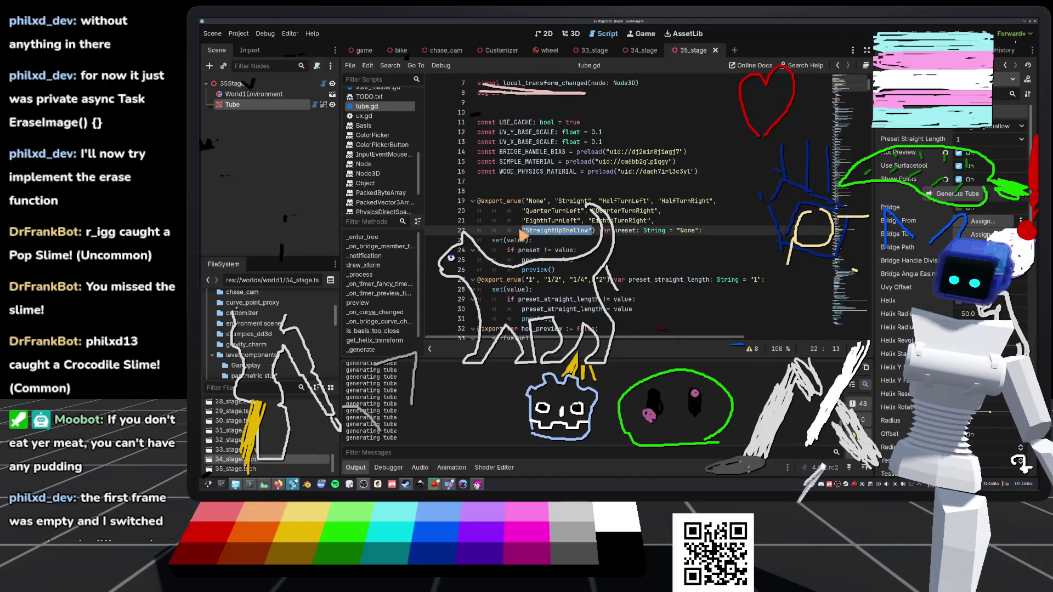
key(Right)
text(,)
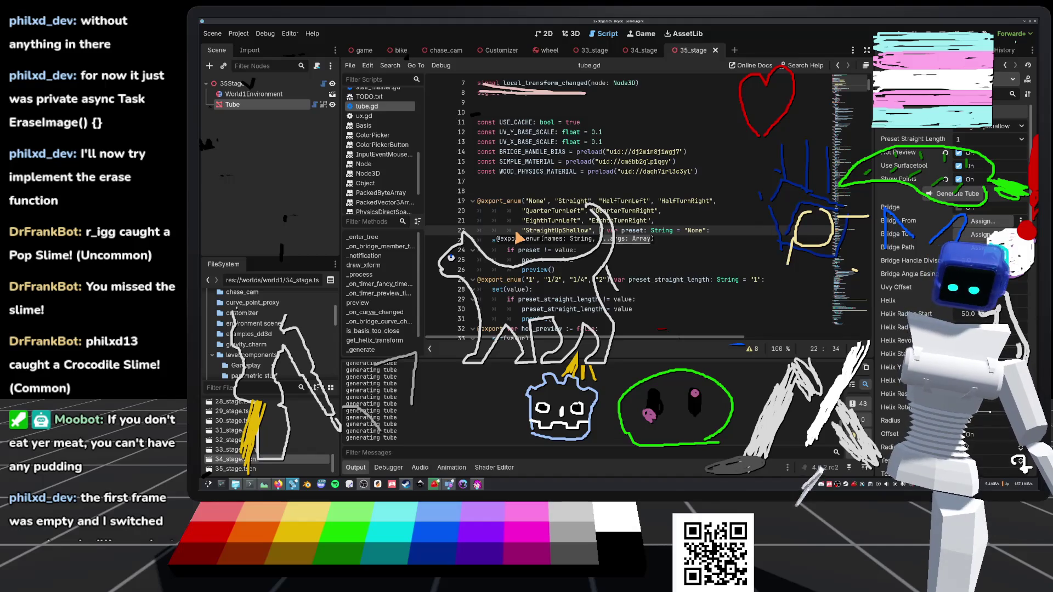
key(ctrl+v)
click(636, 233)
key(Delete)
key(Delete)
text(Down)
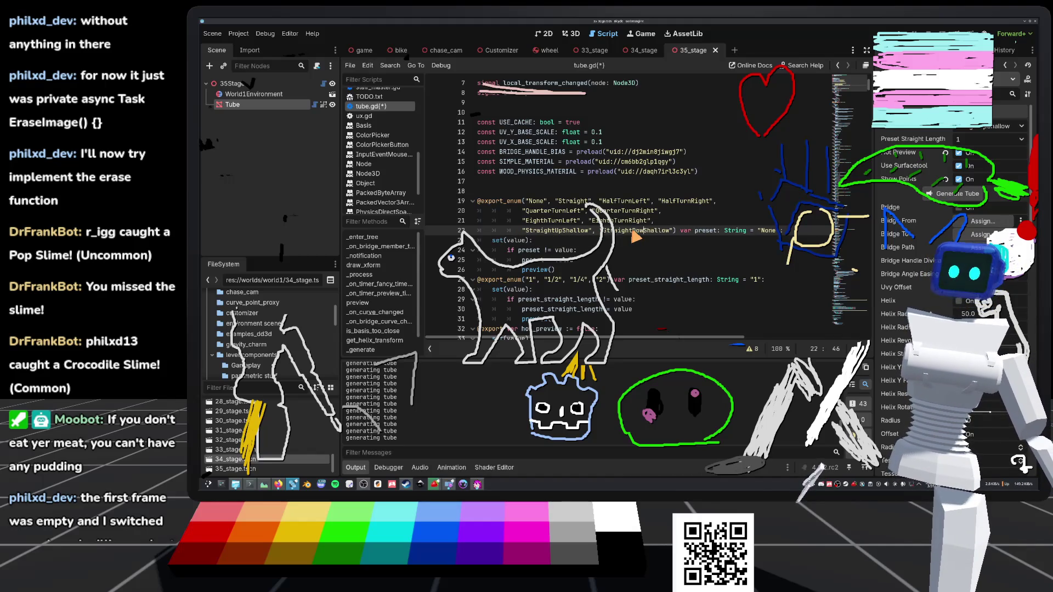
key(ctrl+s)
scroll(804, 214, down, 20)
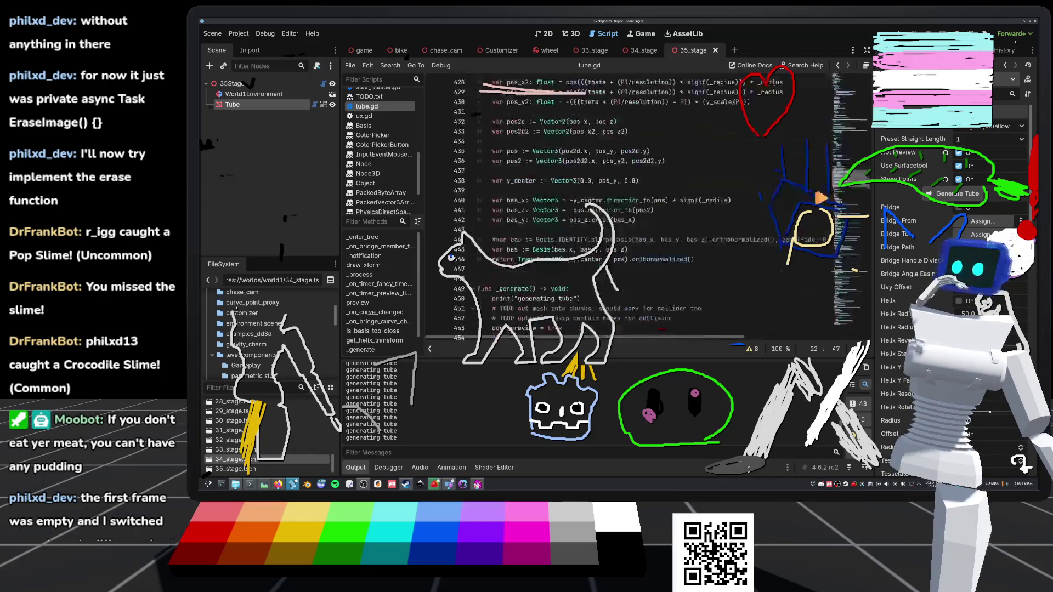
scroll(799, 210, down, 4)
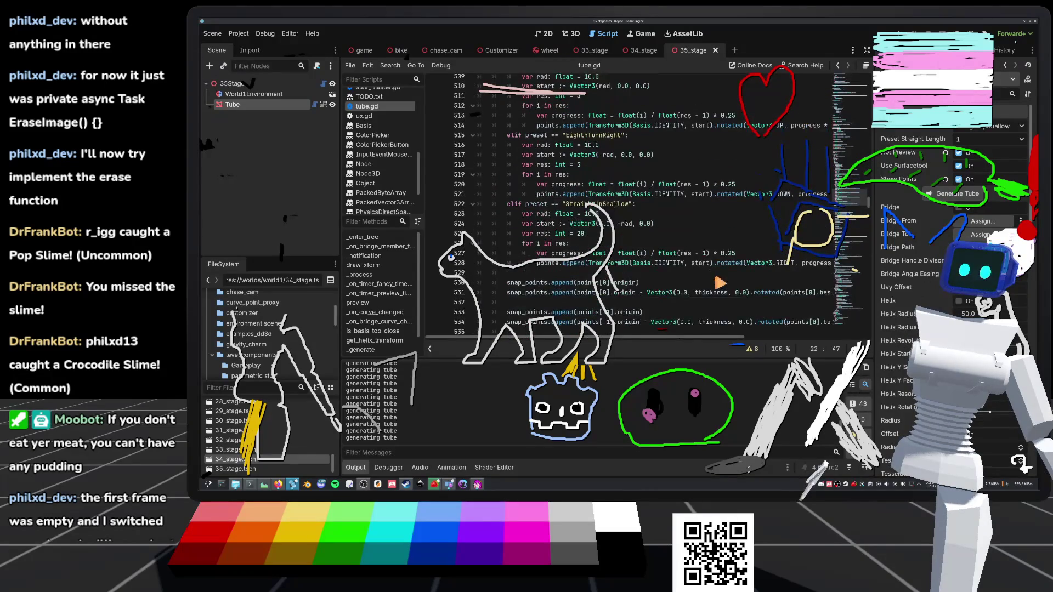
Step: Paste a copy of the StraightUpShallow elif block directly below the original
mouse_move(651, 264)
mouse_down()
mouse_move(842, 264)
mouse_move(482, 244)
mouse_move(508, 191)
mouse_move(508, 208)
mouse_up()
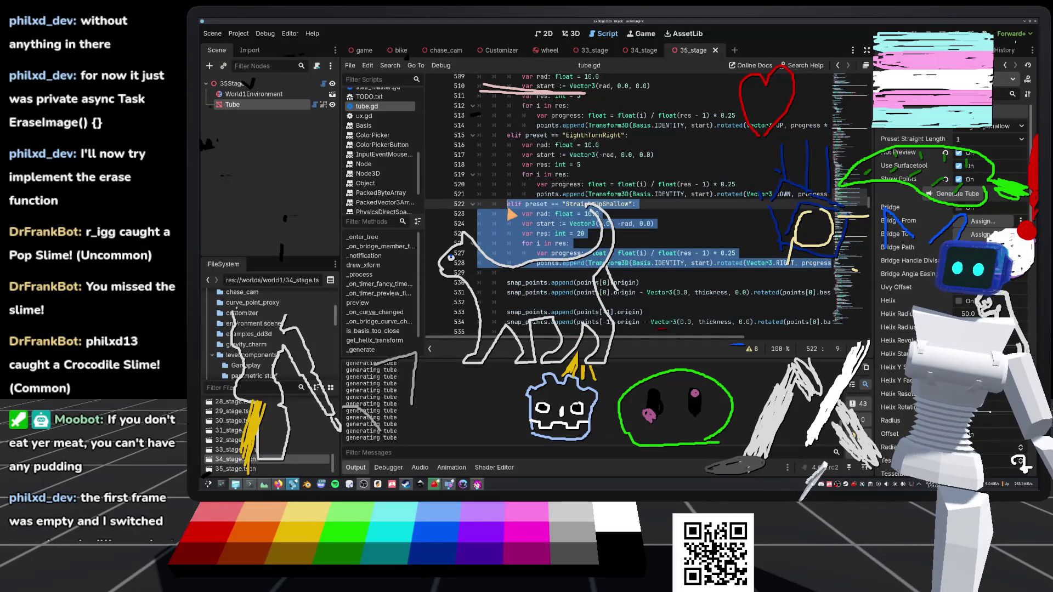
key(Right)
key(Return)
key(ctrl+v)
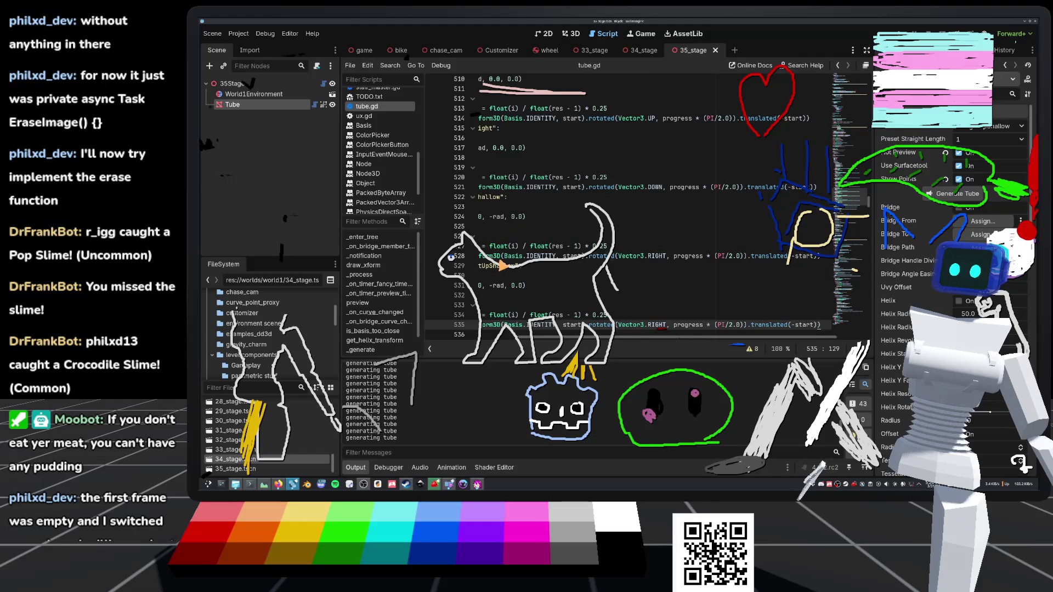
key(Home)
key(Up)
key(Up)
key(Up)
key(Up)
key(BackSpace)
key(BackSpace)
key(BackSpace)
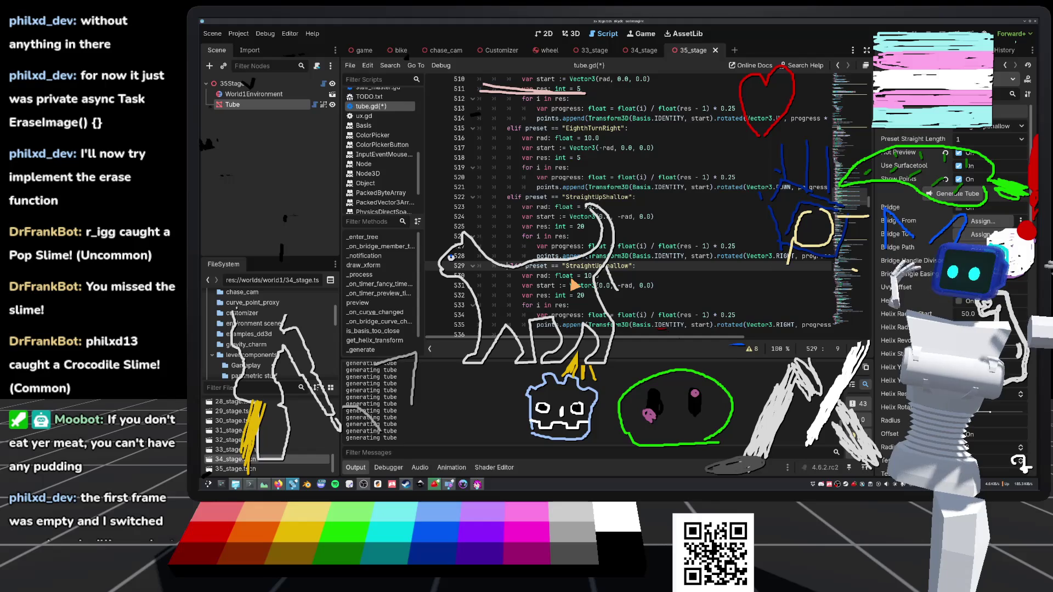
Step: Rename the copy StraightDownShallow, flip its start offset, change RIGHT to LEFT, and save
click(619, 286)
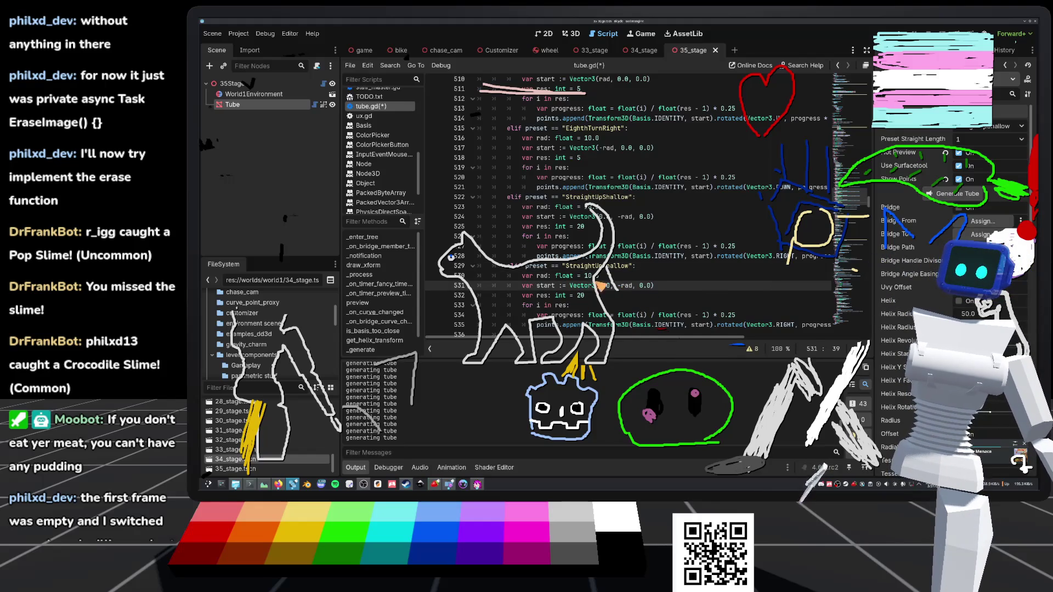
click(604, 266)
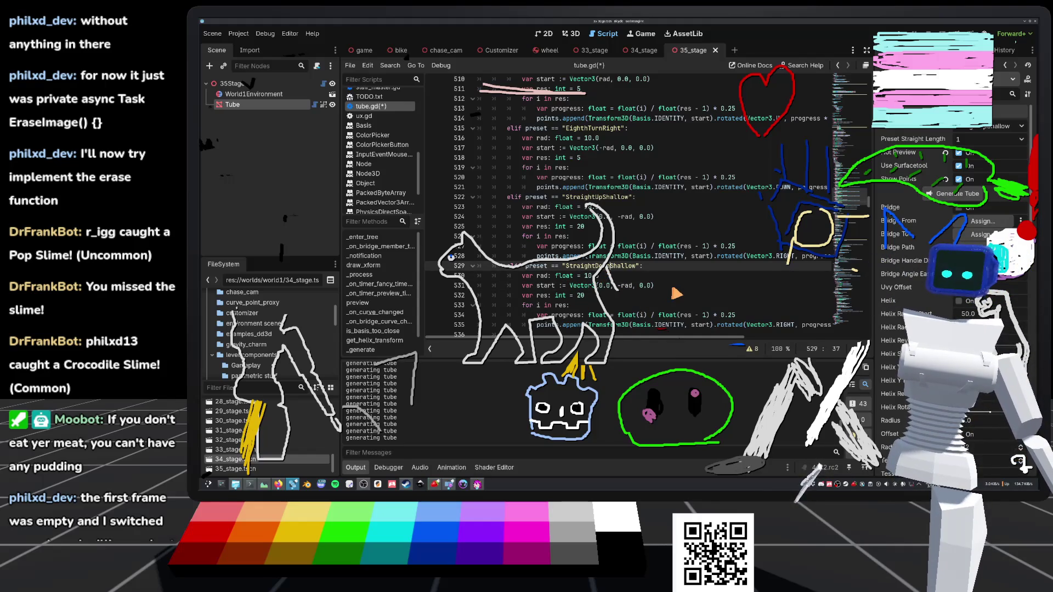
click(622, 286)
key(ctrl+s)
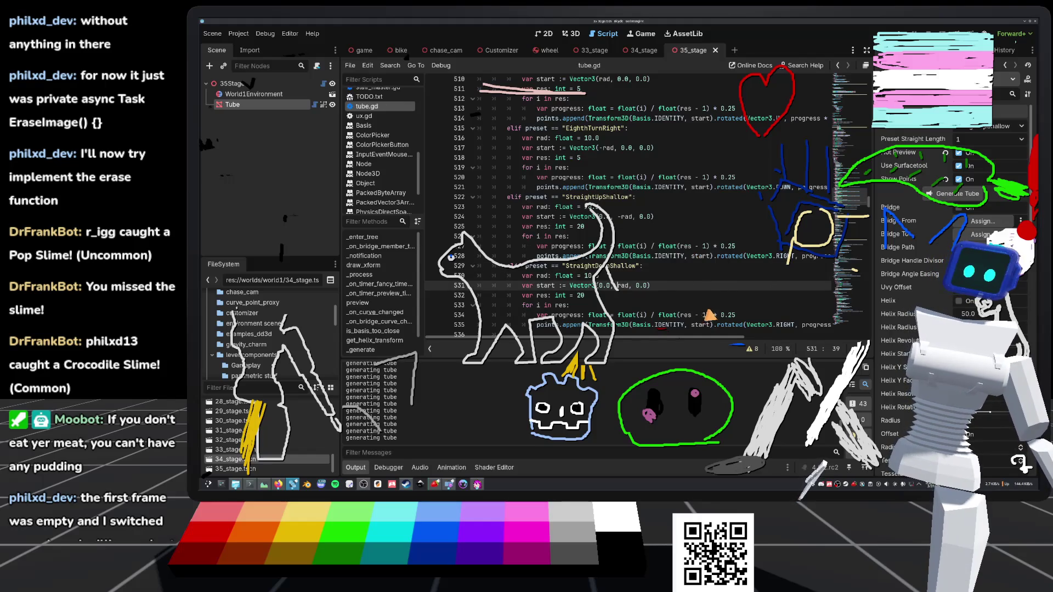
scroll(715, 321, down, 1)
double_click(786, 296)
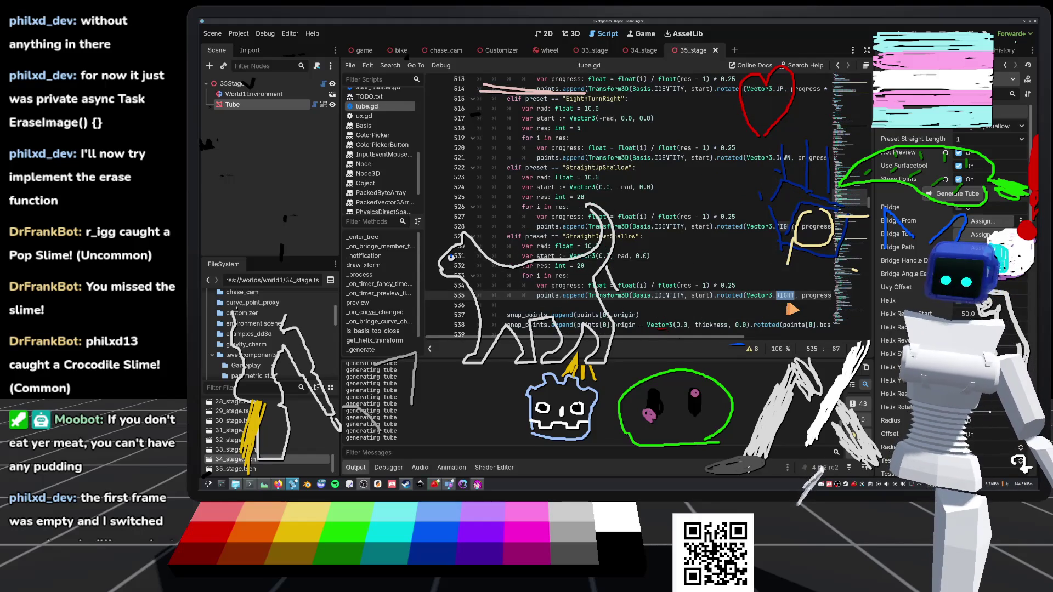
text(LEFT)
key(ctrl+s)
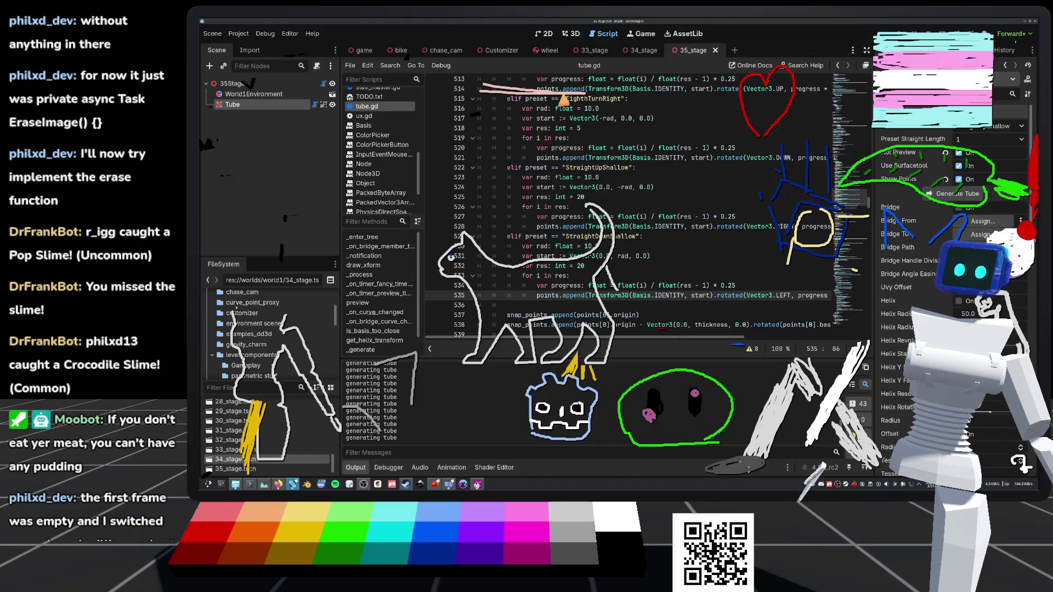
click(569, 34)
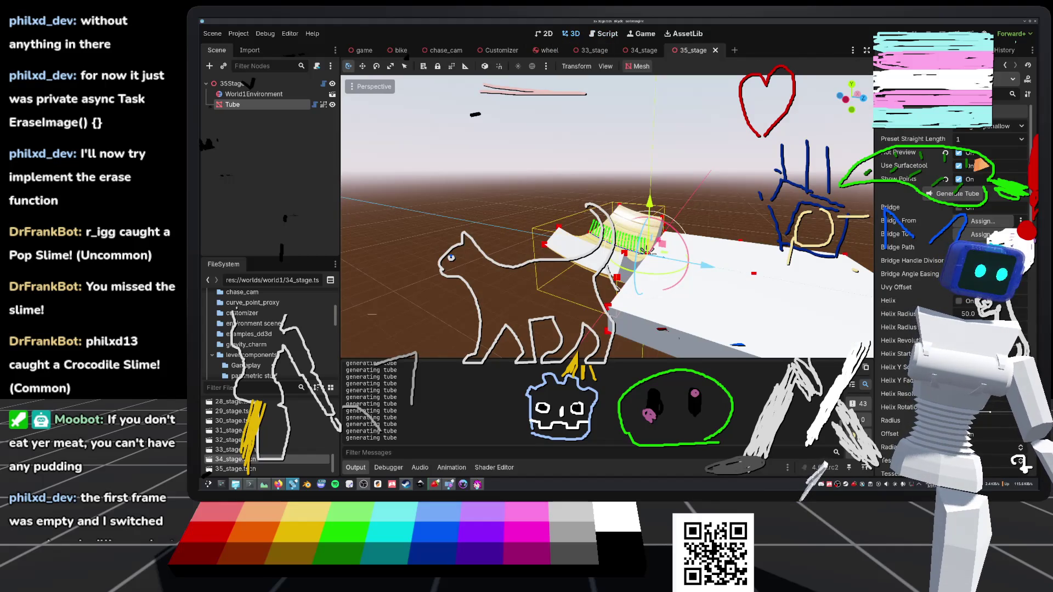
Step: Select the Tube and switch it between StraightDownShallow and StraightUpShallow, viewing from the left
click(236, 104)
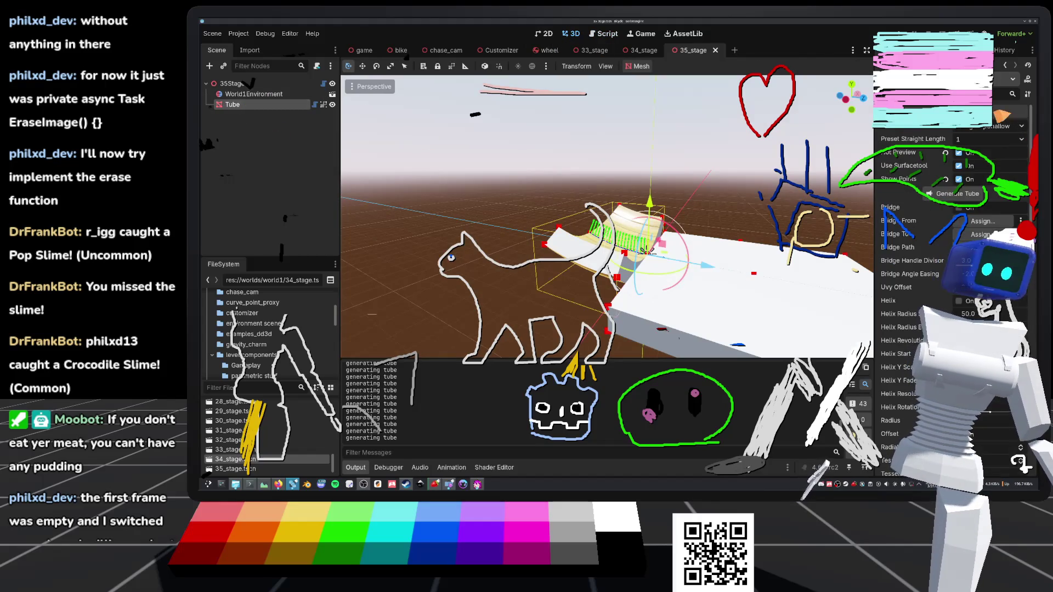
click(1003, 126)
click(993, 232)
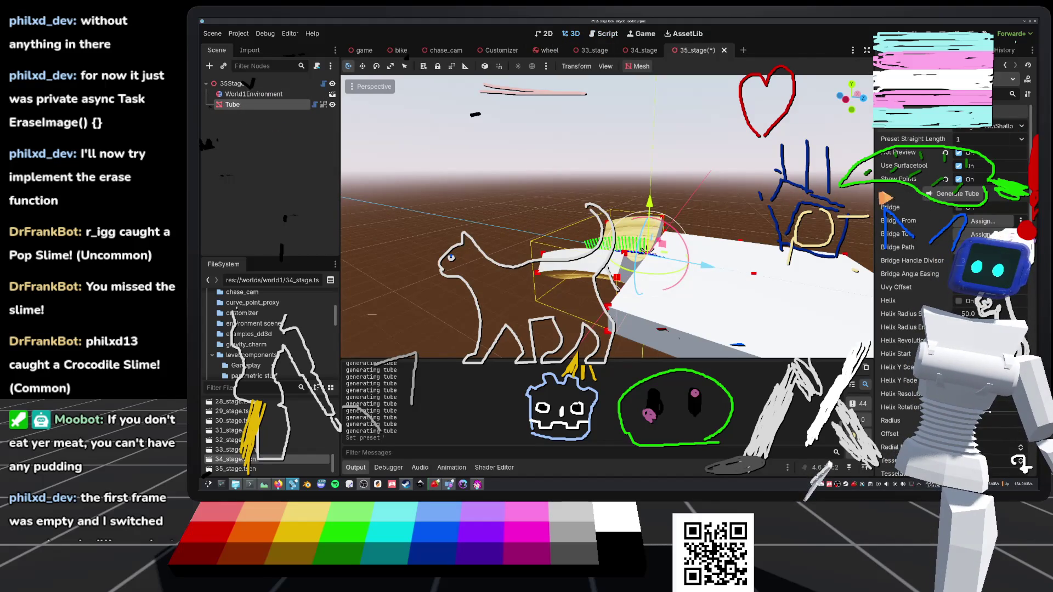
click(1004, 126)
click(993, 201)
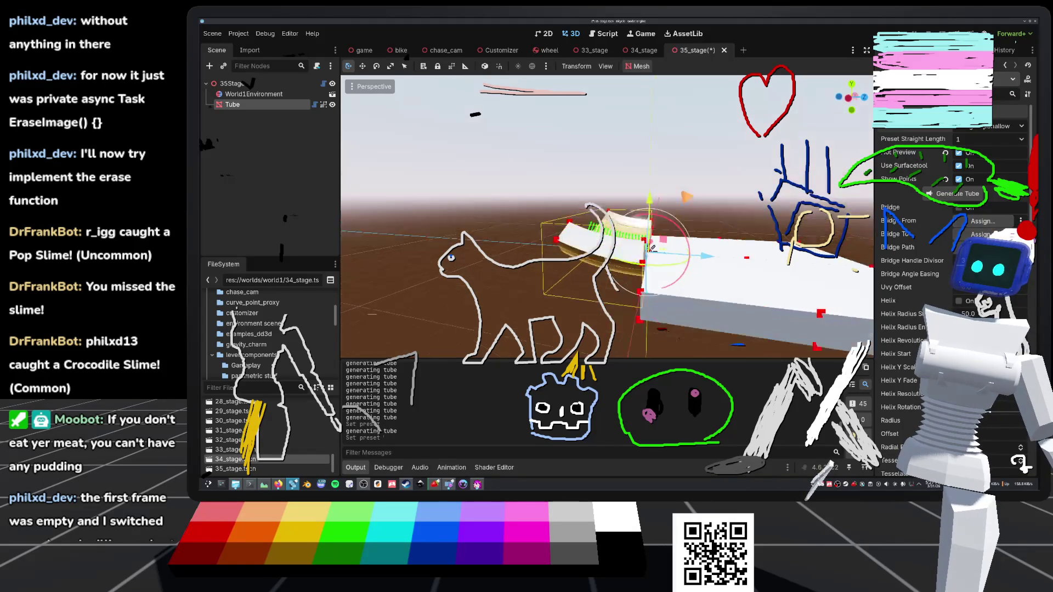
click(1017, 130)
click(982, 206)
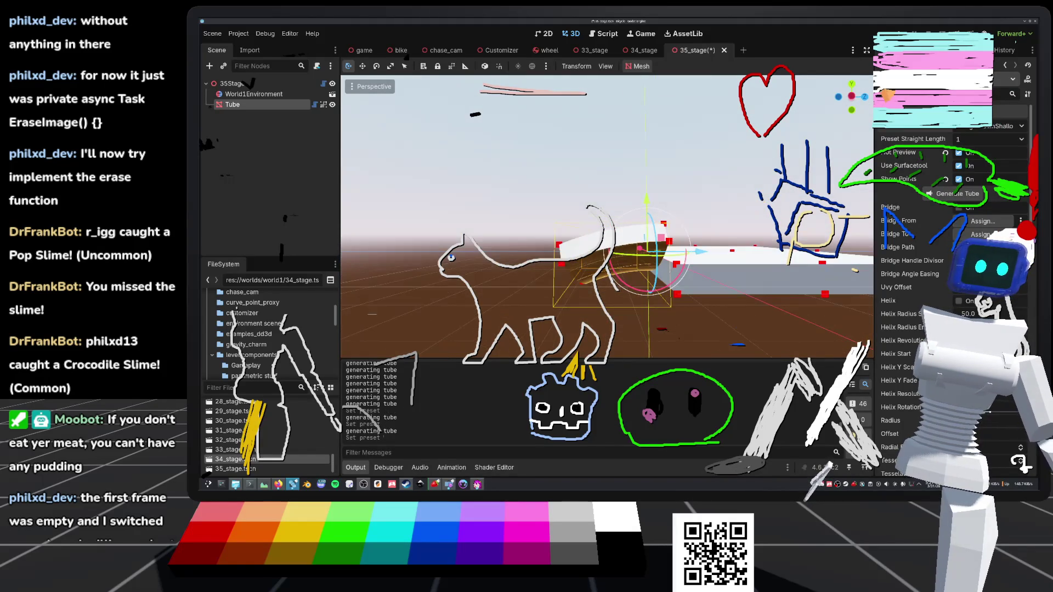
click(852, 97)
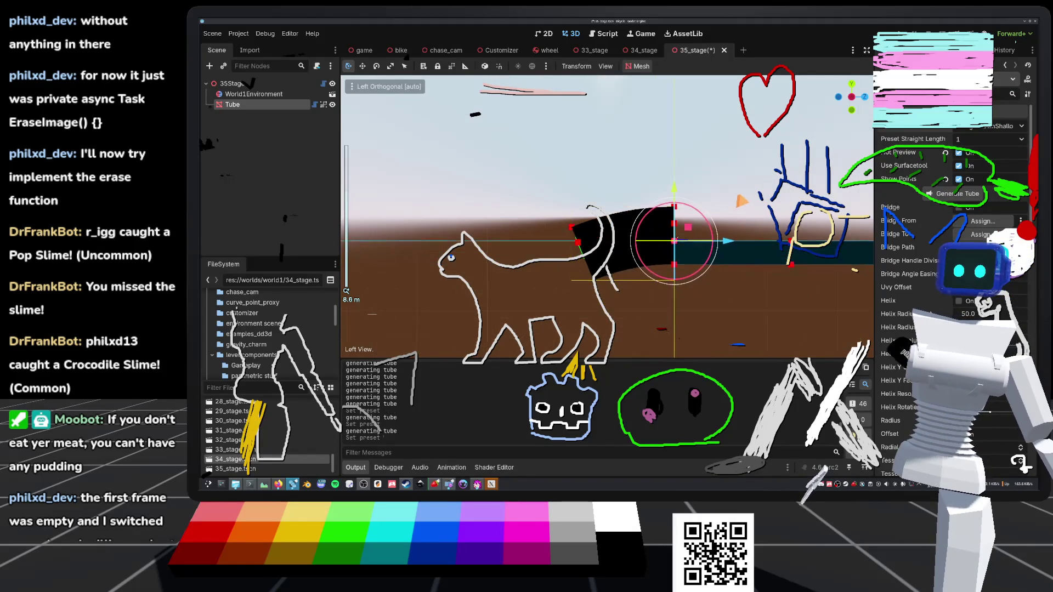
Step: Keep alternating the Tube preset between StraightUpShallow and StraightDownShallow to compare the shapes
click(1004, 126)
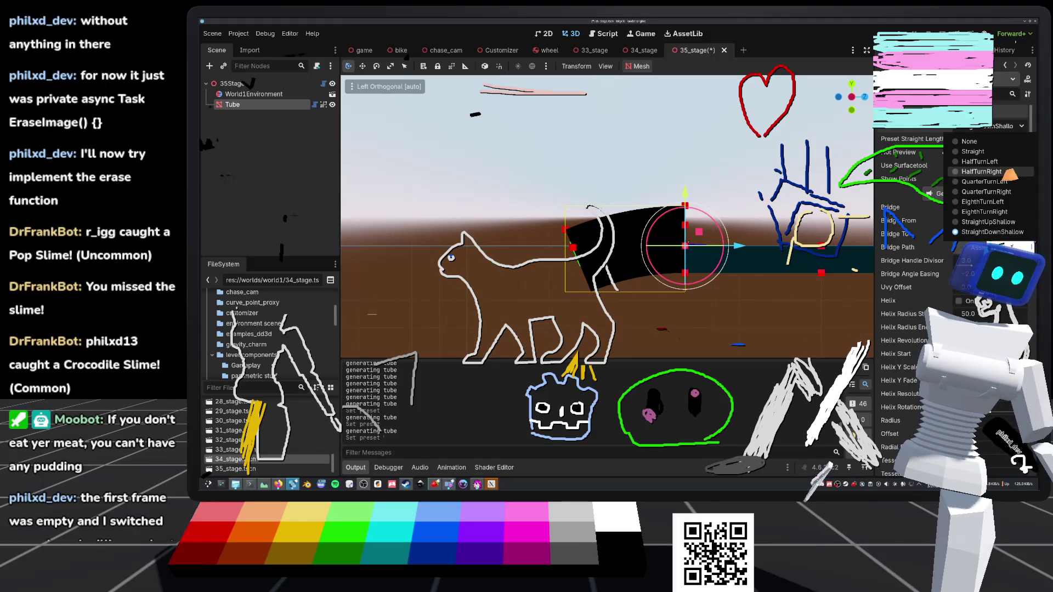
click(996, 222)
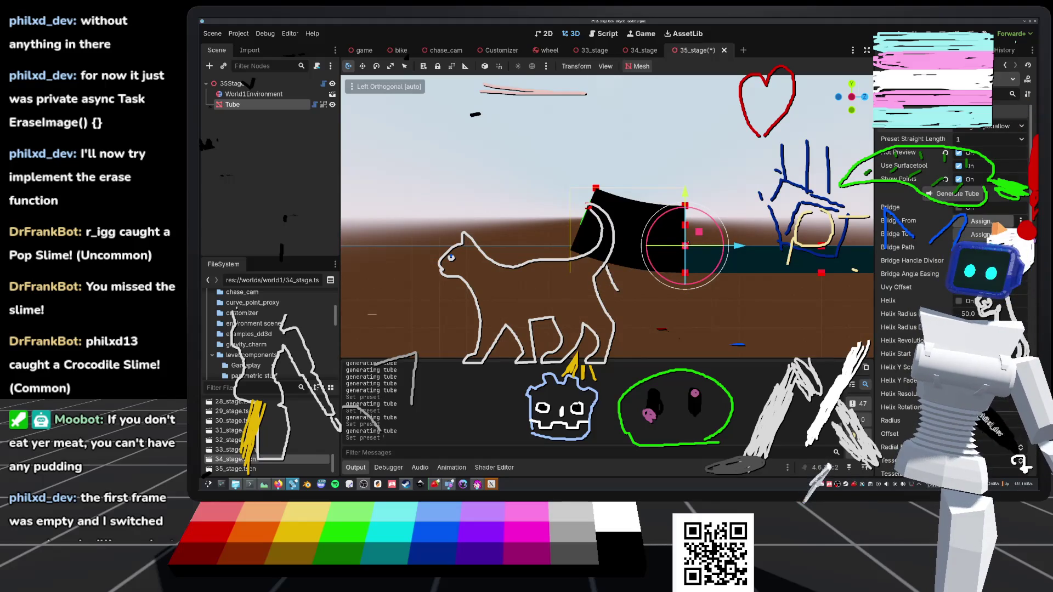
click(1004, 127)
click(999, 234)
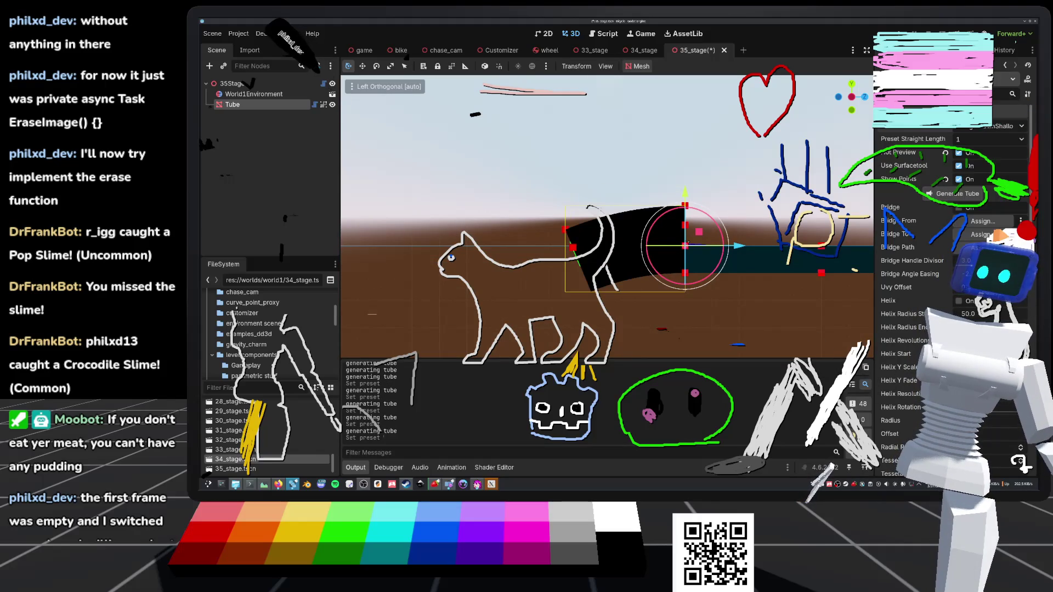
click(1004, 126)
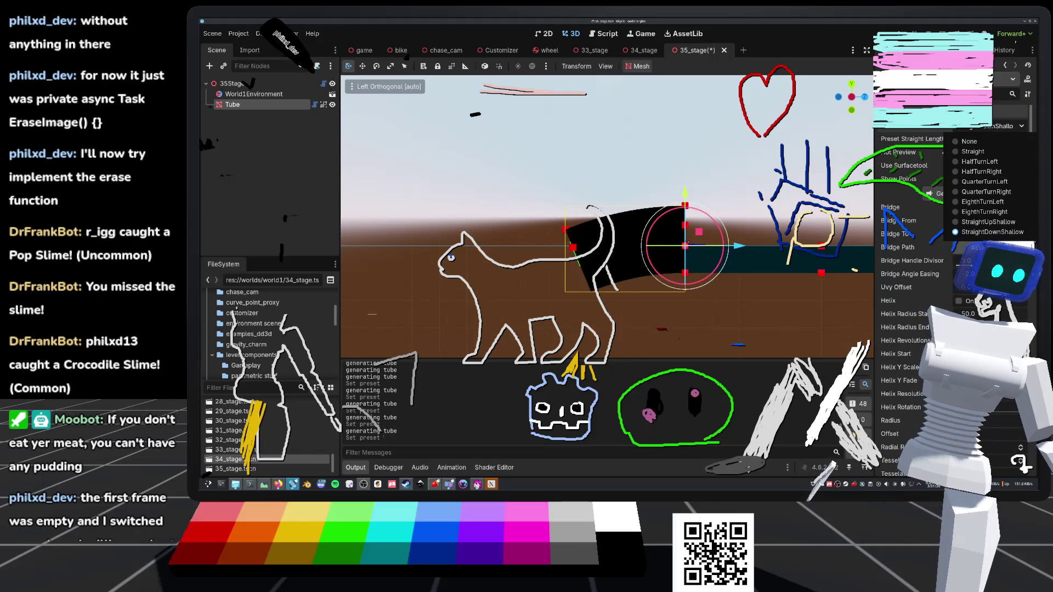
click(996, 222)
click(1004, 127)
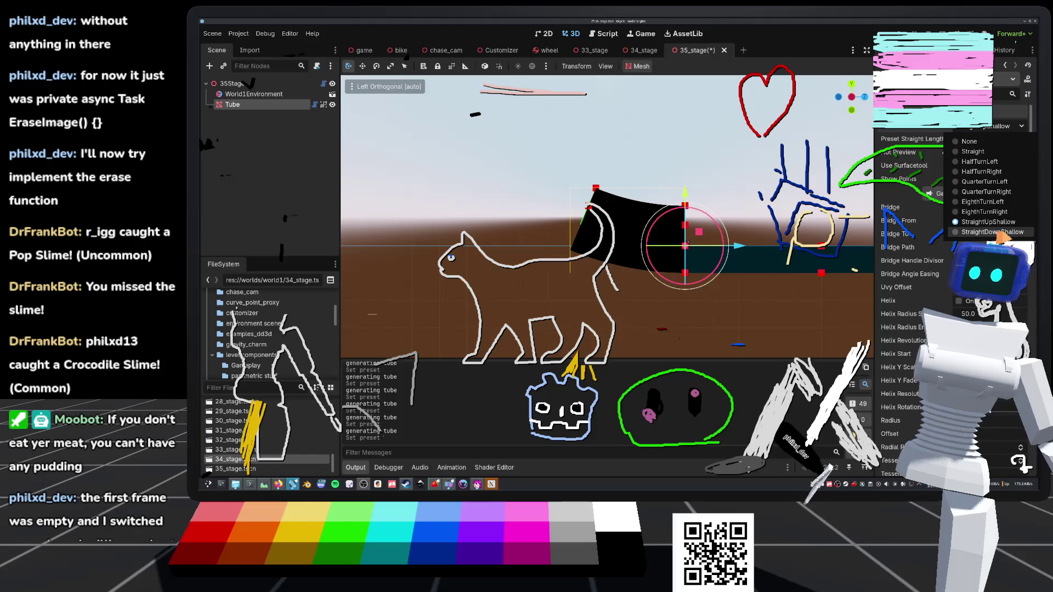
click(999, 232)
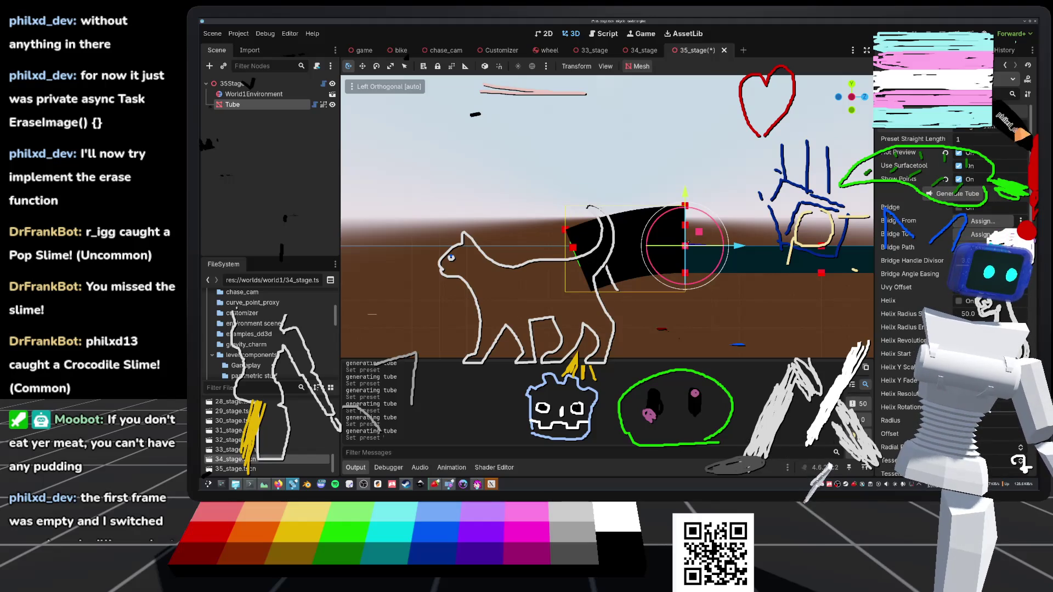
Step: Leave the Tube on StraightUpShallow, zoom out, and bring up the music player
click(1005, 127)
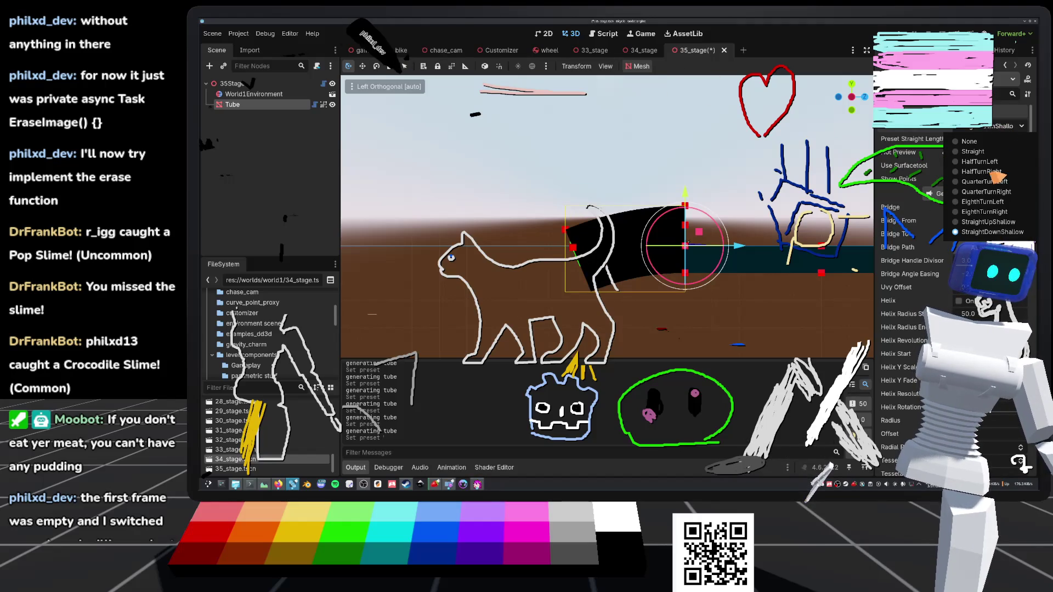
click(990, 222)
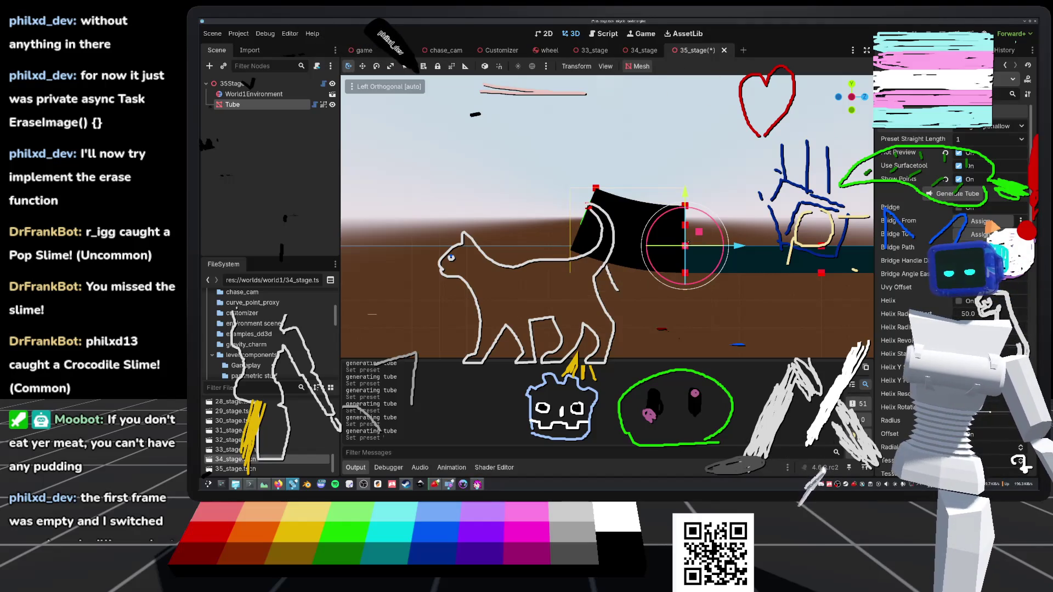
click(1005, 127)
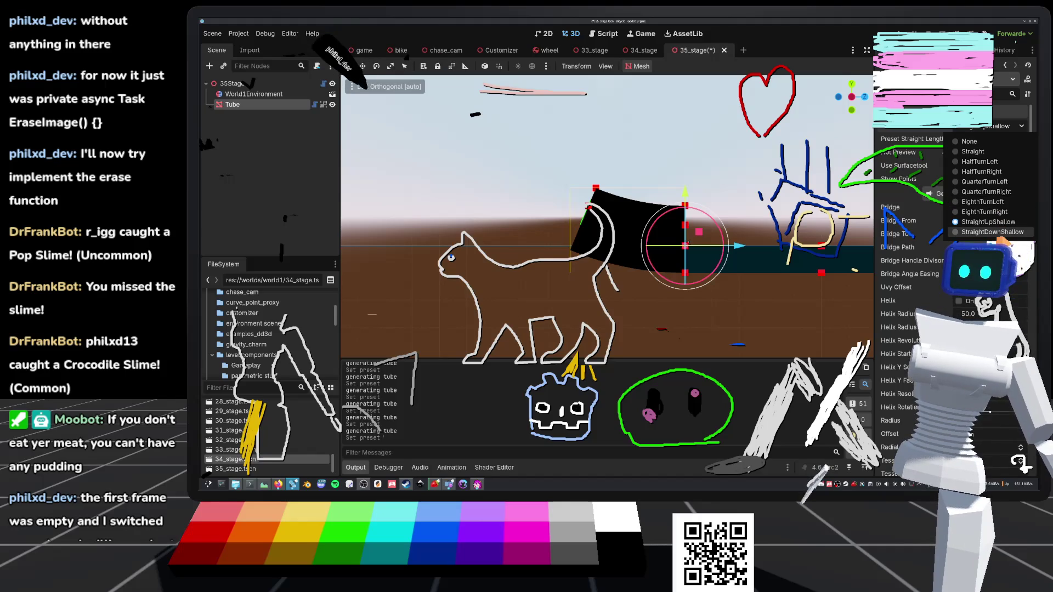
click(993, 232)
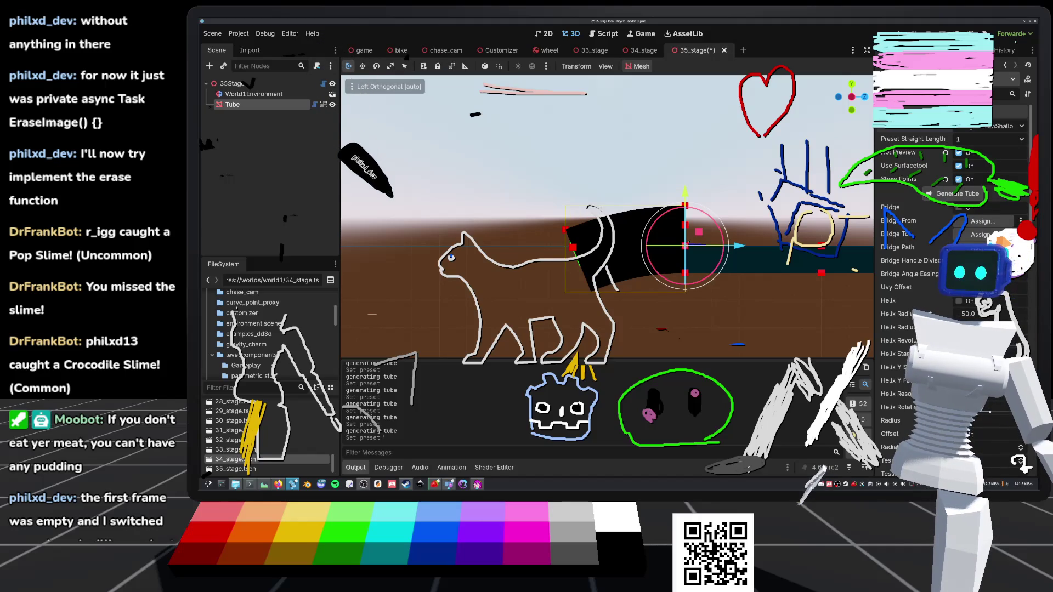
click(1004, 127)
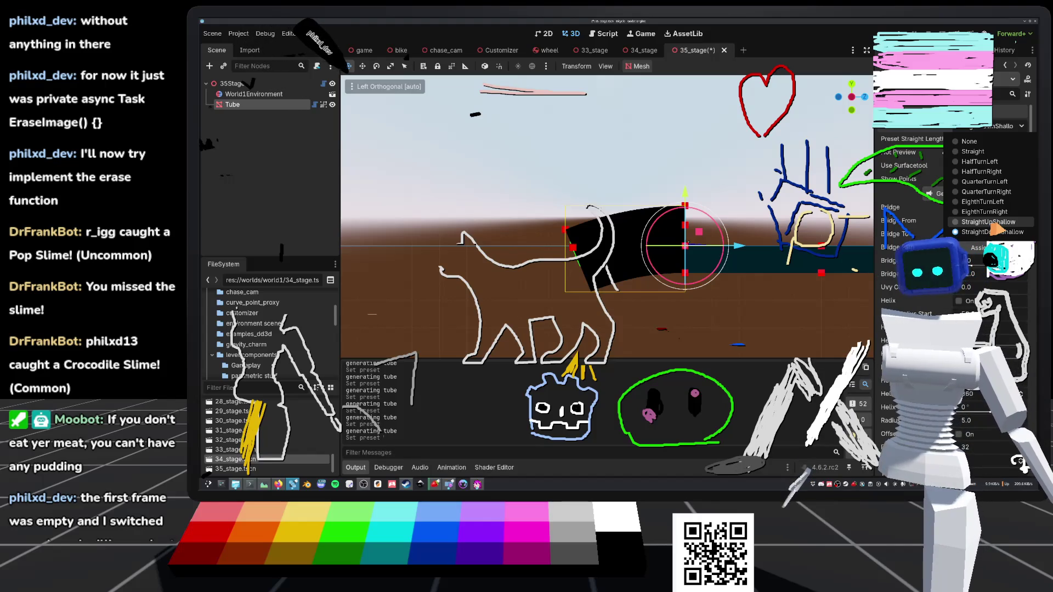
click(988, 222)
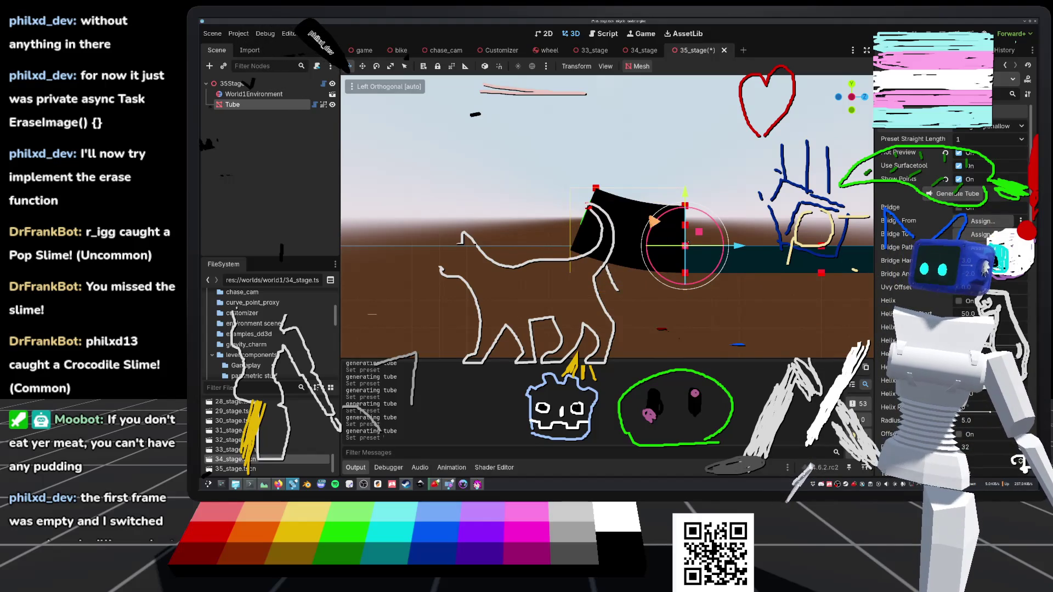
scroll(703, 272, down, 2)
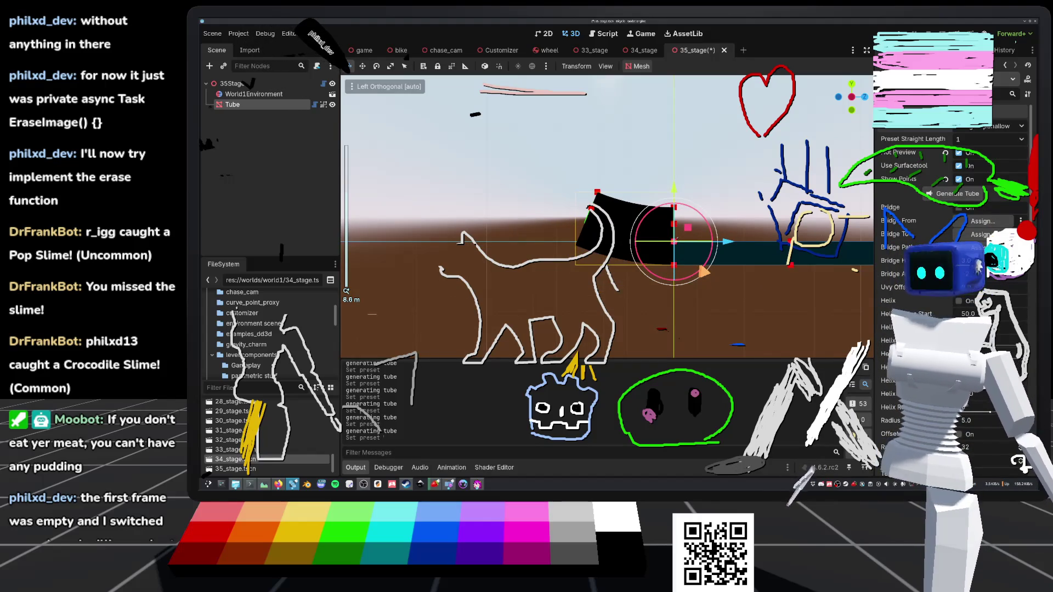
scroll(695, 277, down, 4)
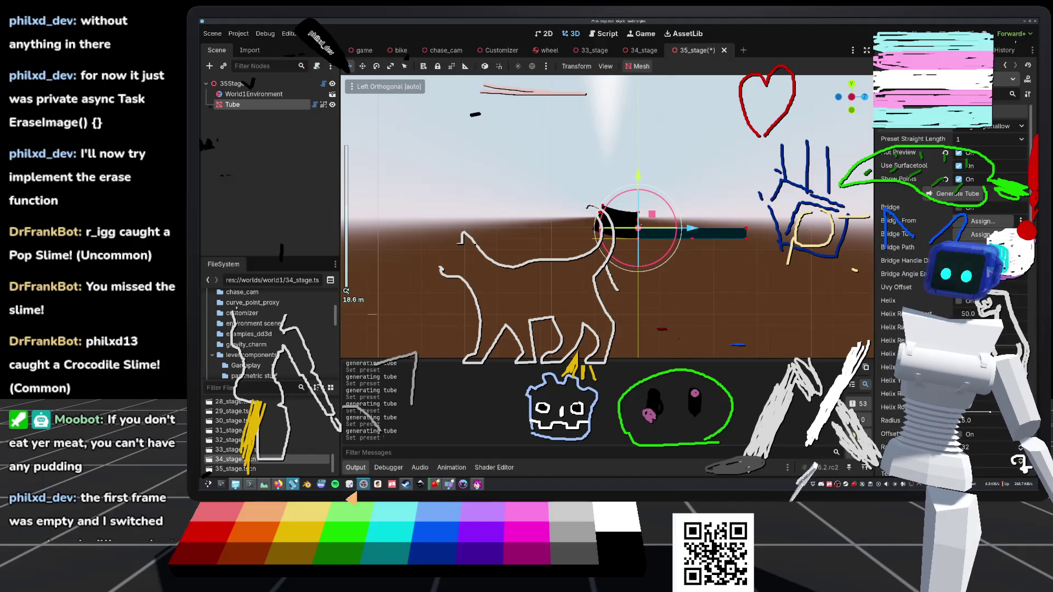
click(434, 484)
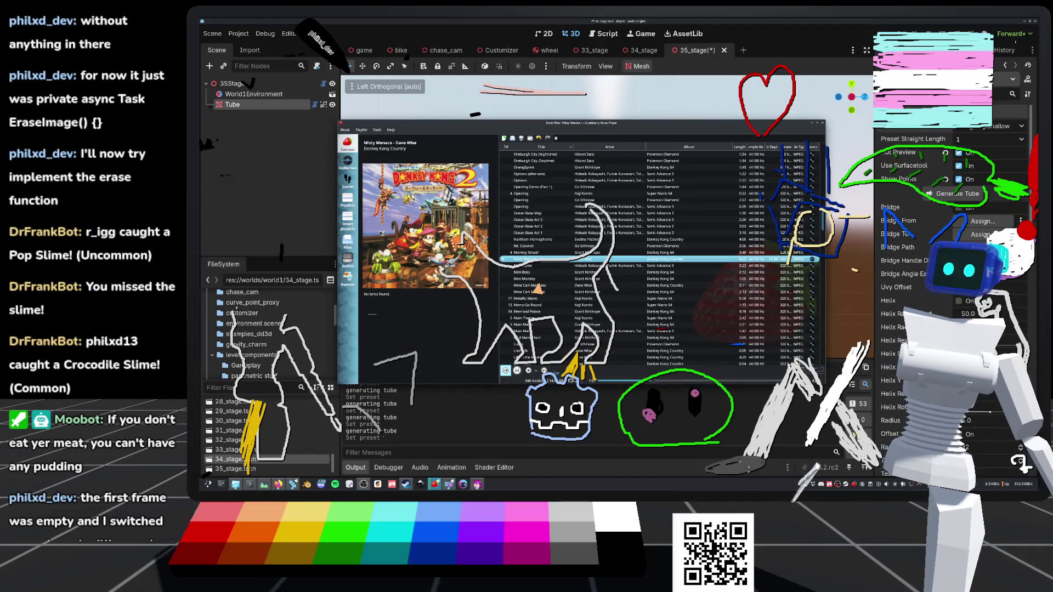
Step: Remove Misty Menace from the Strawberry playlist and play a different track
right_click(560, 259)
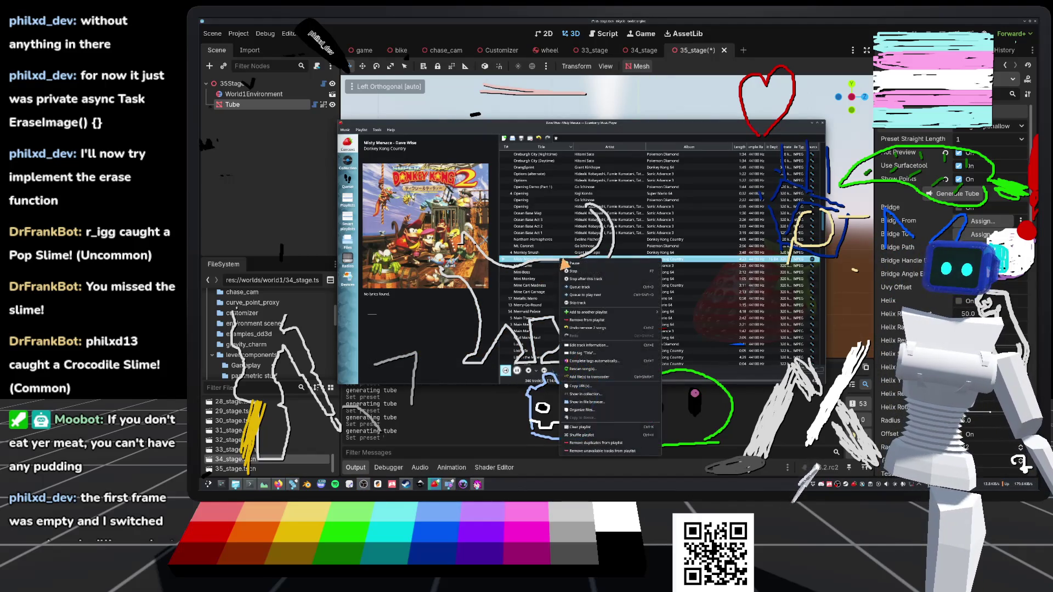
click(608, 321)
click(543, 372)
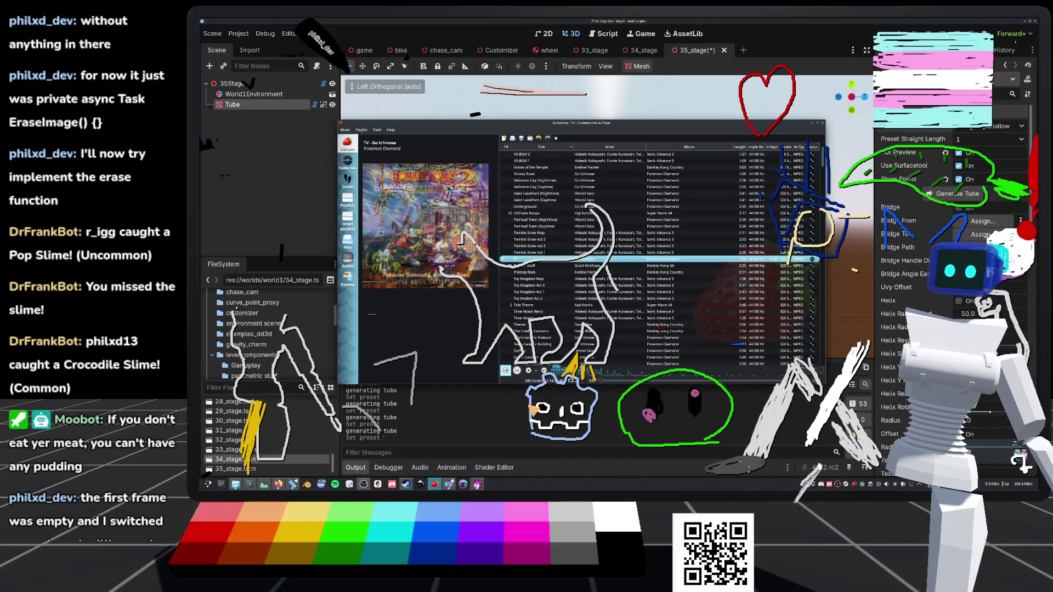
Step: Back in Godot, orbit to view the tube and block from the side, then deselect the tube
click(521, 433)
drag(606, 220, 548, 175)
mouse_move(618, 291)
mouse_down()
mouse_move(649, 215)
mouse_move(666, 234)
mouse_up()
click(495, 197)
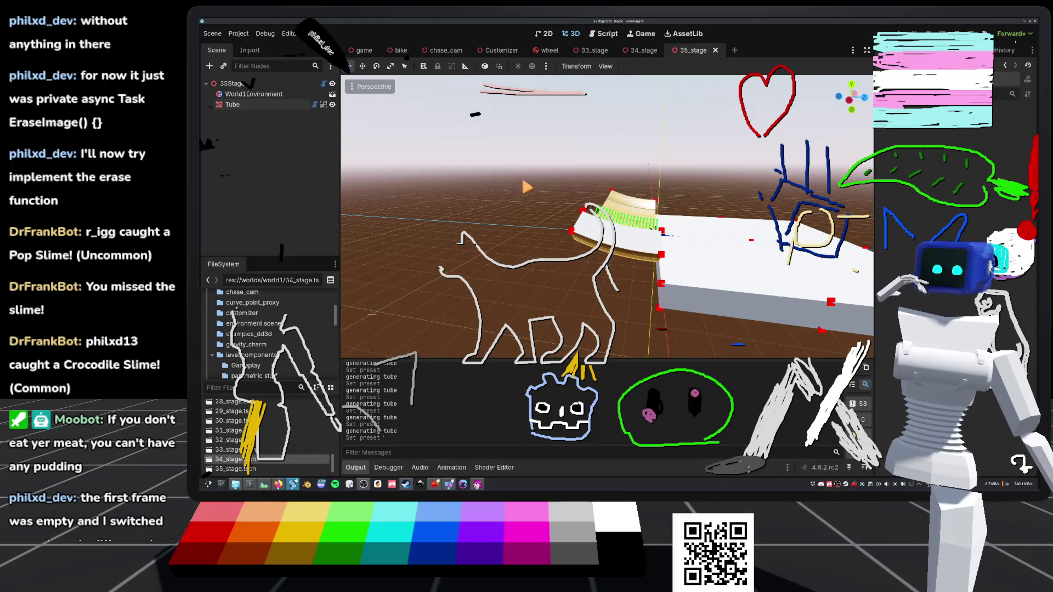
Step: In tube.gd, copy the two Shallow preset names and paste them onto a new enum line
key(ctrl+F3)
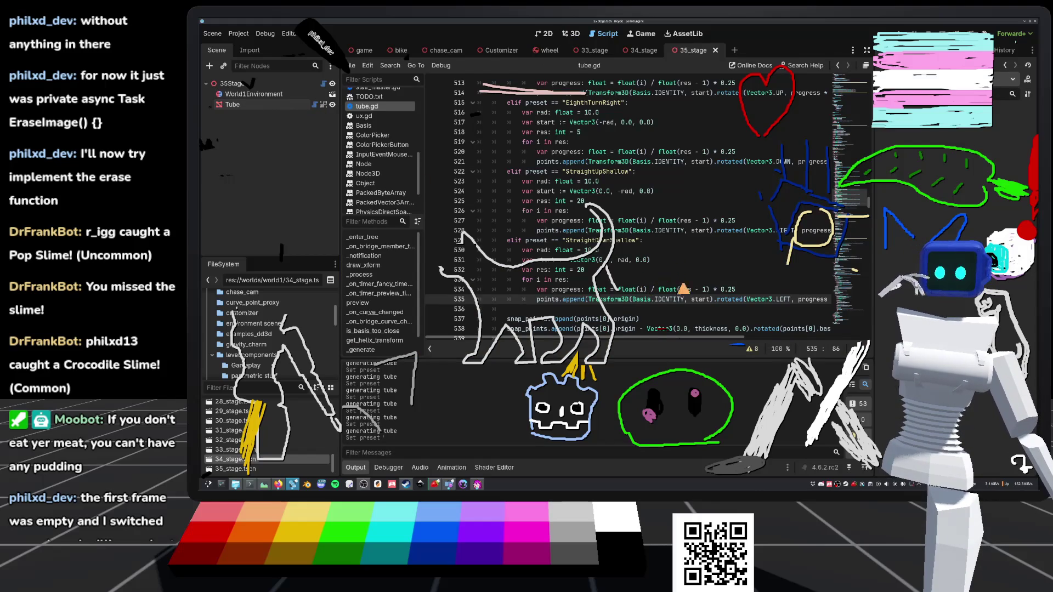
click(835, 88)
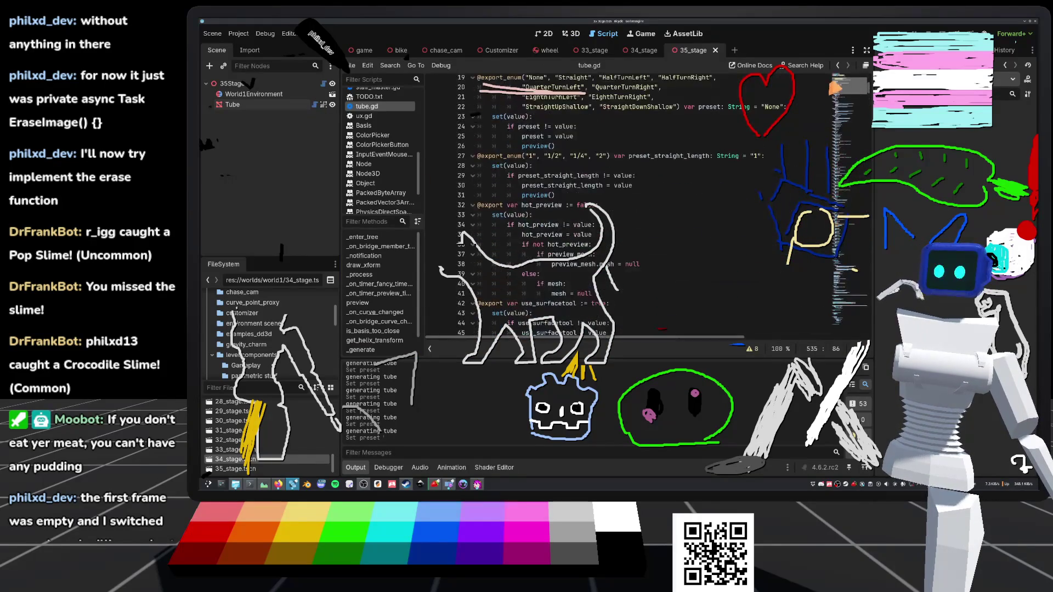
scroll(835, 88, up, 4)
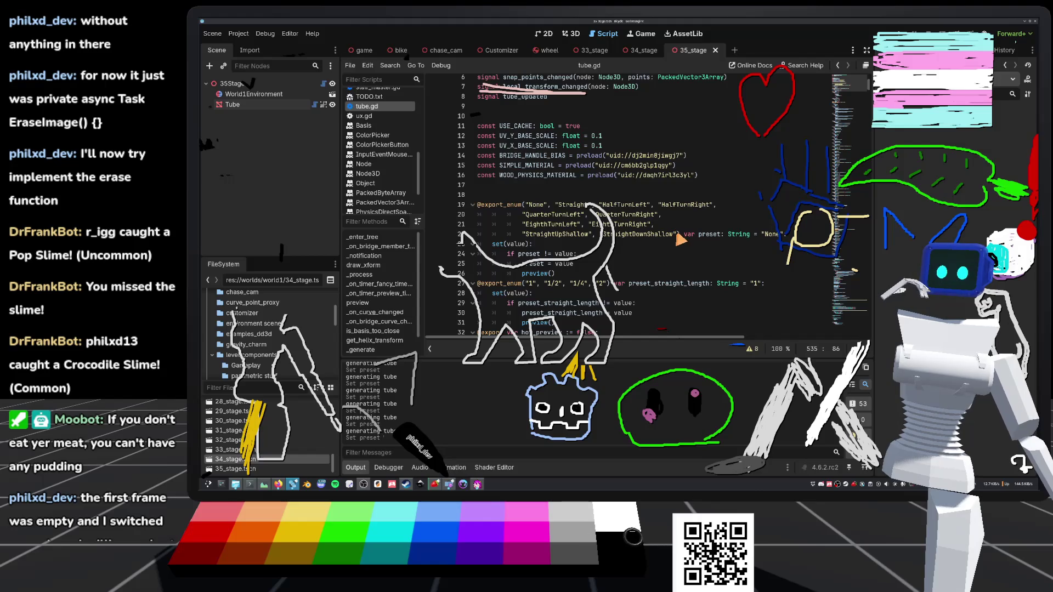
click(678, 236)
drag(614, 237, 527, 242)
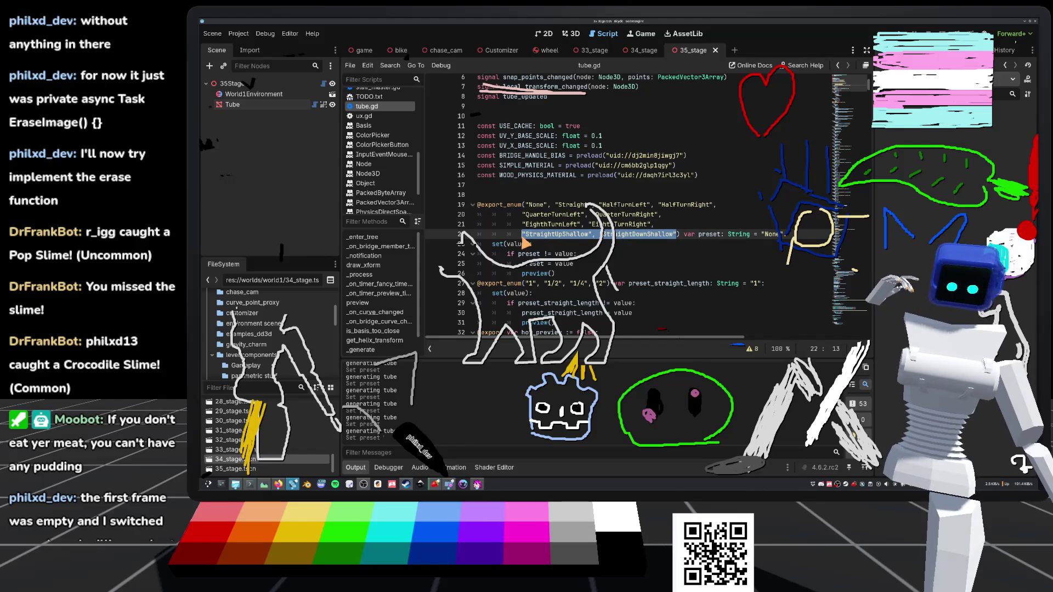
key(ctrl+c)
key(Right)
text(,)
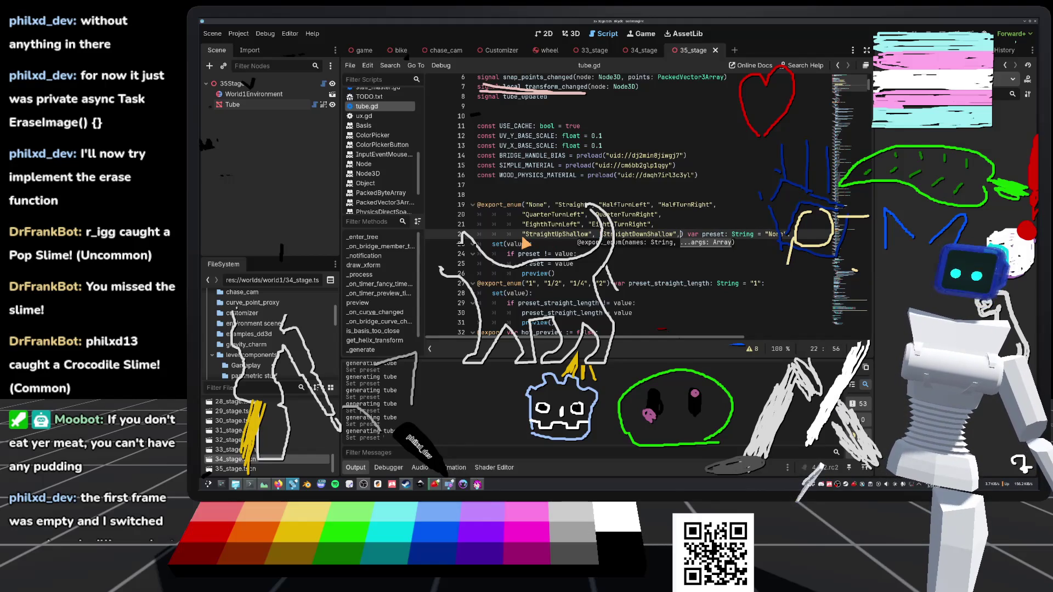
key(Return)
key(ctrl+v)
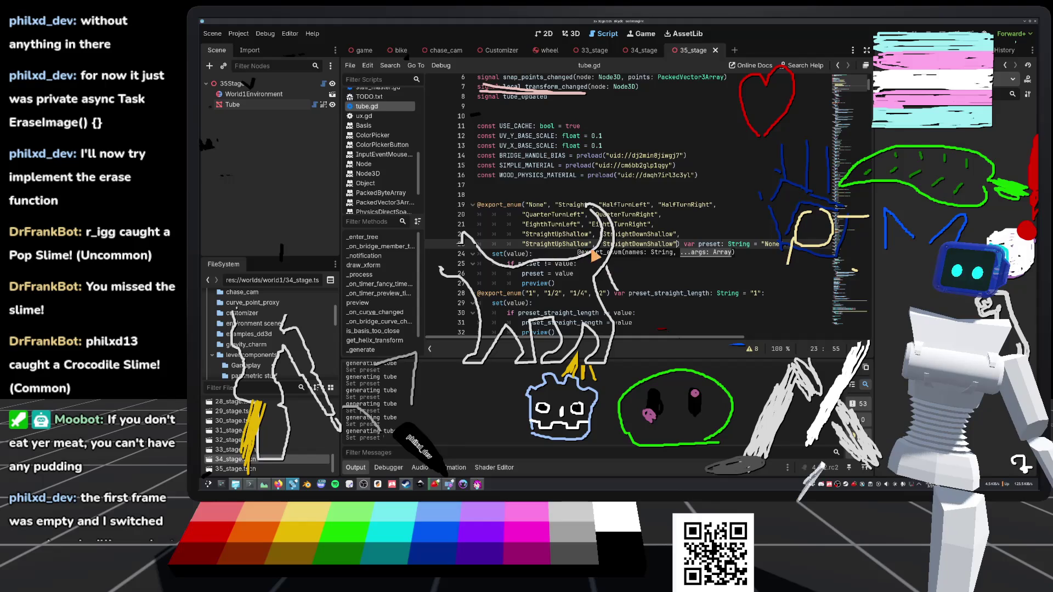
Step: Rename the pasted entries to the Med and Steep variants and save the script
drag(589, 247, 568, 247)
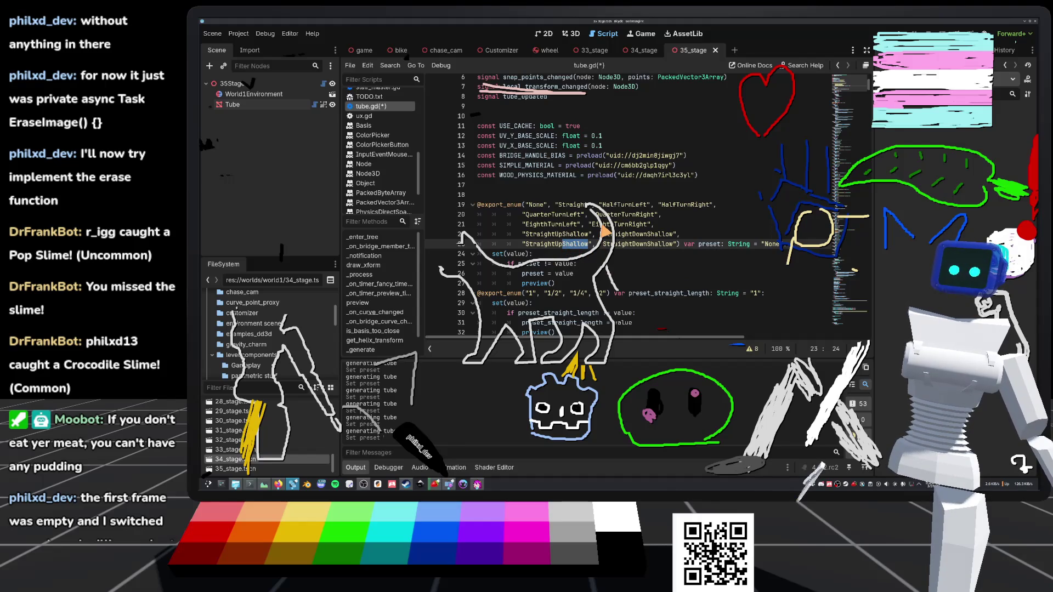
text(Med)
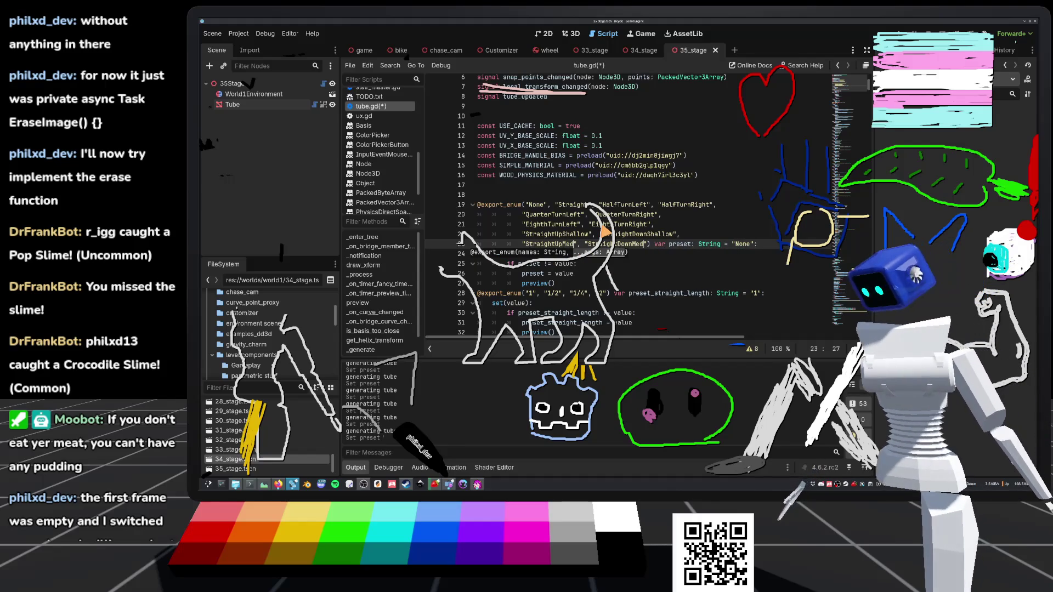
click(652, 248)
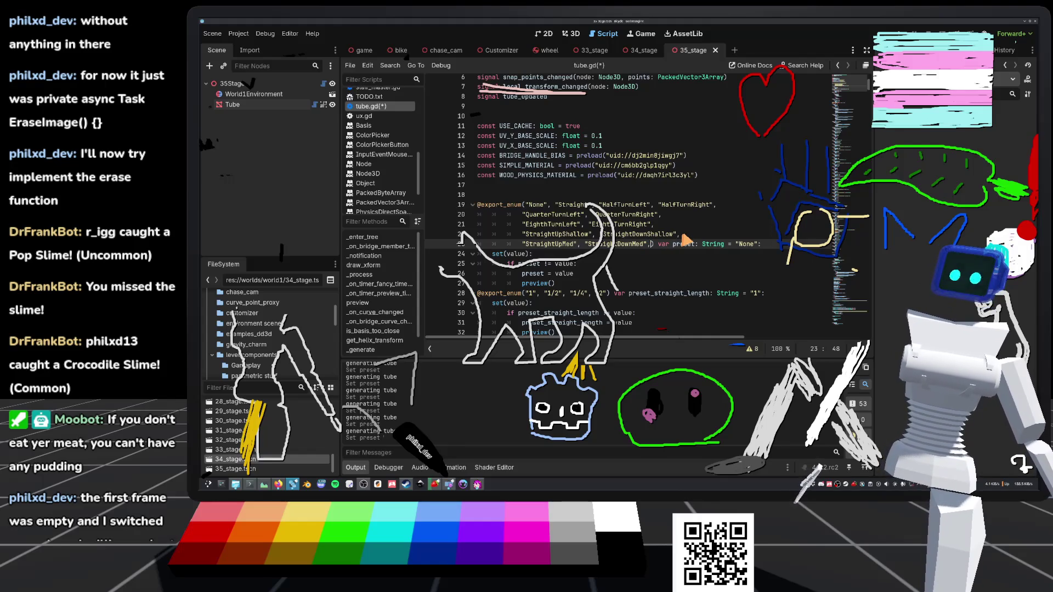
key(Return)
key(ctrl+v)
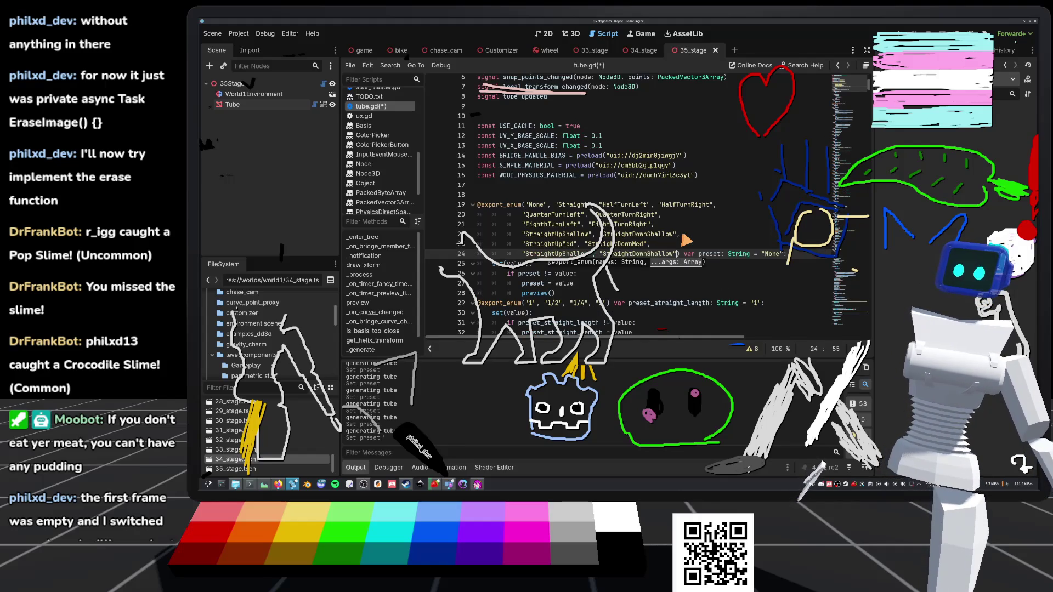
click(585, 256)
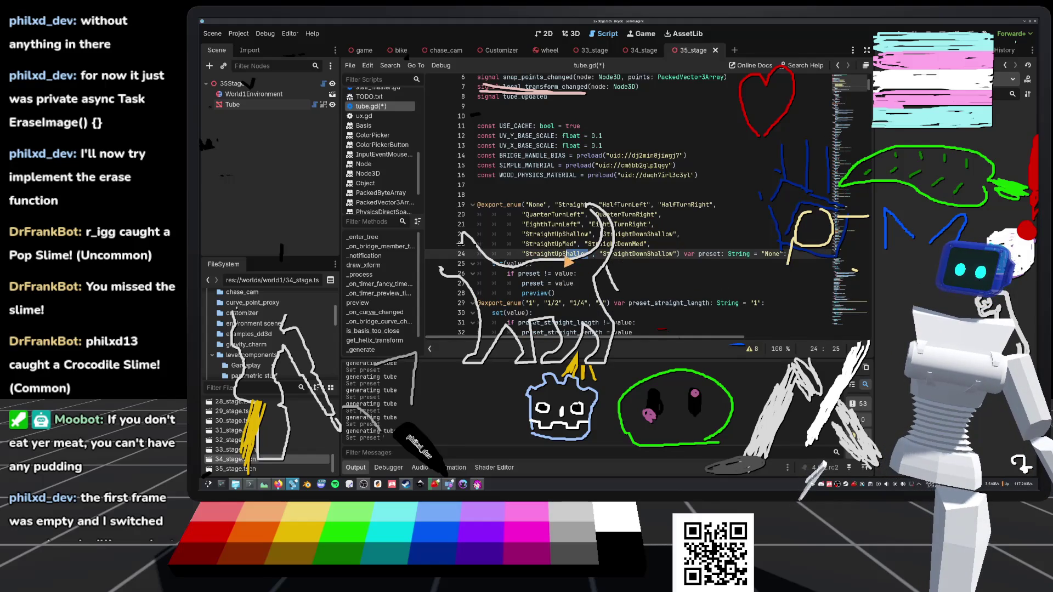
text(Stee)
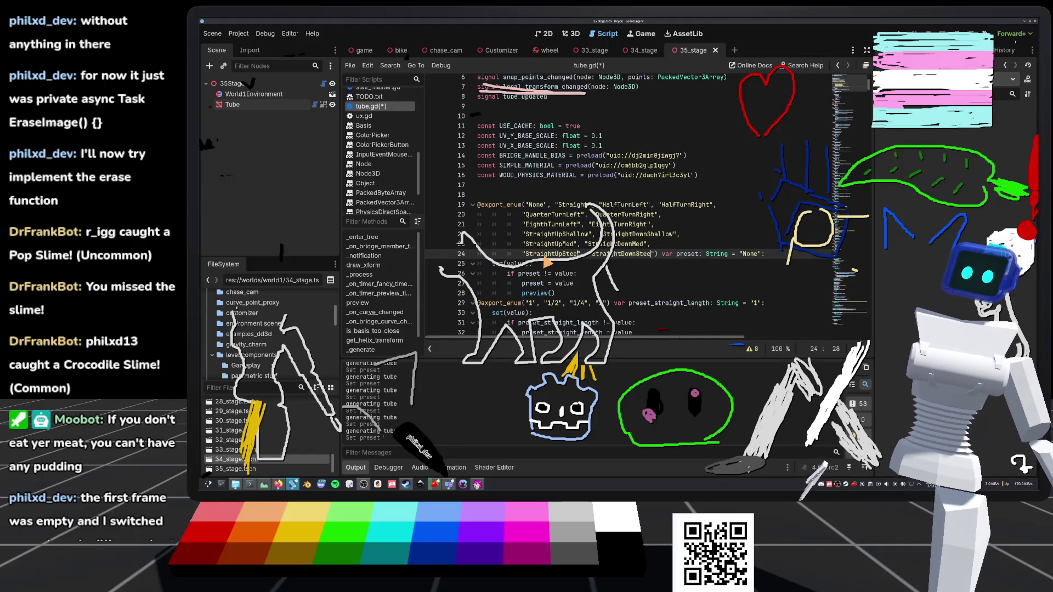
text(p)
click(688, 217)
key(ctrl+s)
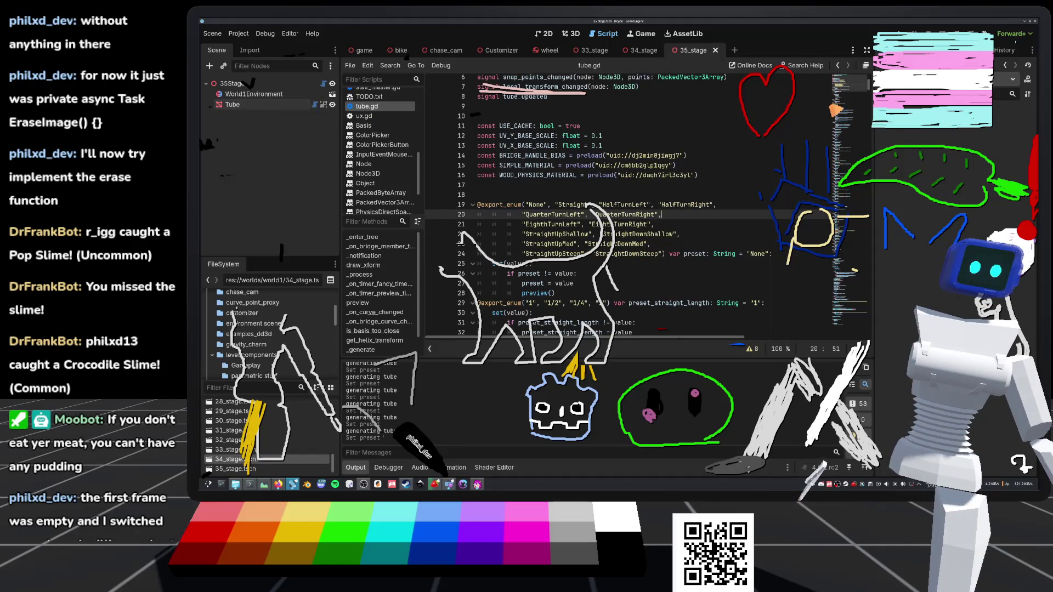
Step: Scroll down to the StraightDownShallow preset code in tube.gd
click(835, 147)
mouse_move(831, 143)
mouse_down()
mouse_move(801, 187)
mouse_move(742, 216)
mouse_up()
click(744, 256)
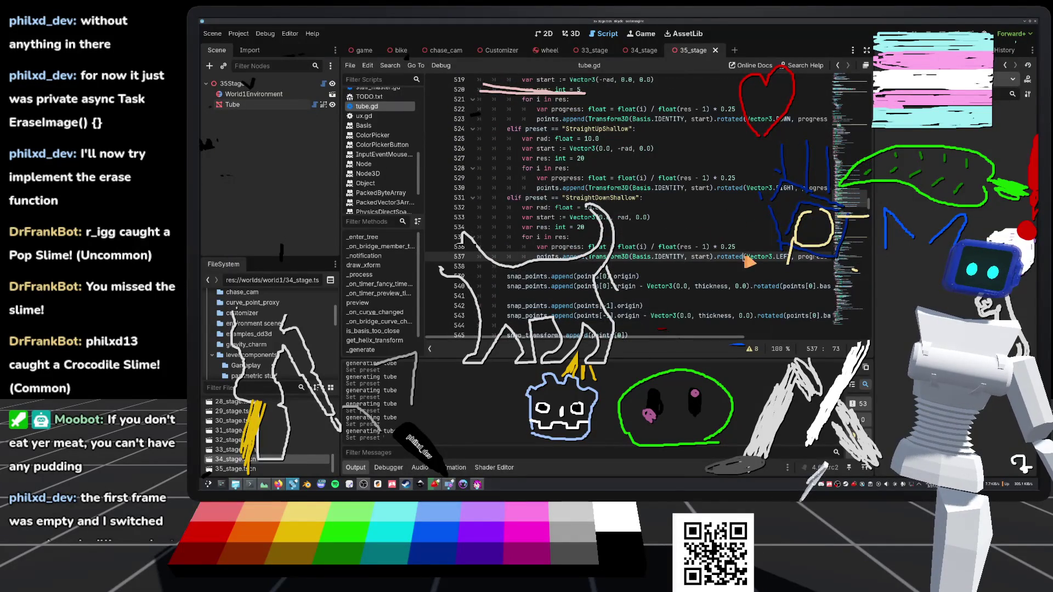
Step: Paste a copy of the StraightUpShallow and StraightDownShallow preset blocks below the presets
mouse_move(507, 130)
mouse_down()
mouse_move(604, 144)
mouse_move(885, 262)
mouse_up()
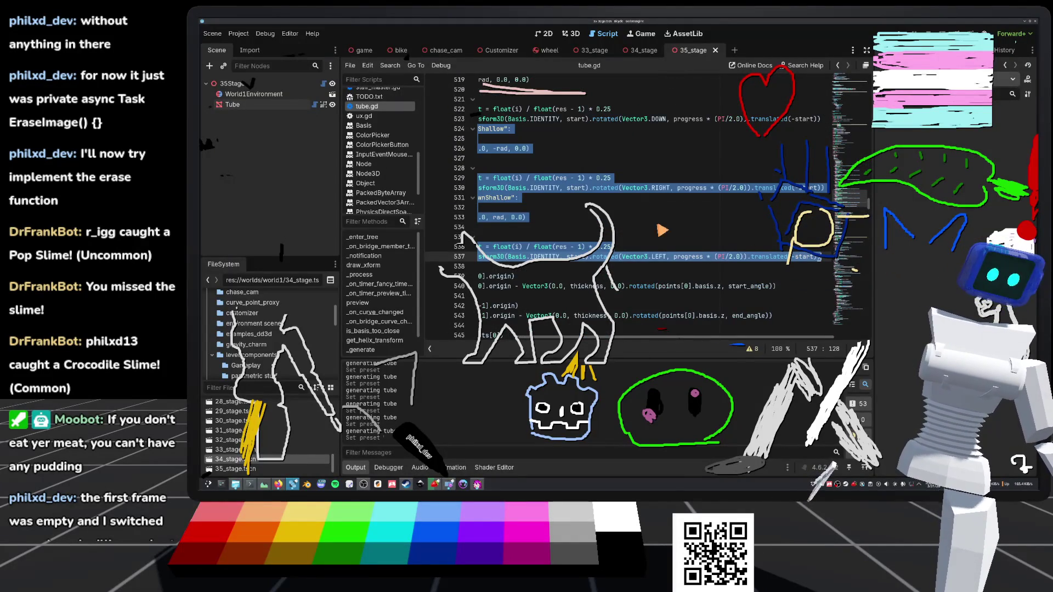
key(Right)
key(Down)
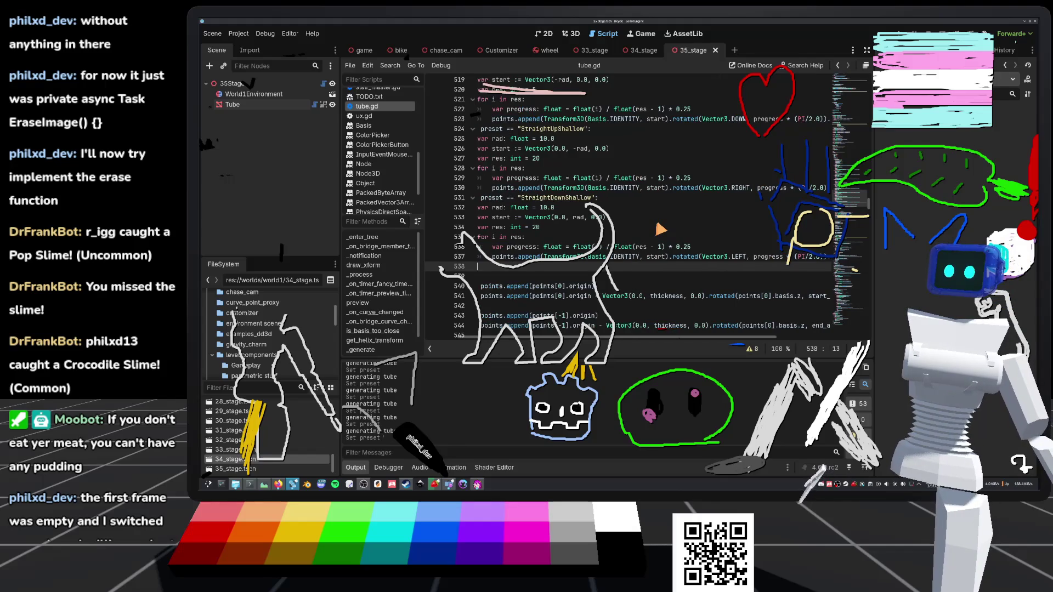
key(BackSpace)
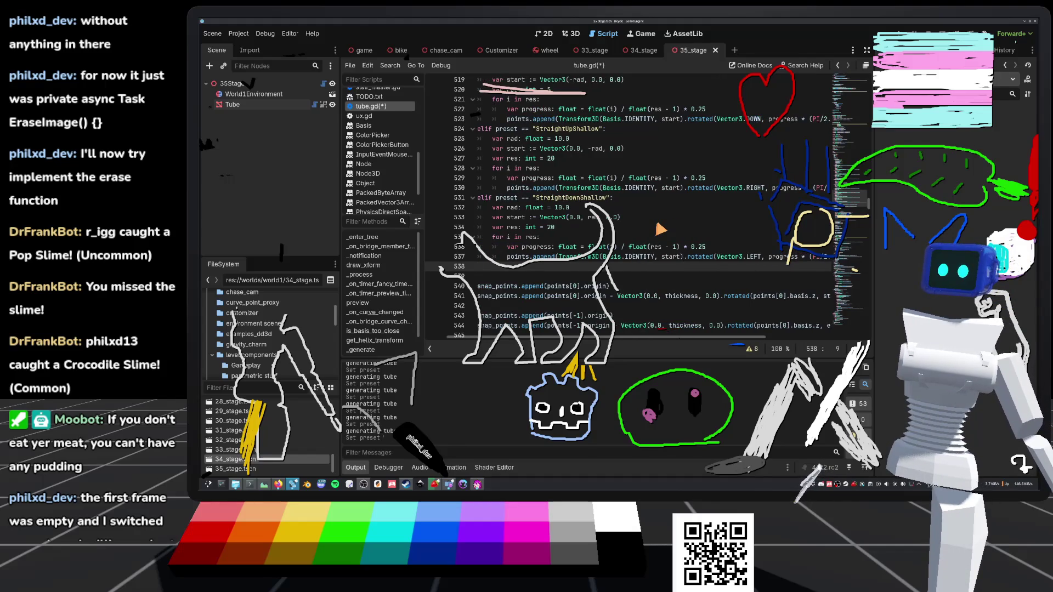
key(ctrl+v)
Step: Rename the pasted presets to StraightUpMed and StraightDownMed and save
click(522, 226)
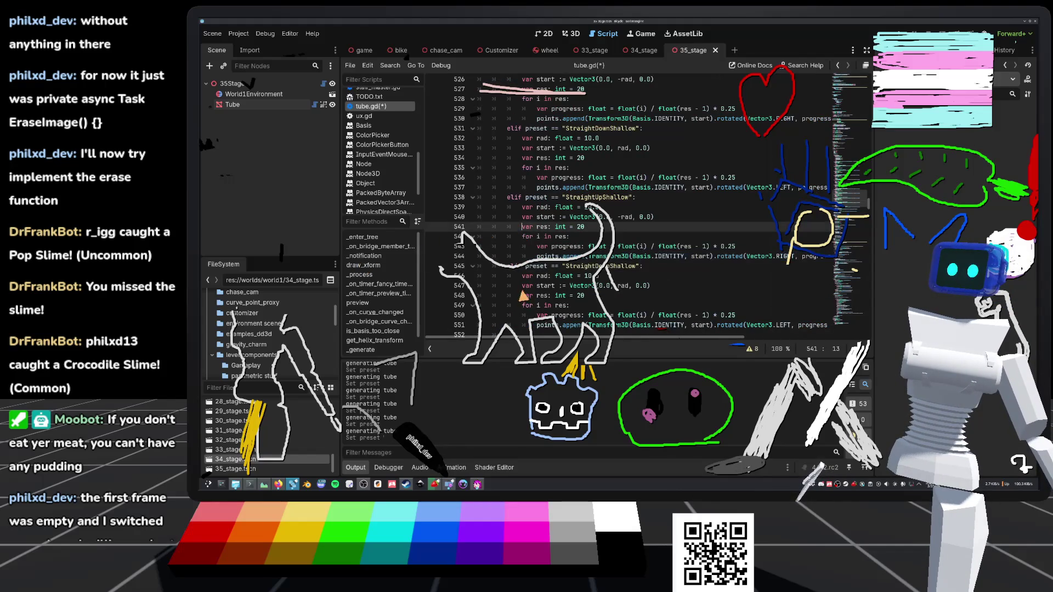
scroll(598, 227, up, 2)
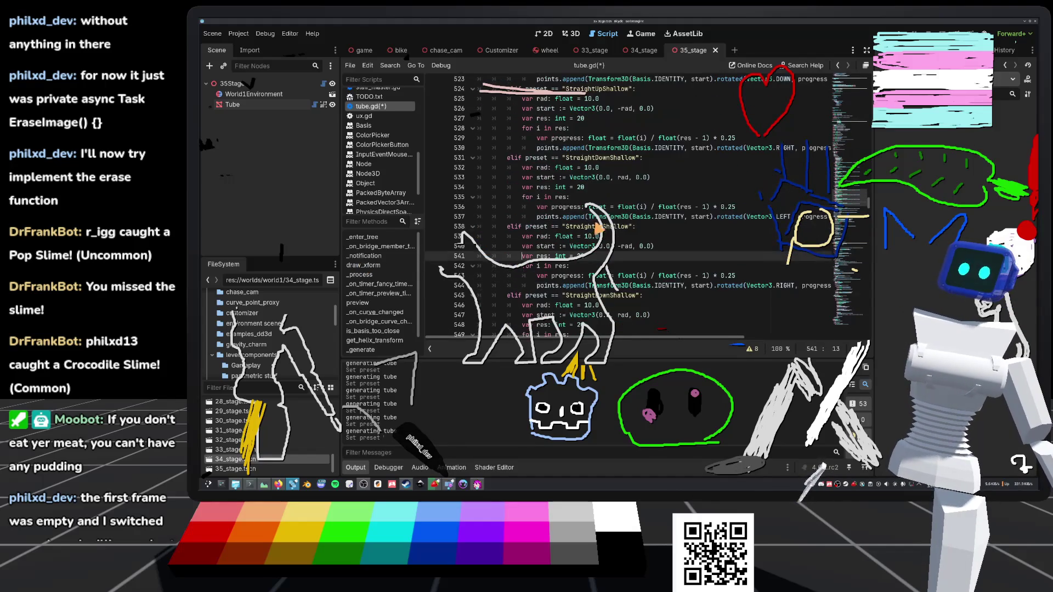
scroll(583, 208, up, 3)
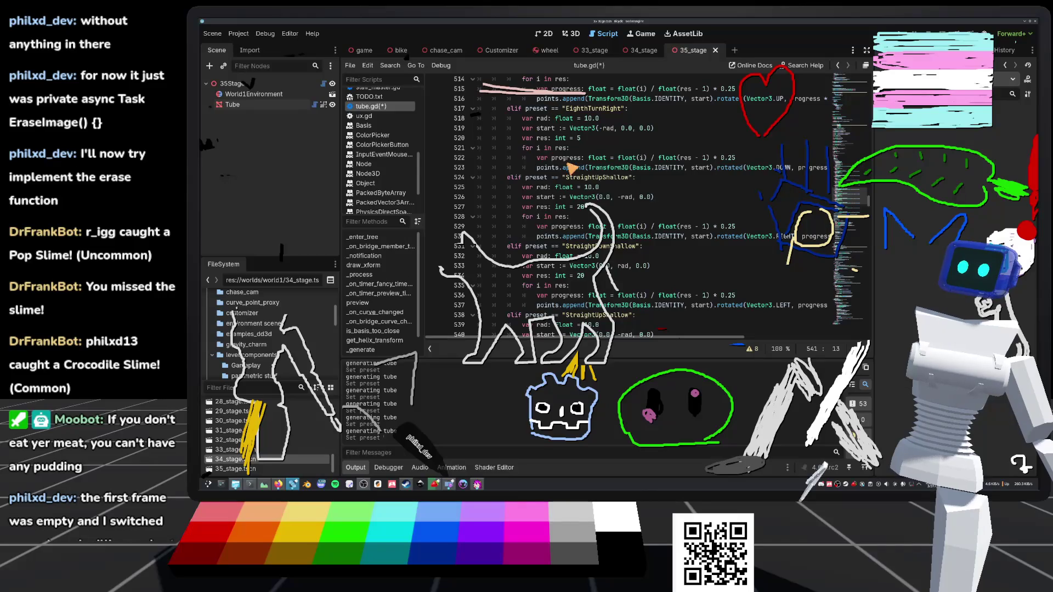
scroll(583, 241, down, 3)
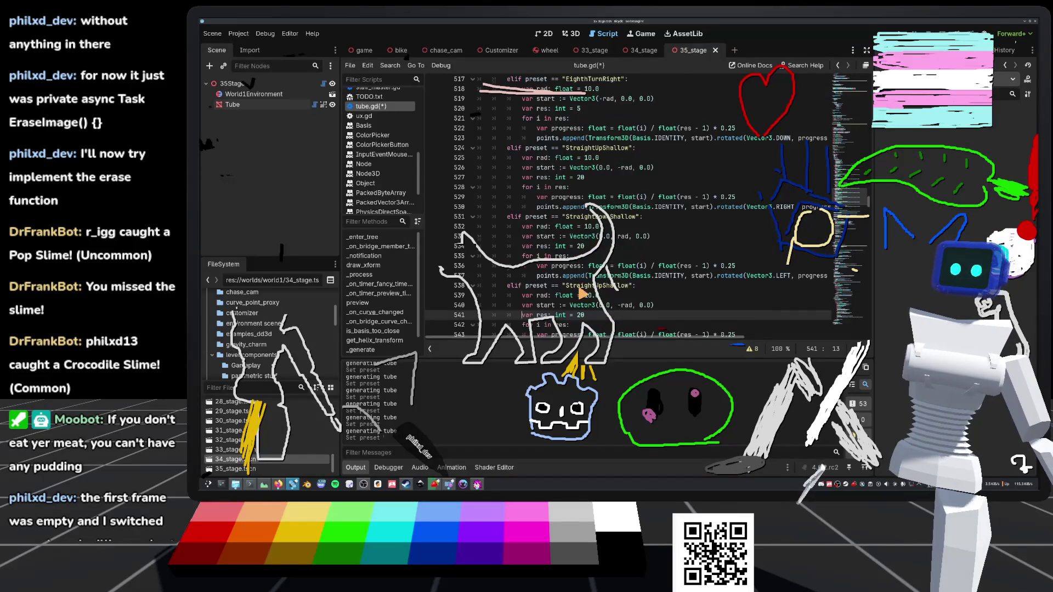
scroll(577, 227, down, 1)
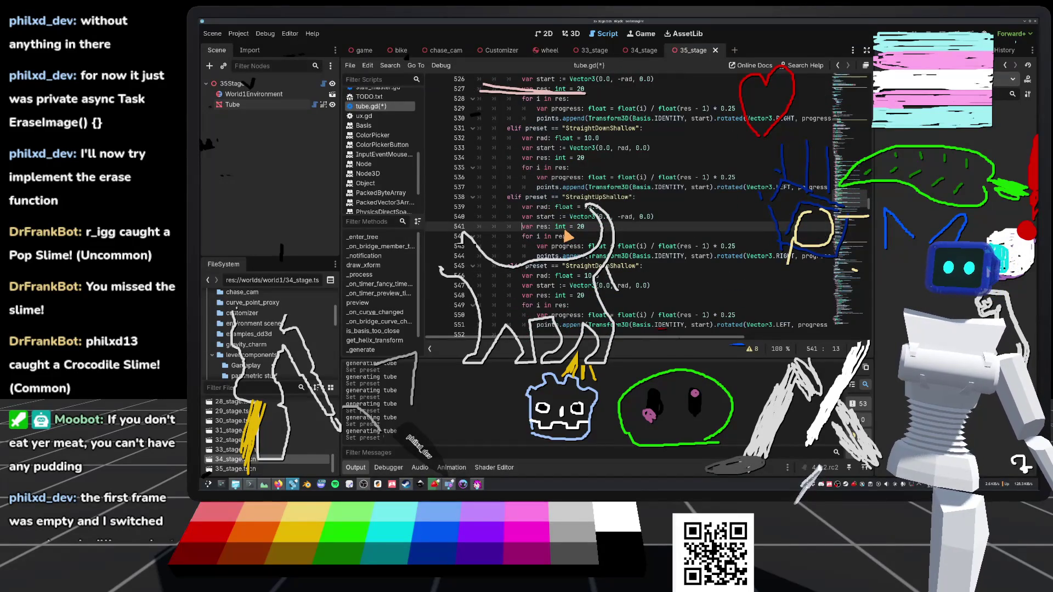
click(619, 197)
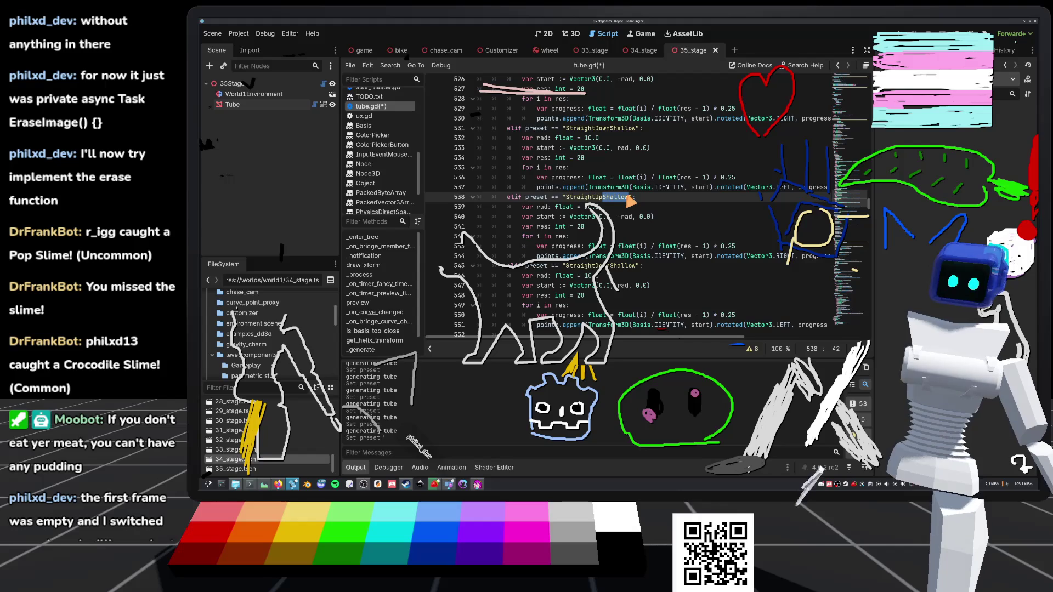
key(ctrl+d)
text(Med)
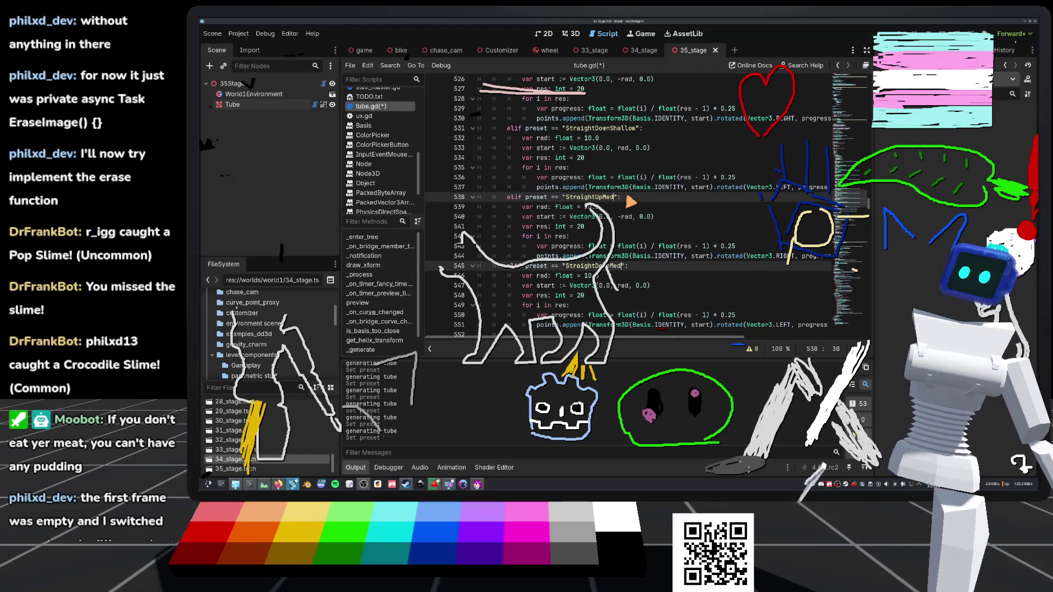
click(771, 142)
key(ctrl+s)
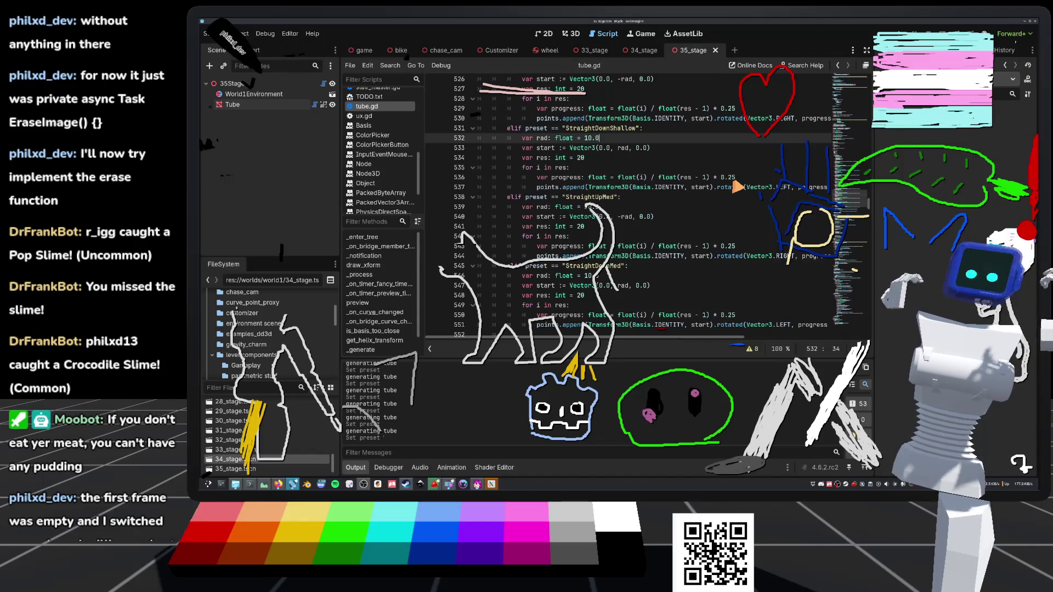
Step: Change both Shallow presets' 0.25 slope factor to 0.125 and save the script
scroll(737, 188, up, 3)
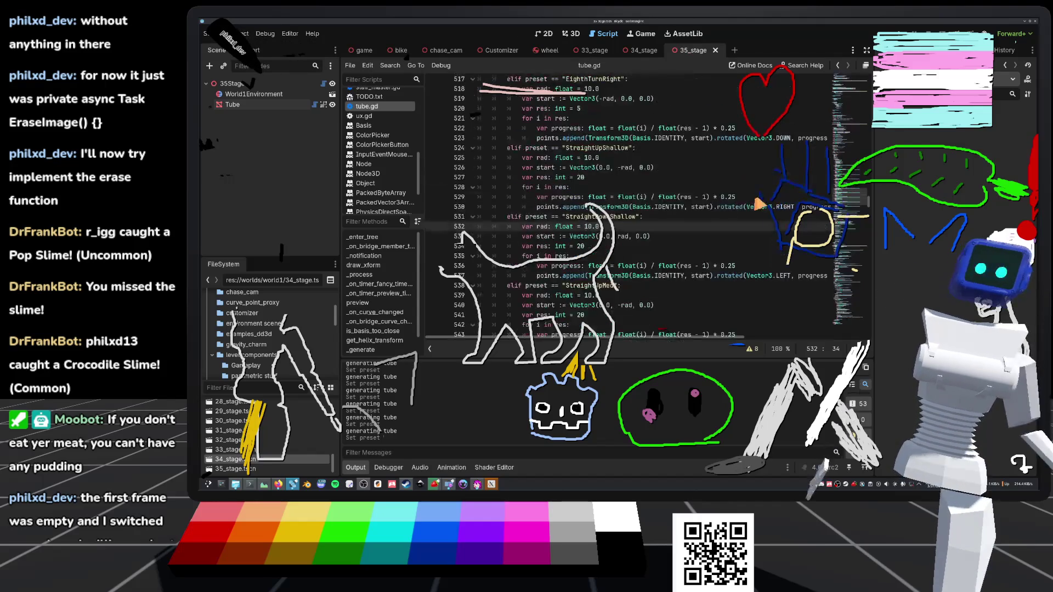
double_click(728, 128)
click(716, 198)
key(ctrl+d)
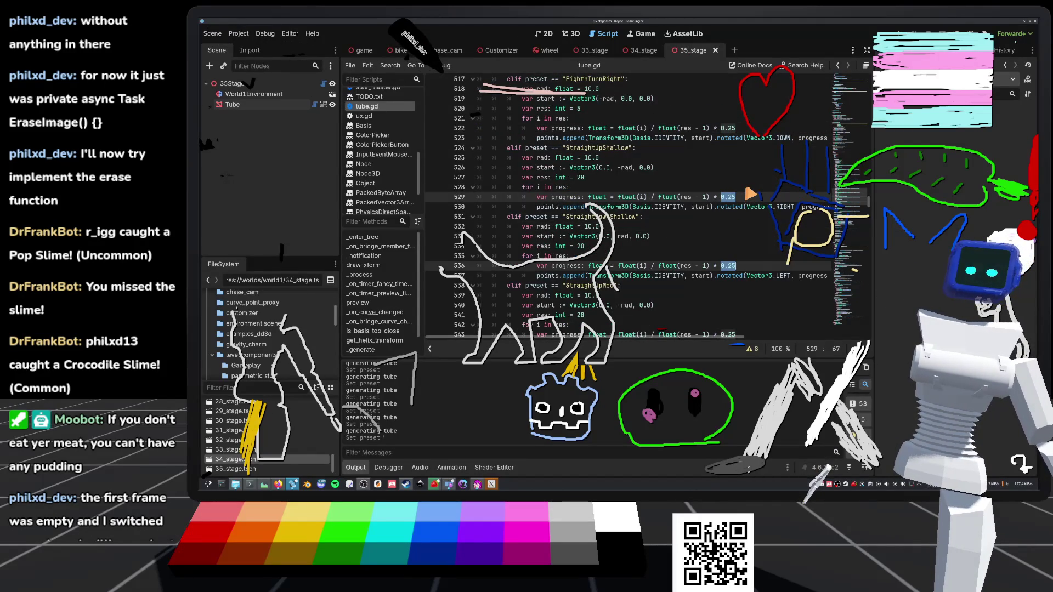
text(125)
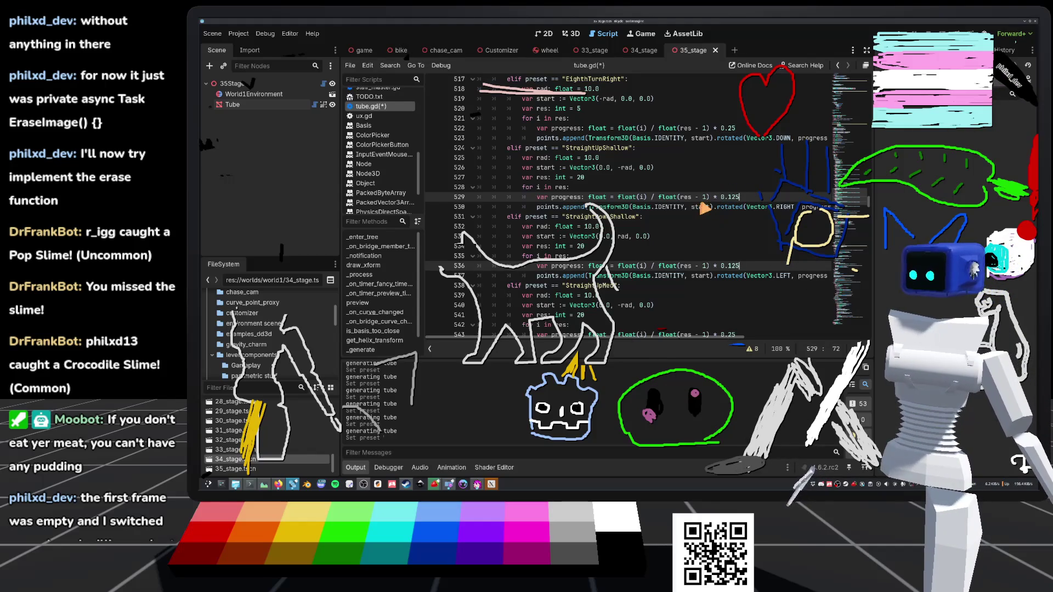
key(Up)
key(ctrl+s)
scroll(702, 191, down, 2)
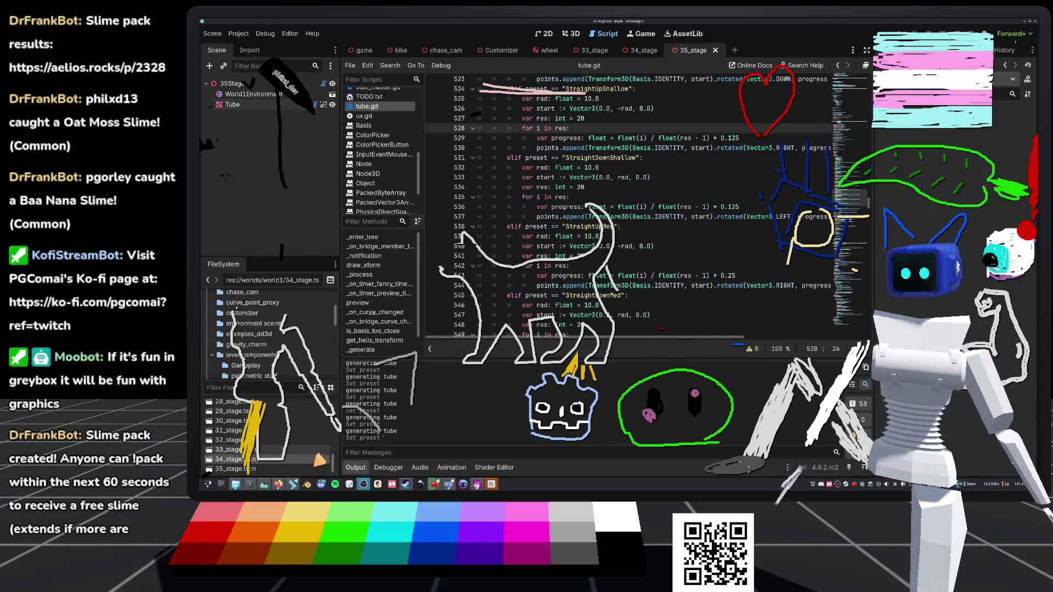
scroll(579, 318, down, 2)
scroll(578, 318, down, 1)
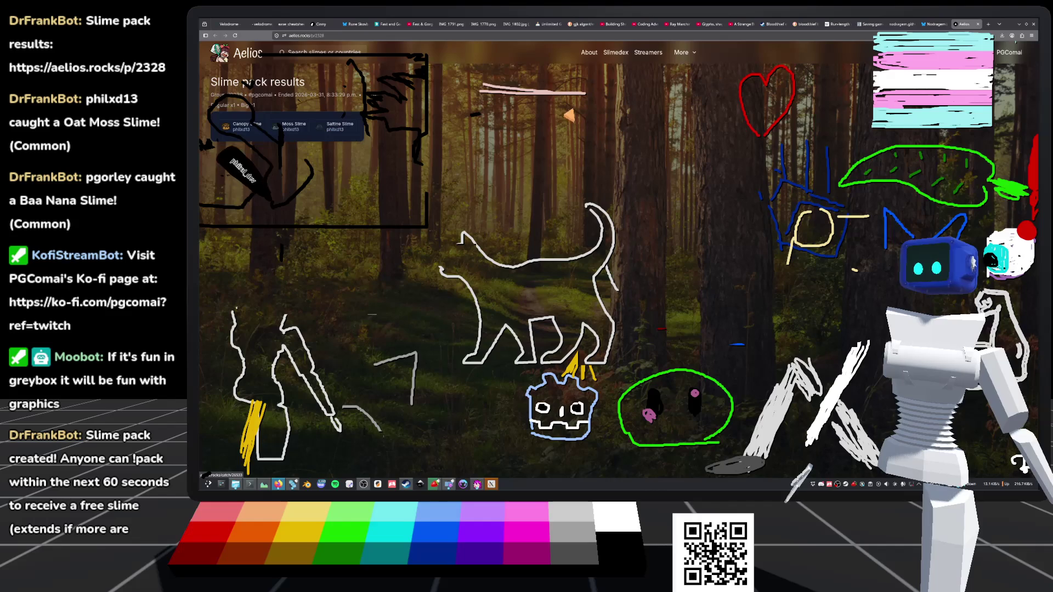
Step: Close the Aelios slime pack tab and bring the Godot editor back
click(978, 24)
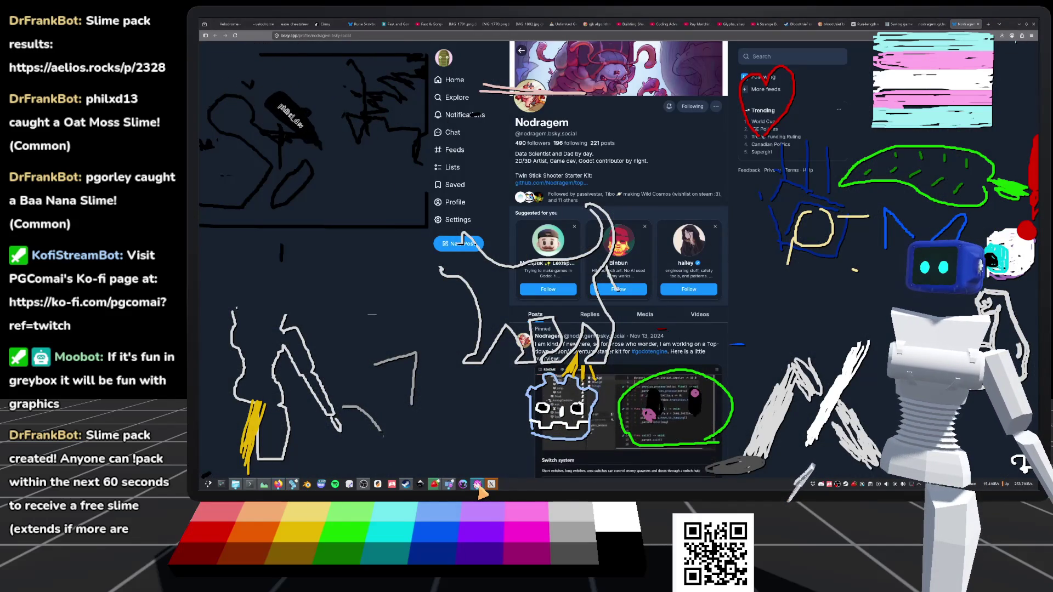
click(291, 484)
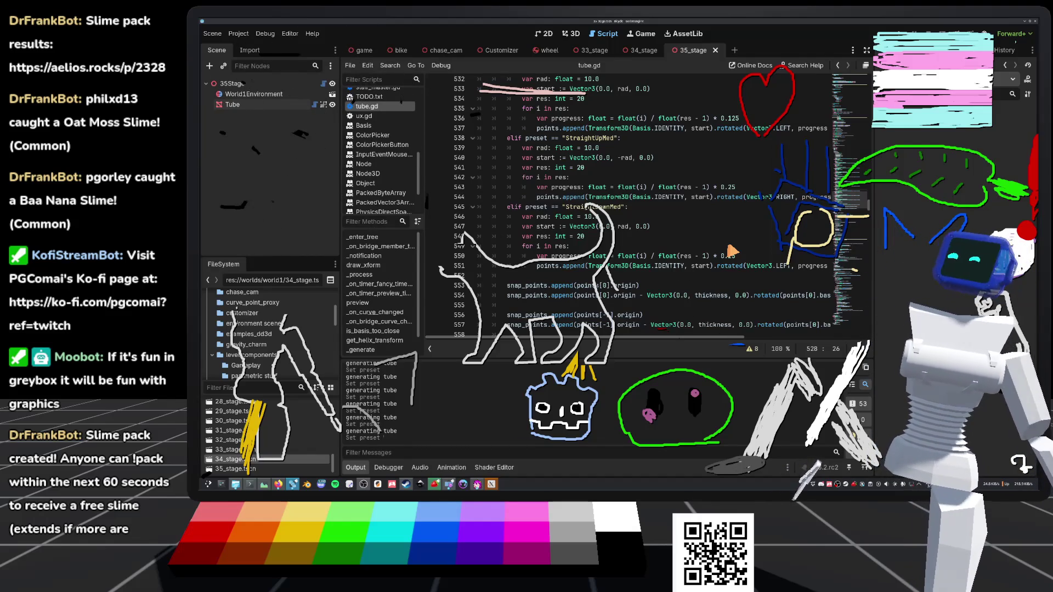
scroll(726, 222, up, 1)
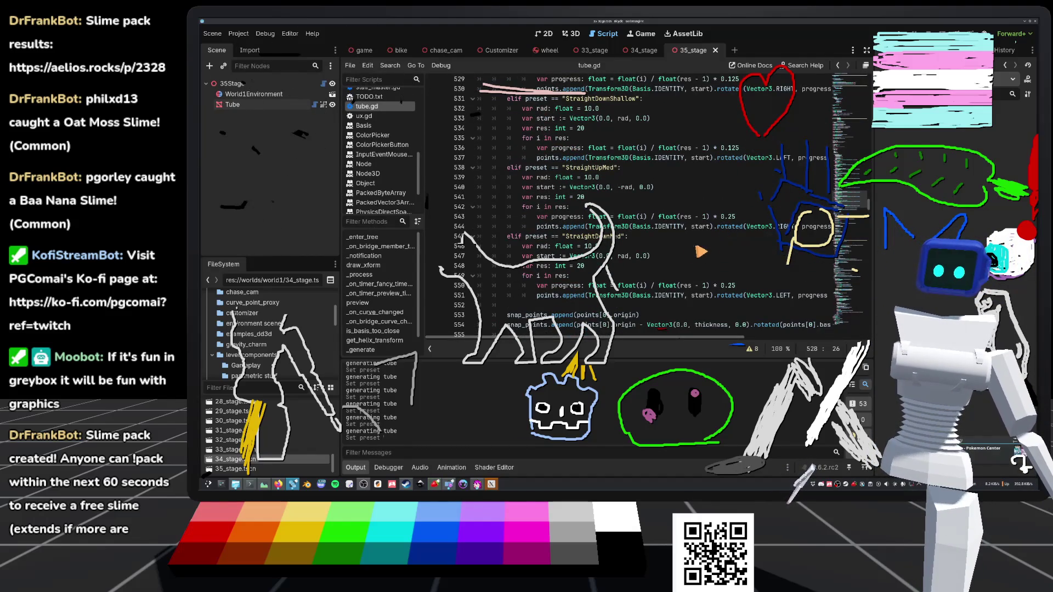
click(692, 248)
scroll(693, 252, down, 1)
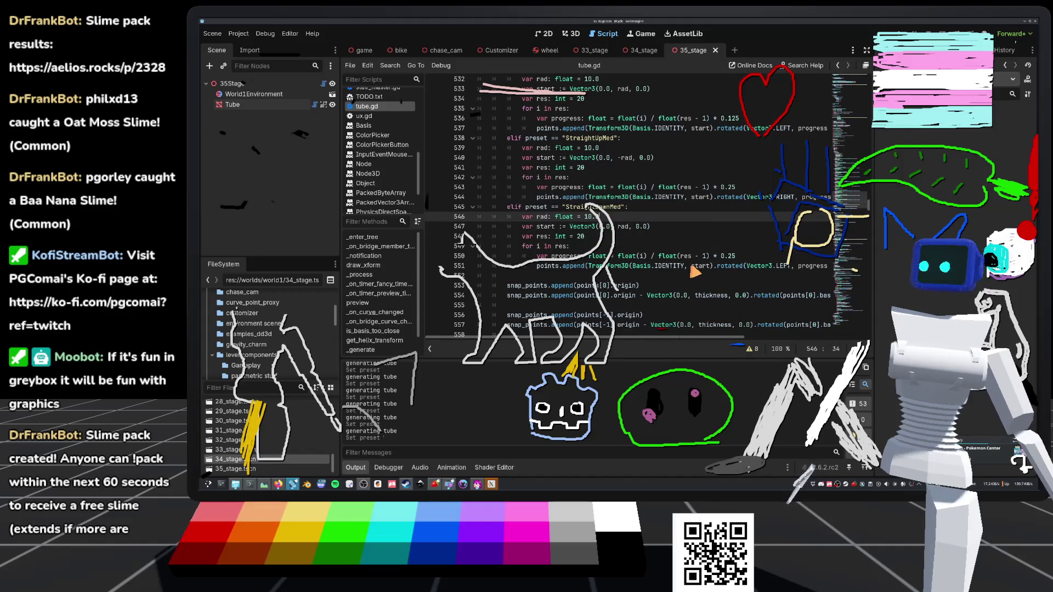
mouse_move(695, 271)
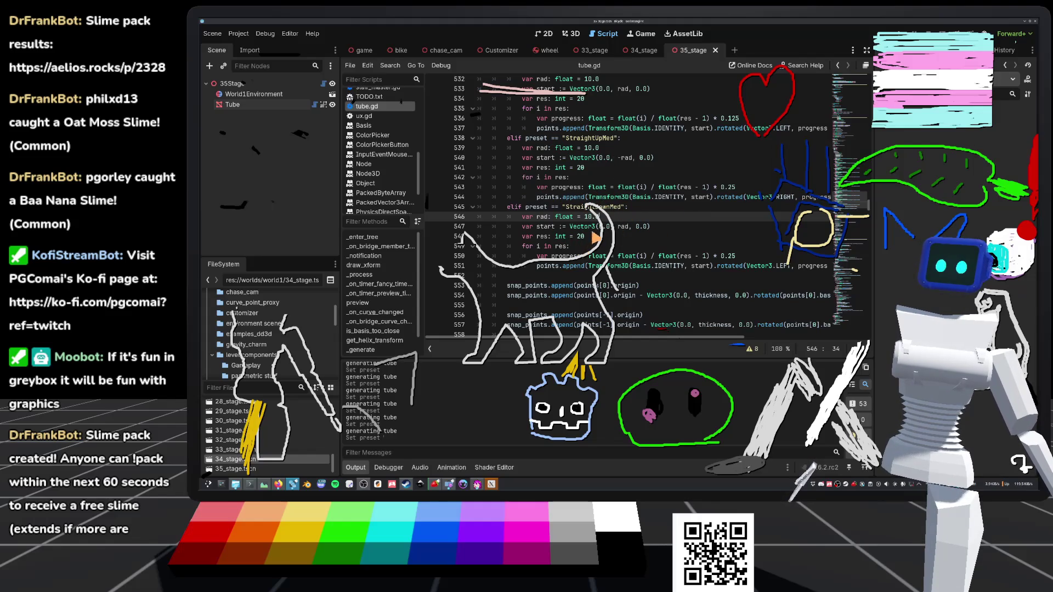
scroll(590, 243, up, 3)
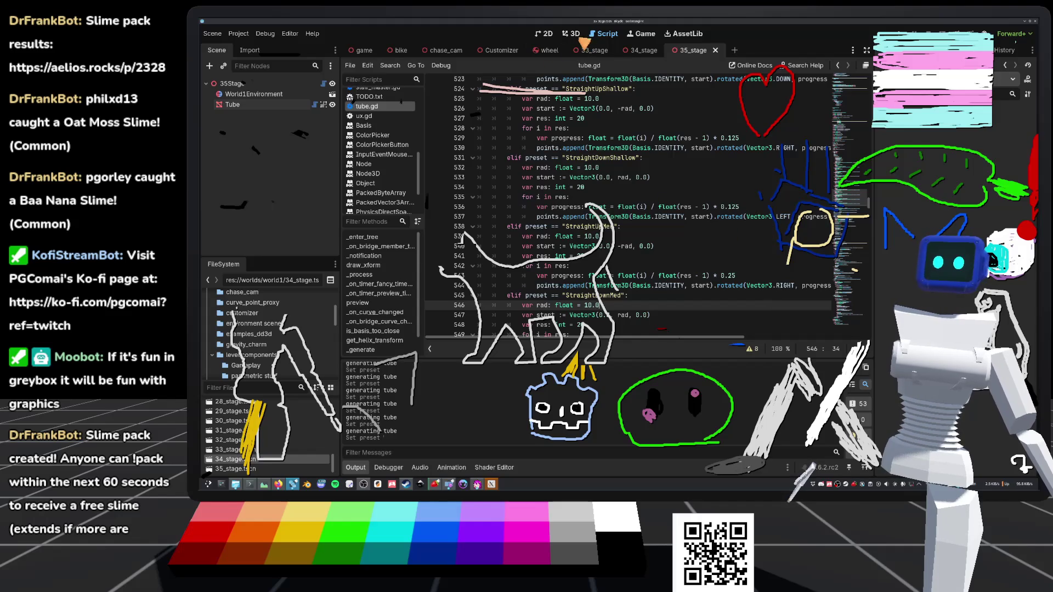
click(573, 34)
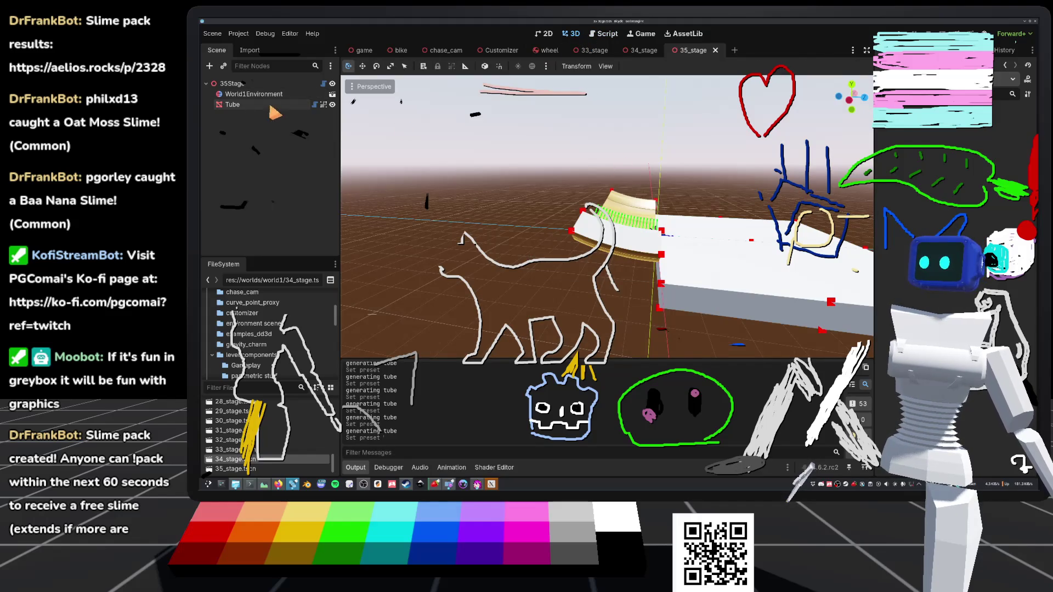
Step: Switch the Tube to EighthTurnRight, then back to the shallow preset, save the scene, and reopen tube.gd
click(1002, 127)
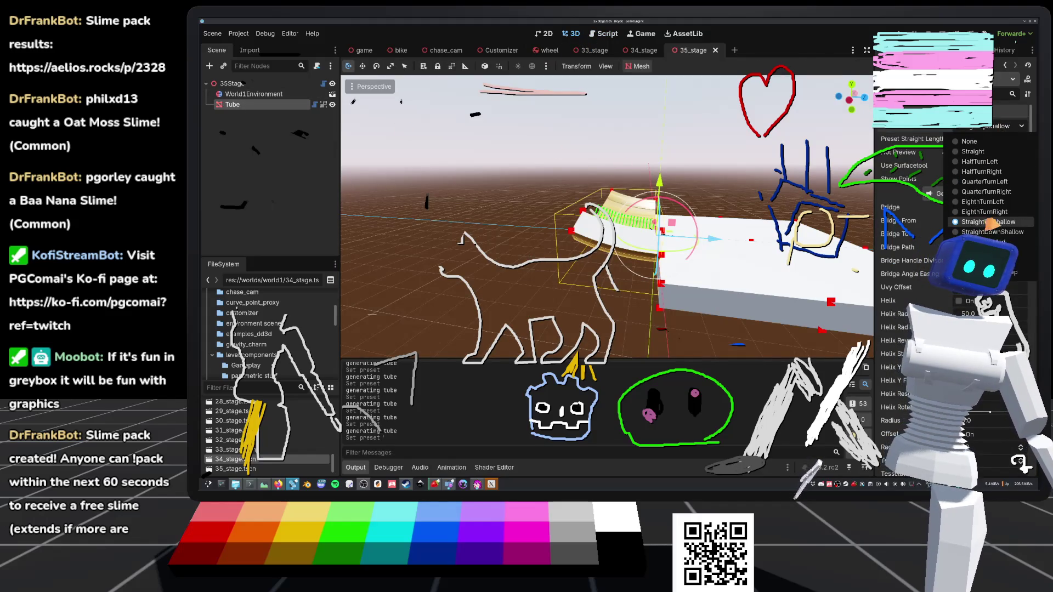
click(985, 212)
click(1003, 127)
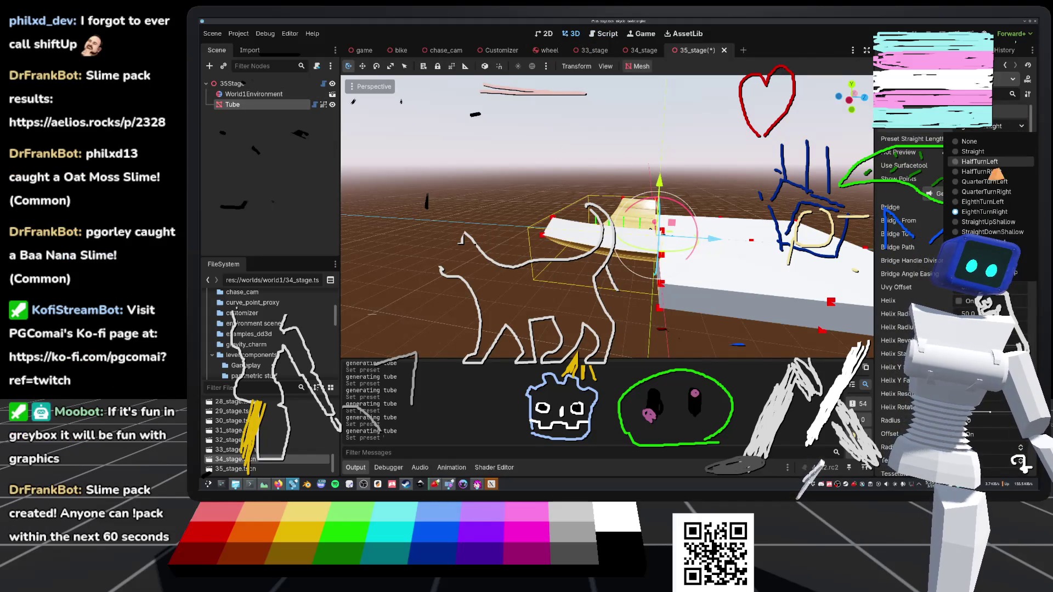
click(989, 222)
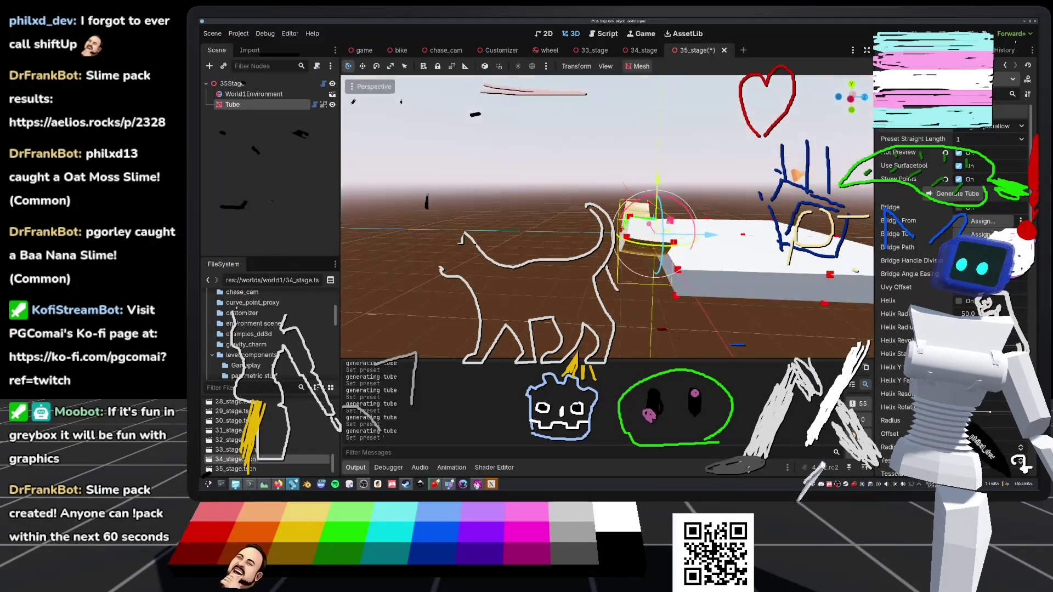
key(f)
key(ctrl+s)
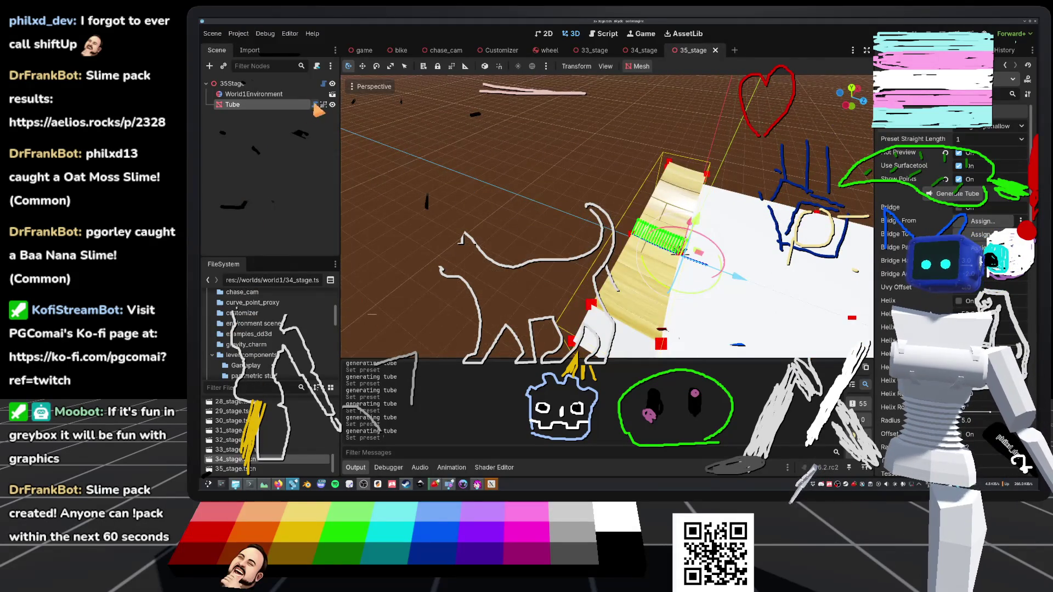
click(313, 104)
scroll(576, 244, up, 1)
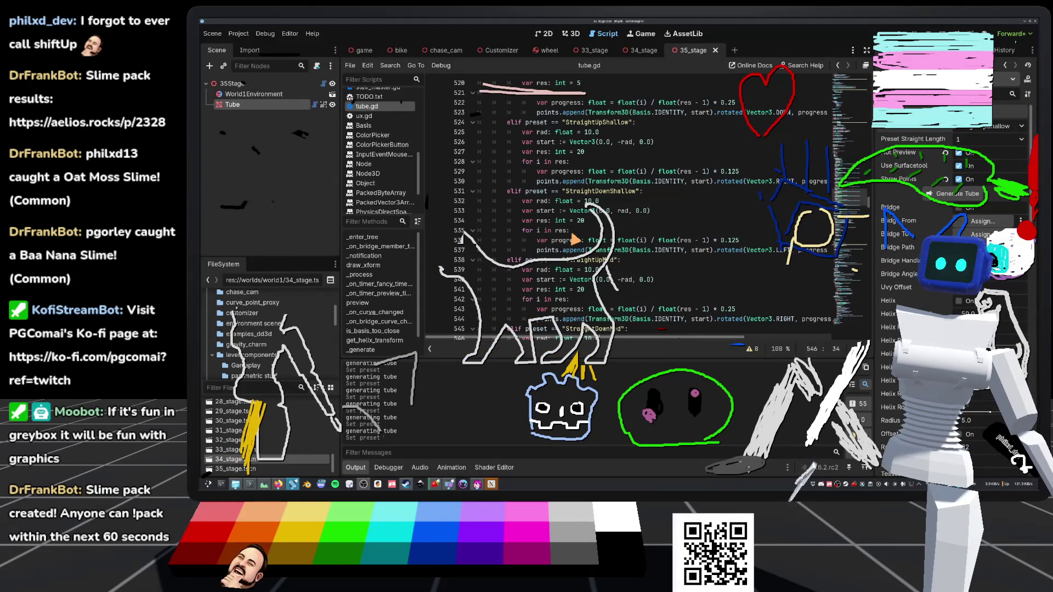
Step: Set both shallow presets' resolution to 5 and save tube.gd
double_click(579, 153)
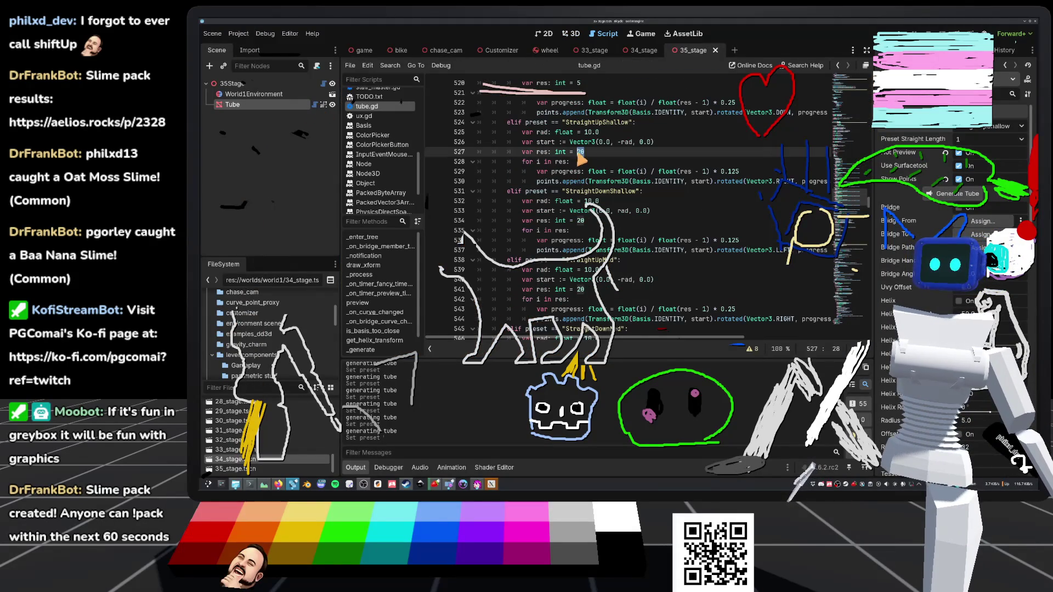
key(ctrl+d)
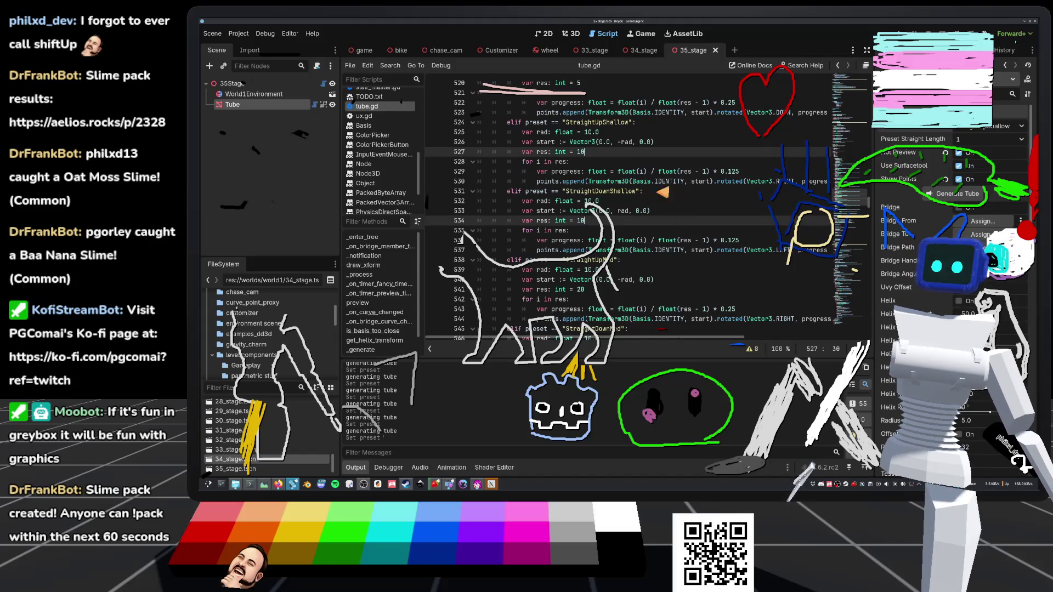
scroll(663, 236, up, 15)
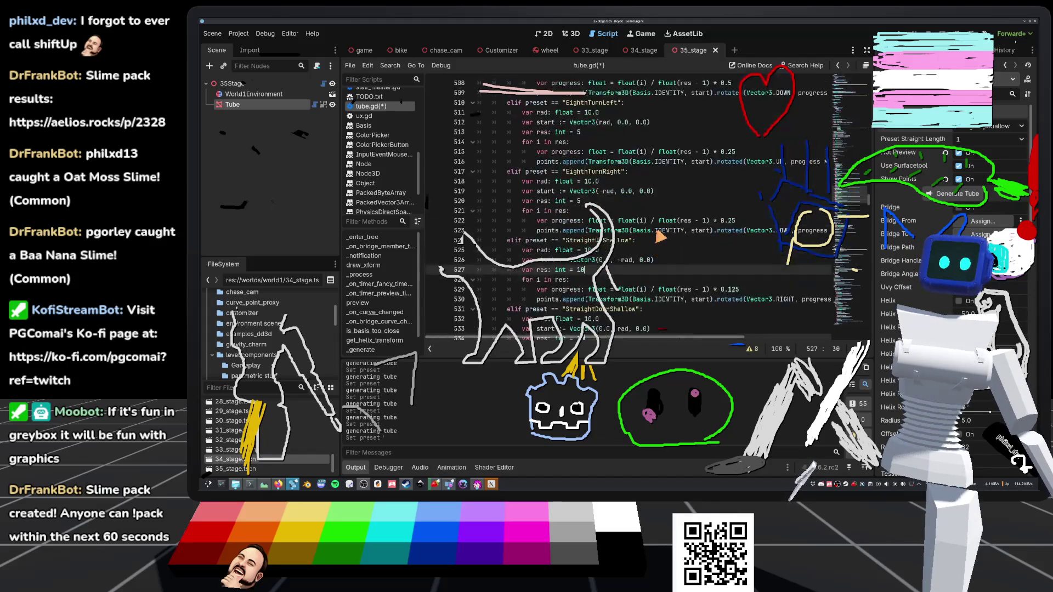
scroll(676, 246, down, 15)
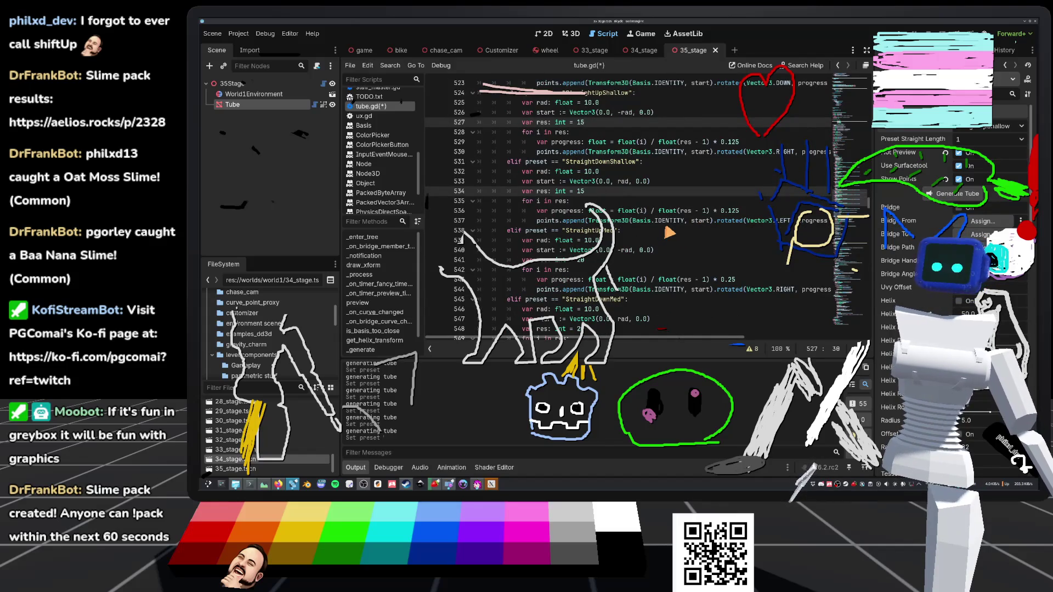
key(ctrl+s)
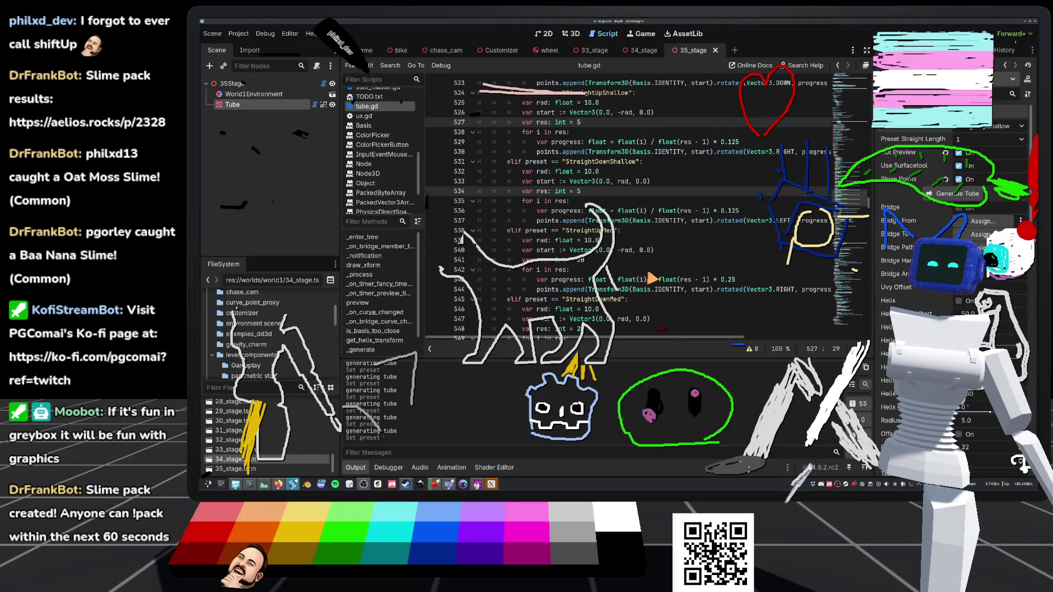
Step: Change the StraightUpMed and StraightDownMed resolution from 20 to 10, then select the Med preset code
scroll(648, 203, down, 1)
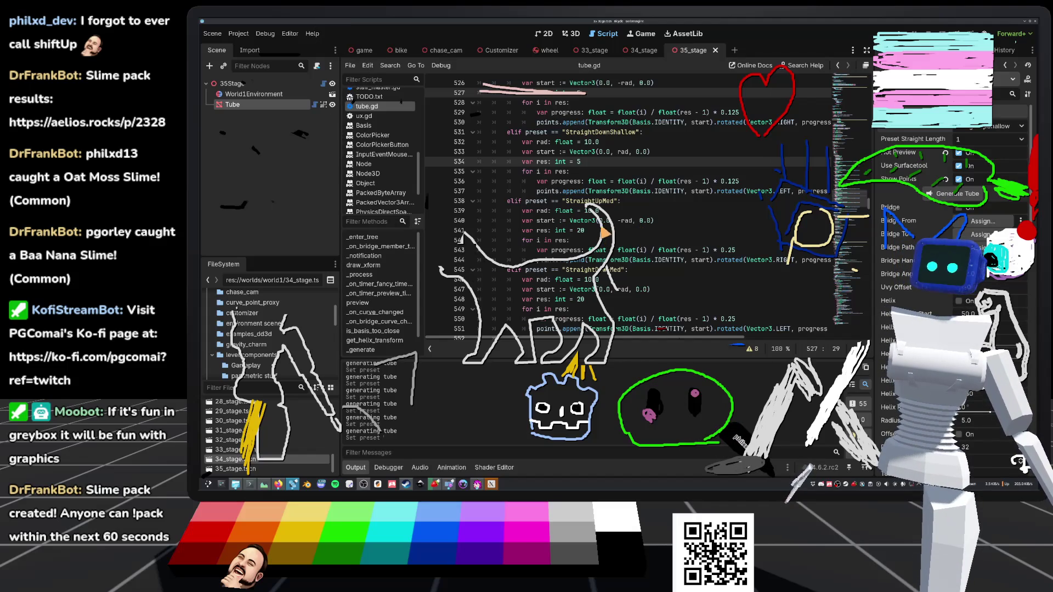
click(595, 231)
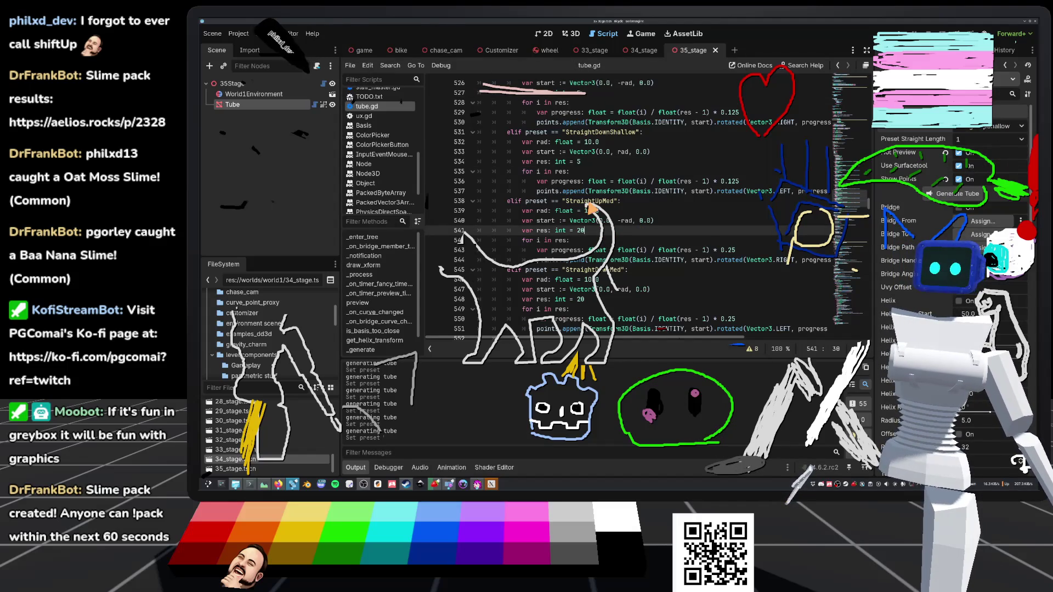
key(ctrl+shift+Left)
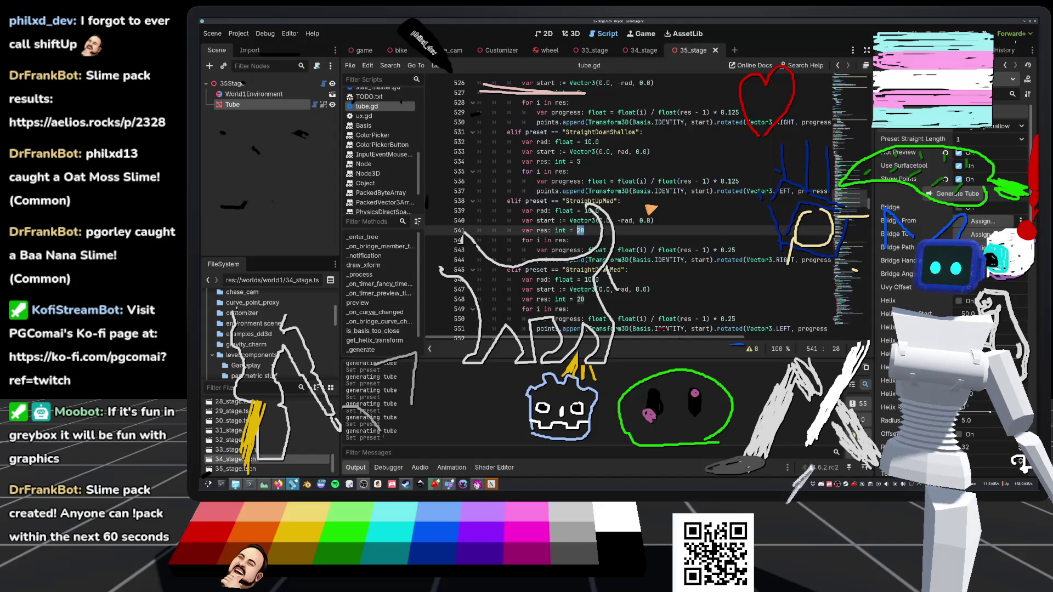
scroll(700, 205, down, 1)
key(ctrl+d)
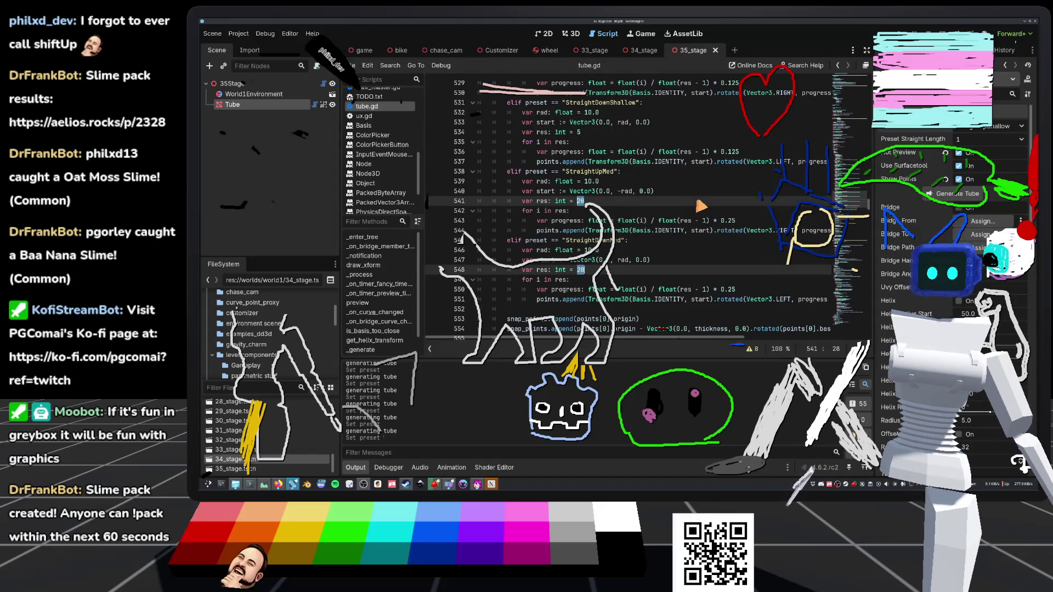
text(10)
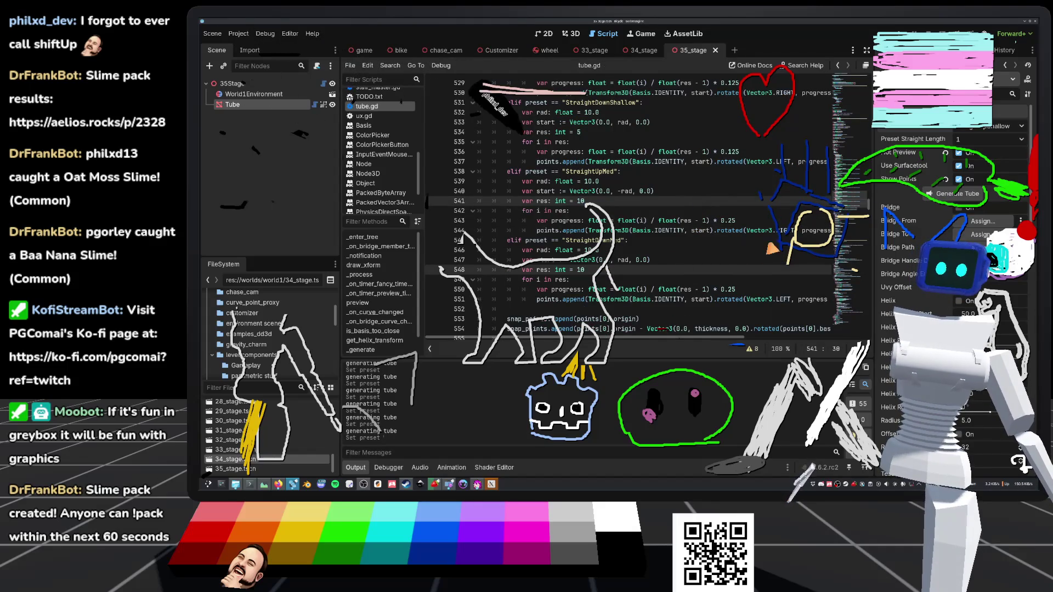
scroll(600, 246, down, 1)
mouse_move(508, 142)
mouse_down()
mouse_move(597, 183)
mouse_move(620, 258)
mouse_move(866, 277)
mouse_up()
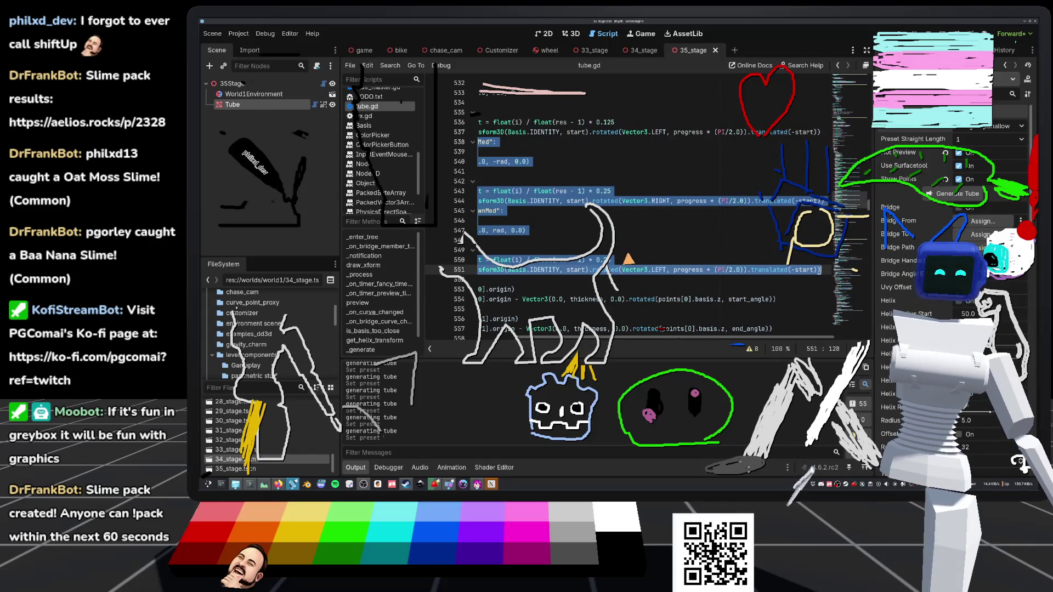
key(Escape)
Step: Paste the Med preset code below, rename the copies StraightUpSteep and StraightDownSteep, and save
key(Return)
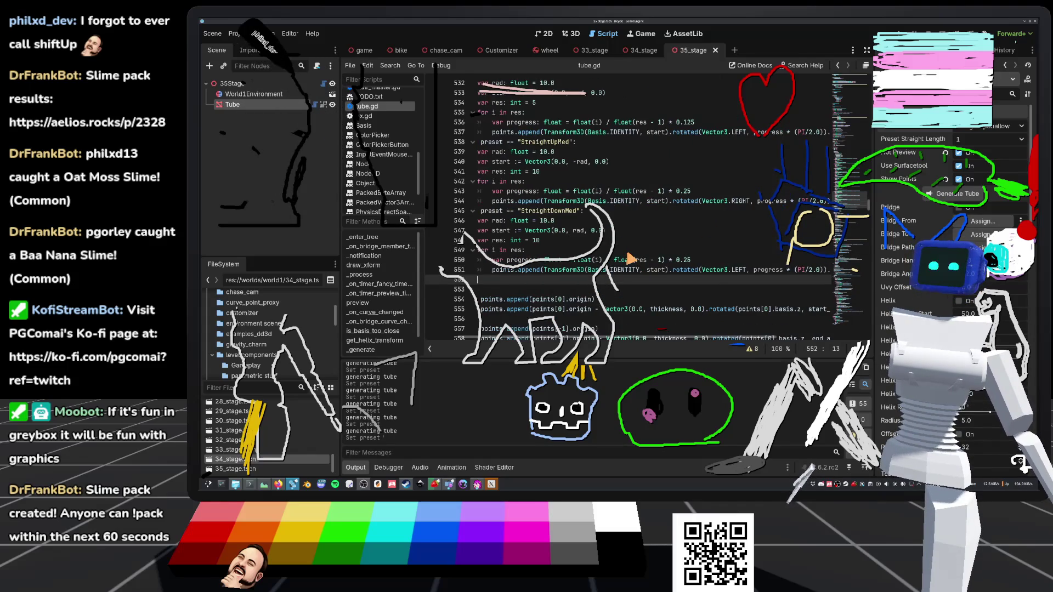
key(ctrl+v)
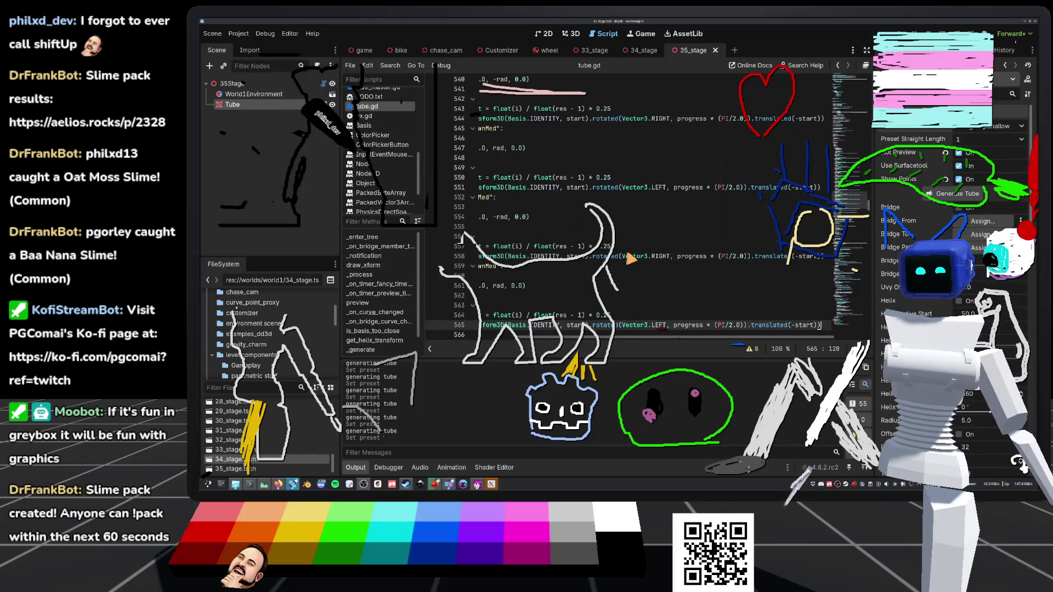
click(590, 237)
scroll(590, 230, down, 2)
scroll(586, 225, up, 1)
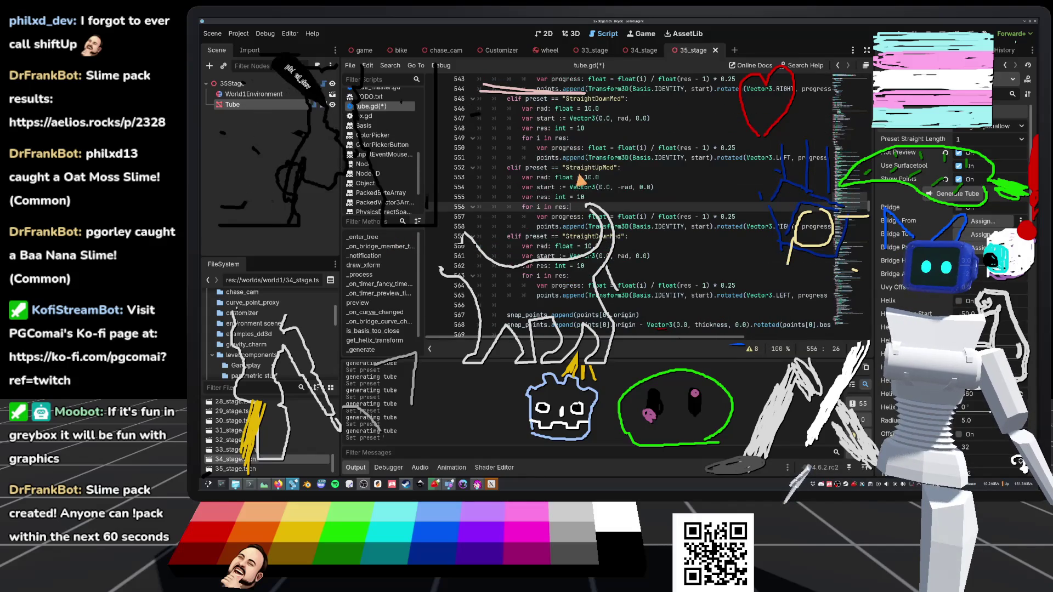
drag(613, 168, 603, 169)
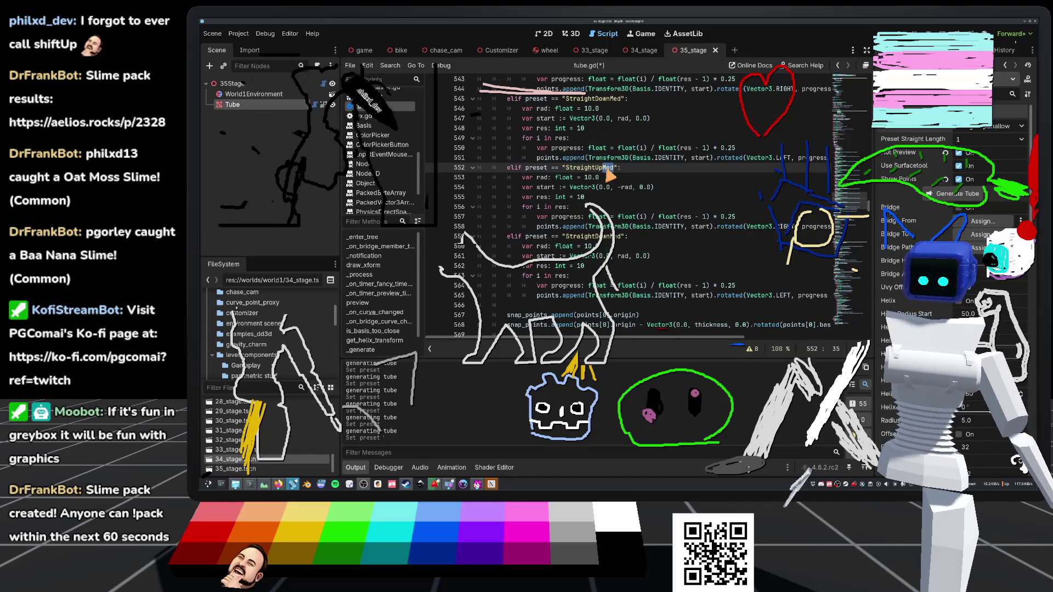
key(ctrl+d)
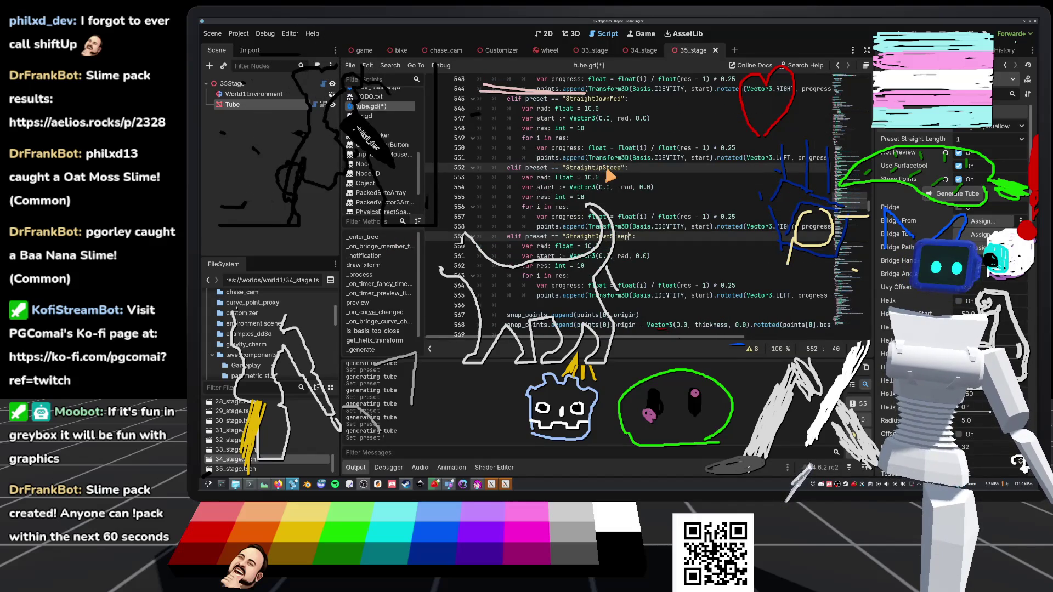
text(Steep)
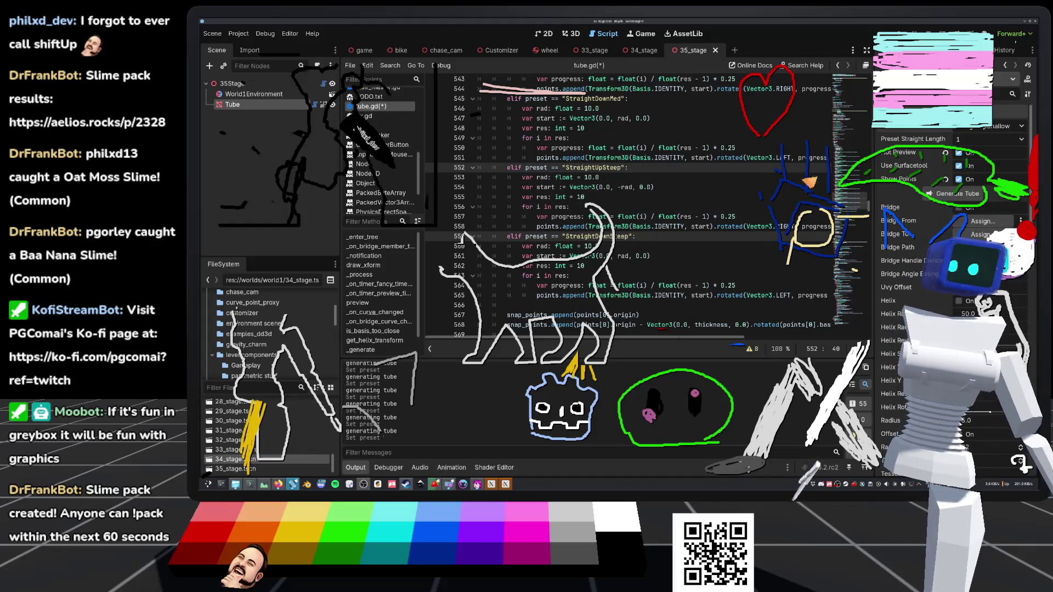
click(662, 158)
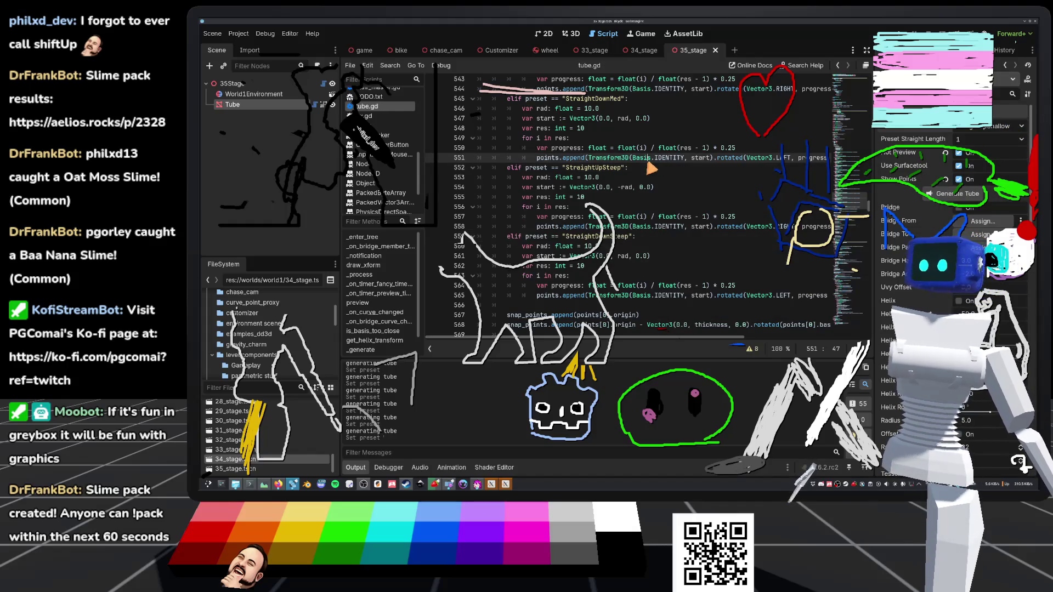
key(ctrl+s)
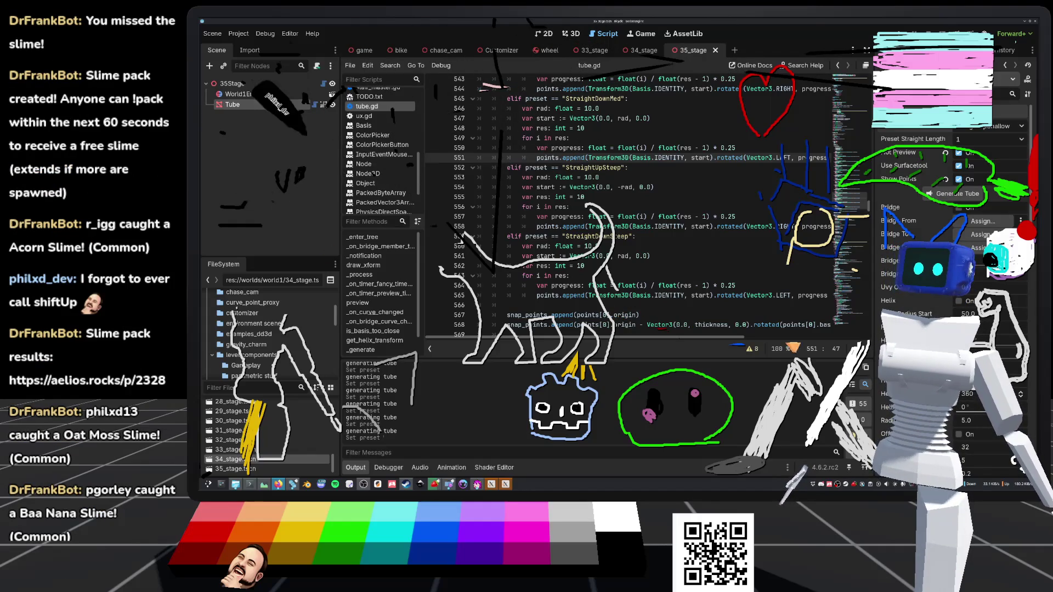
Step: Give both Steep presets a 0.5 progress factor and 20 points, then return to the 3D view
click(704, 277)
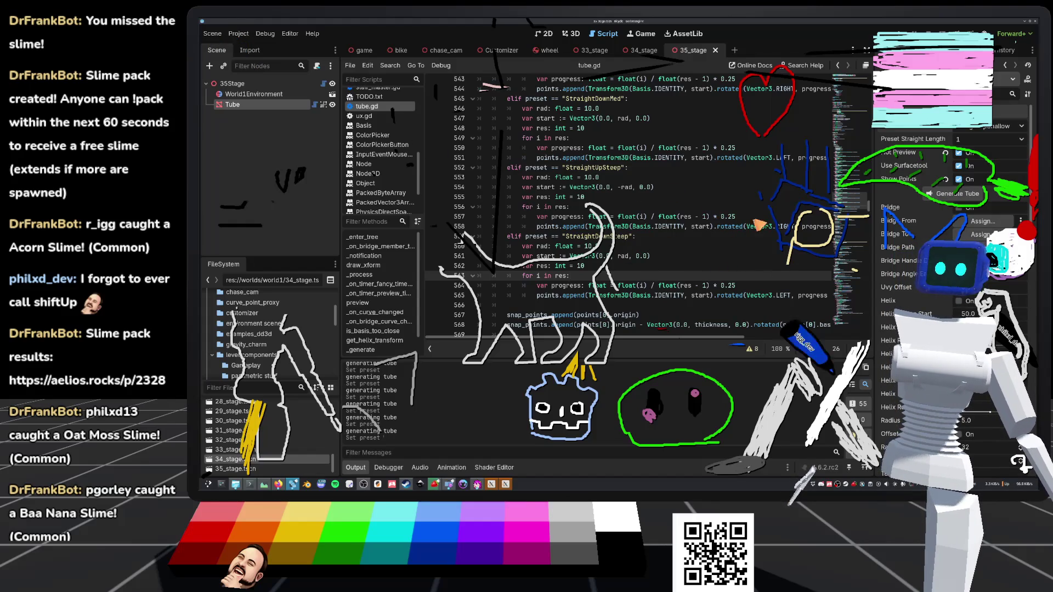
mouse_move(736, 217)
mouse_down()
mouse_move(715, 218)
mouse_move(727, 208)
mouse_up()
text(0.)
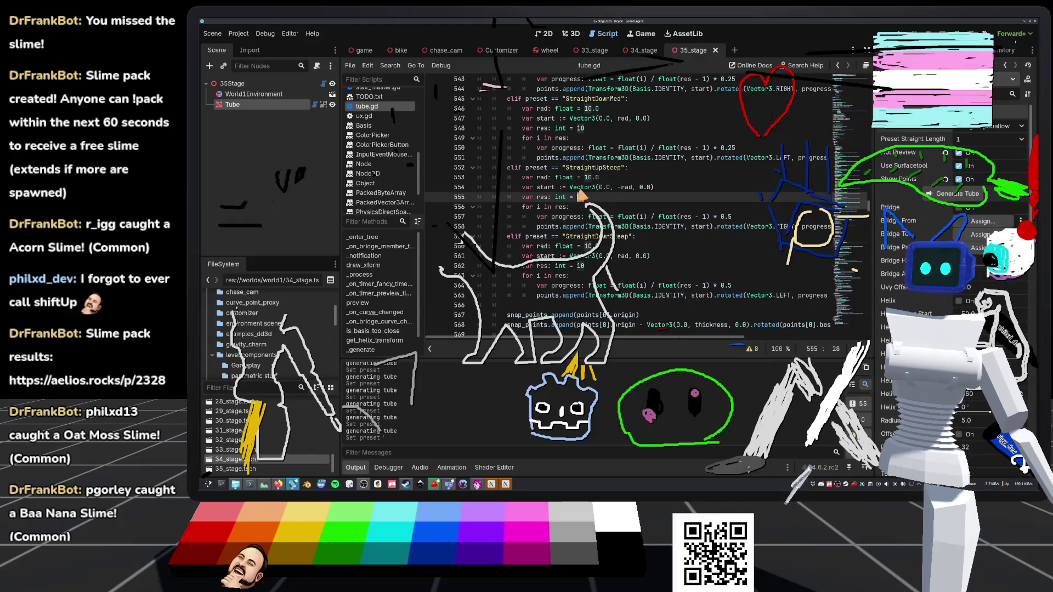
click(597, 217)
double_click(580, 198)
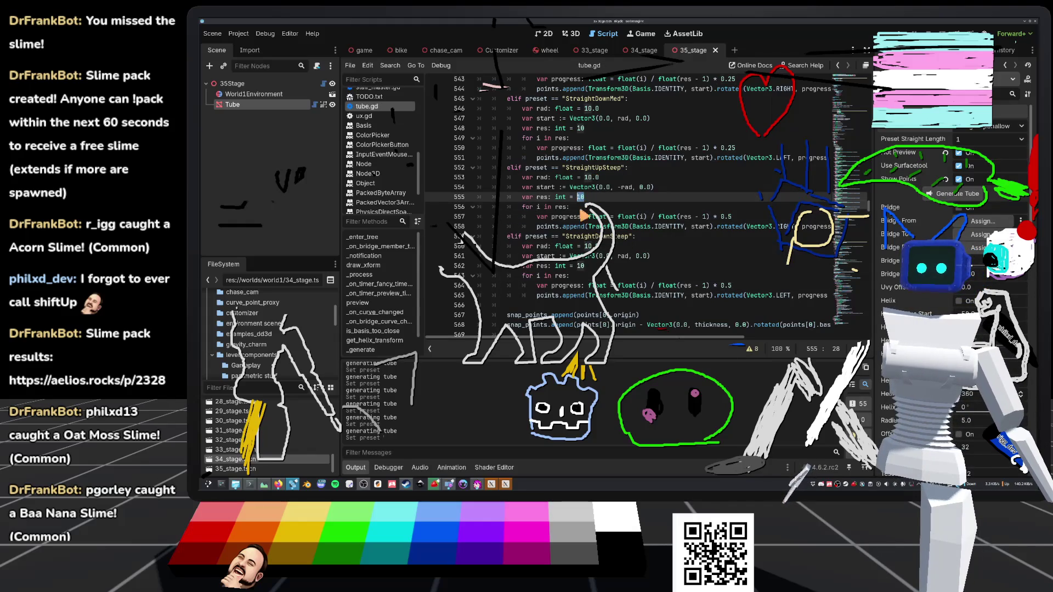
alt+double_click(579, 267)
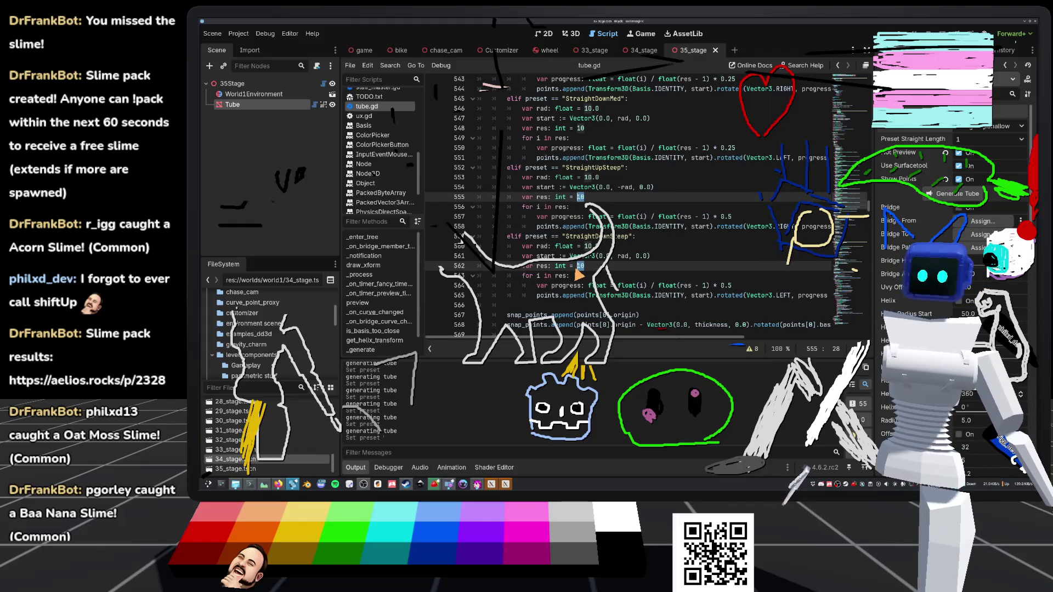
text(20)
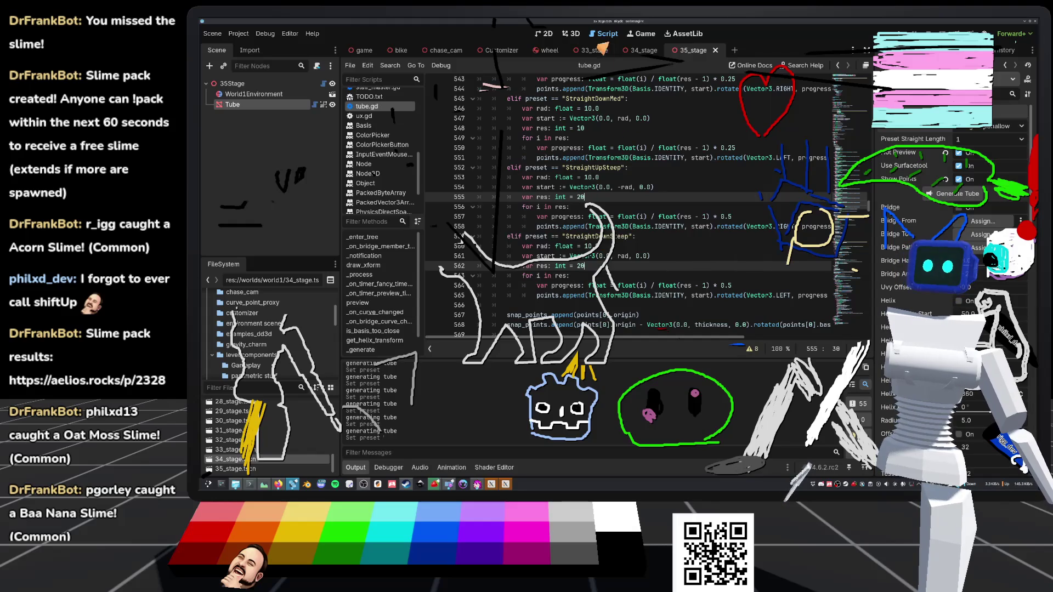
click(572, 34)
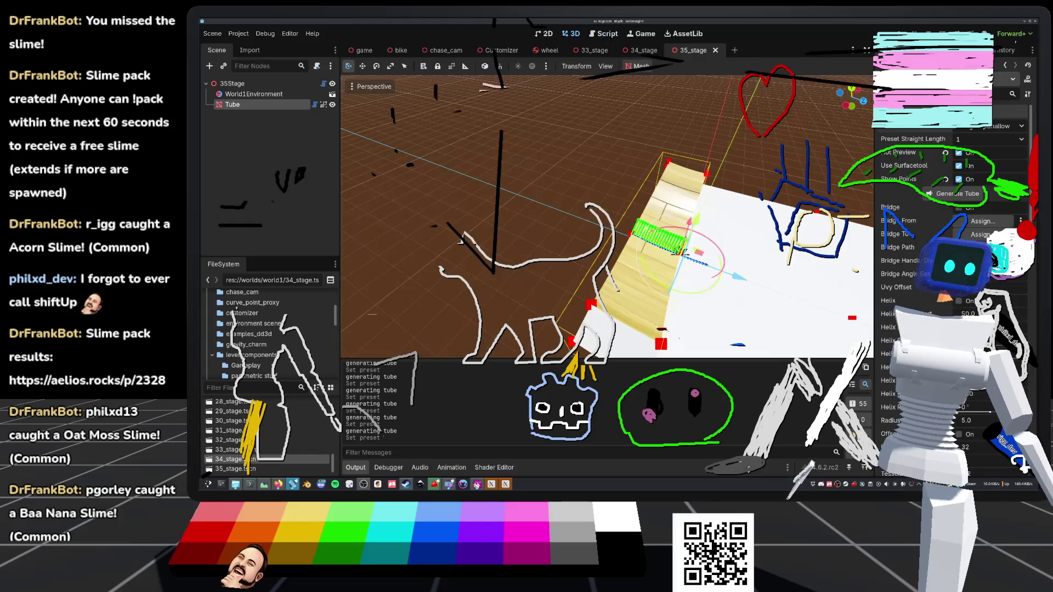
Step: Try the Tube with the StraightUpMed, StraightDownMed and steep slope presets
click(1003, 125)
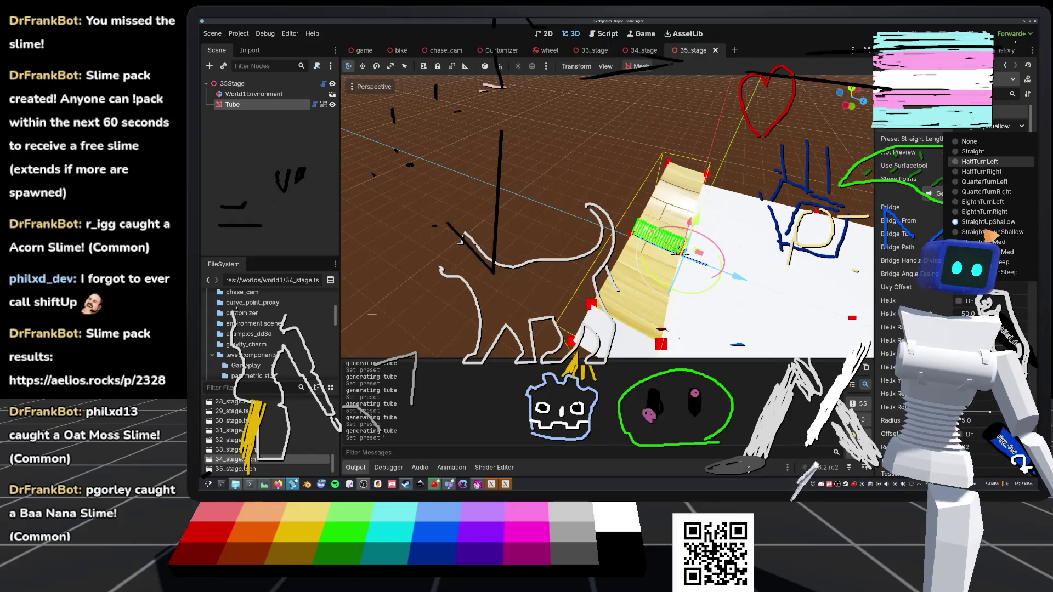
click(988, 197)
scroll(607, 219, down, 4)
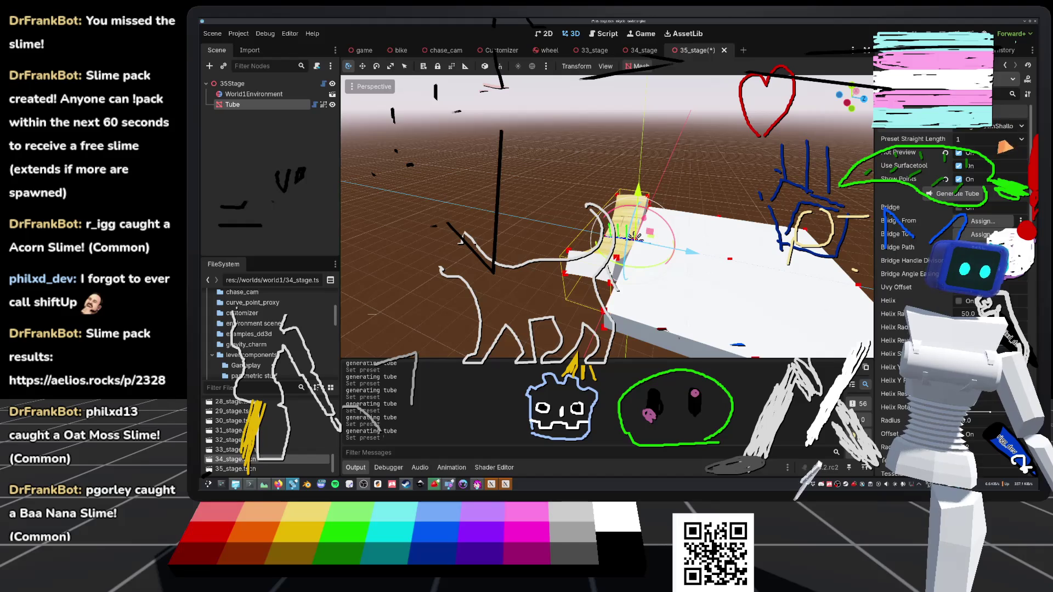
click(1003, 127)
click(985, 242)
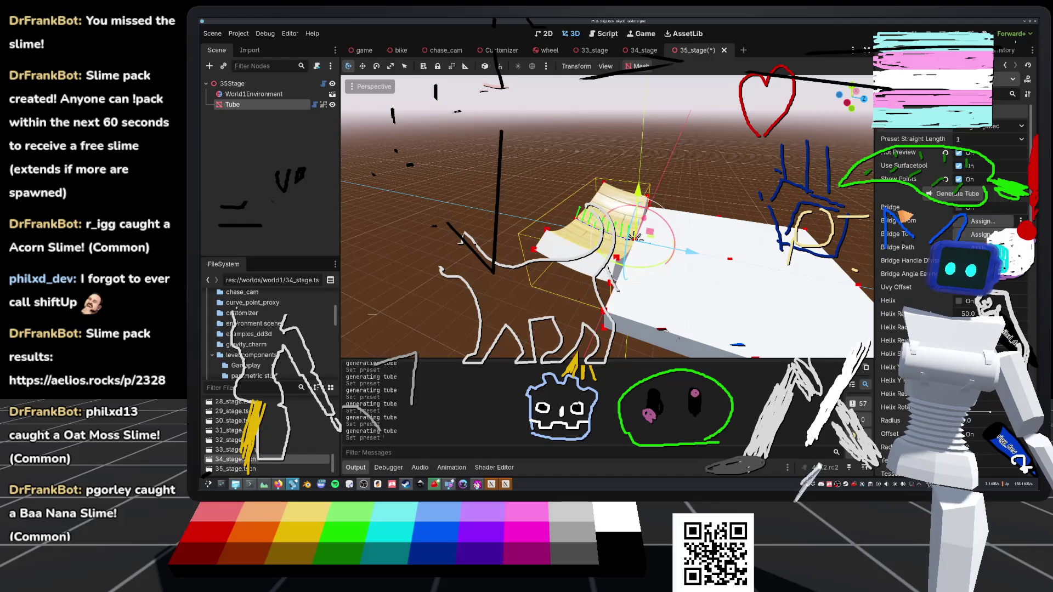
click(1020, 127)
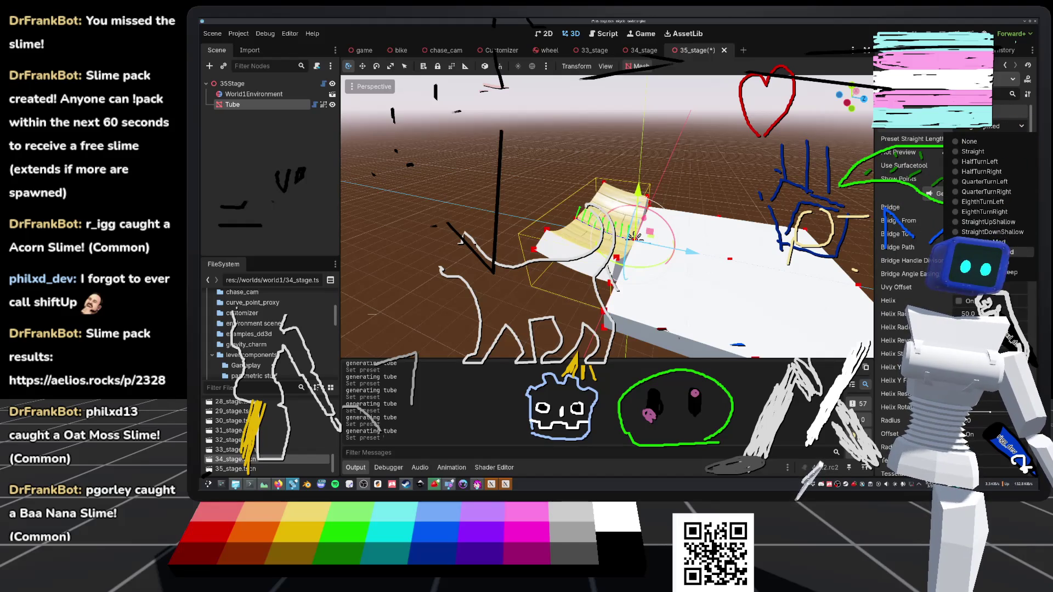
click(985, 255)
click(1010, 128)
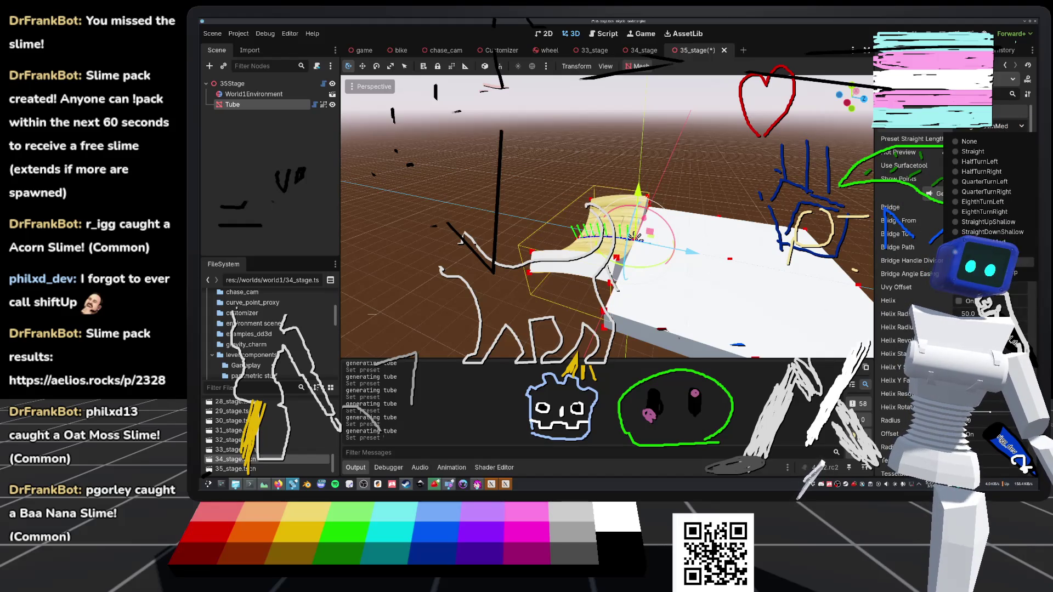
click(985, 262)
scroll(607, 217, down, 3)
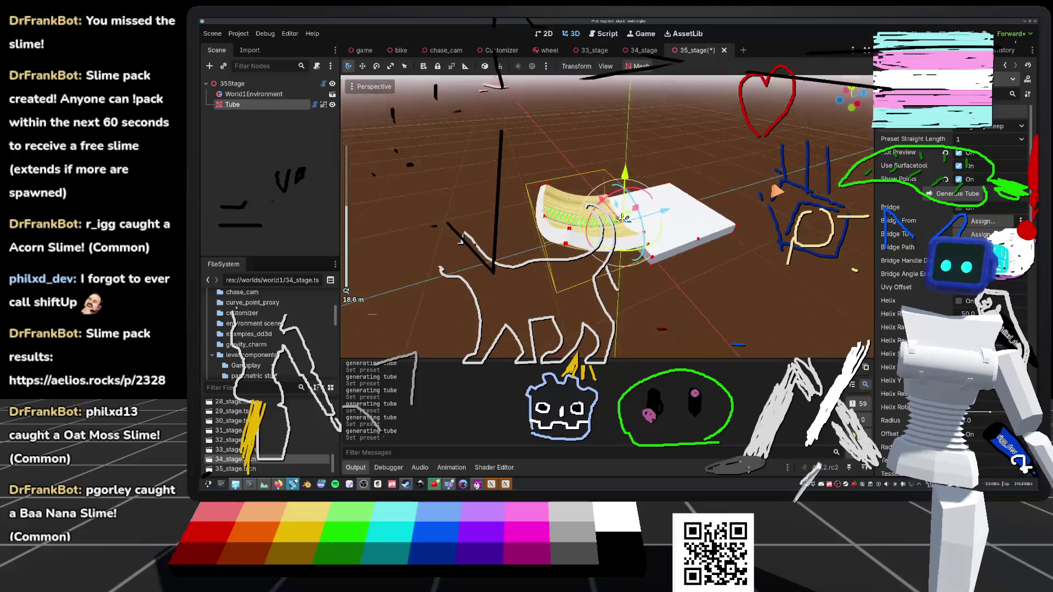
scroll(624, 220, up, 3)
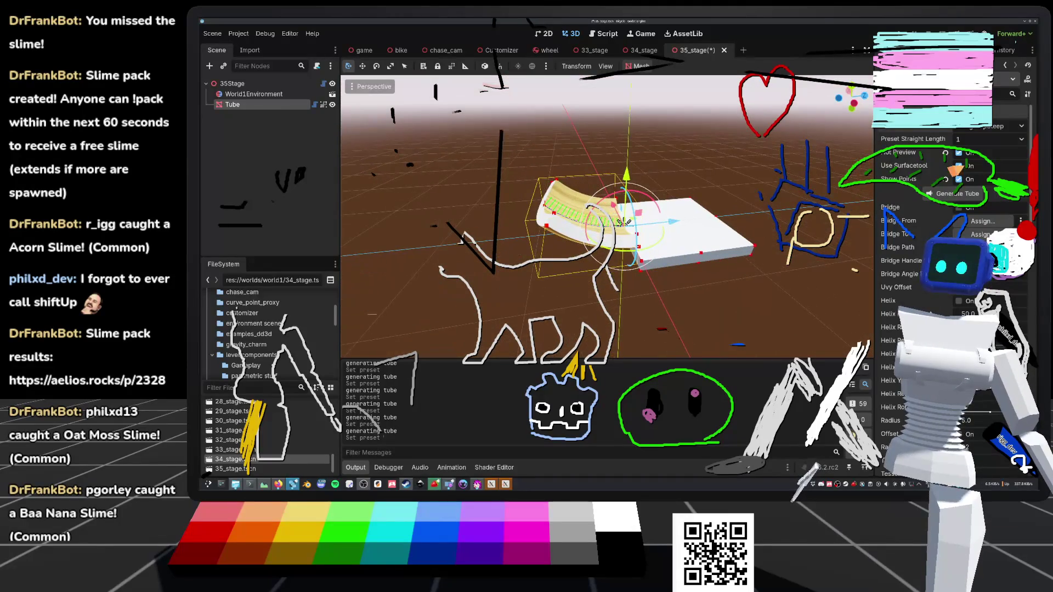
Step: Orbit and zoom in on the ramp, then switch to the Aelios slime pack page
click(1008, 127)
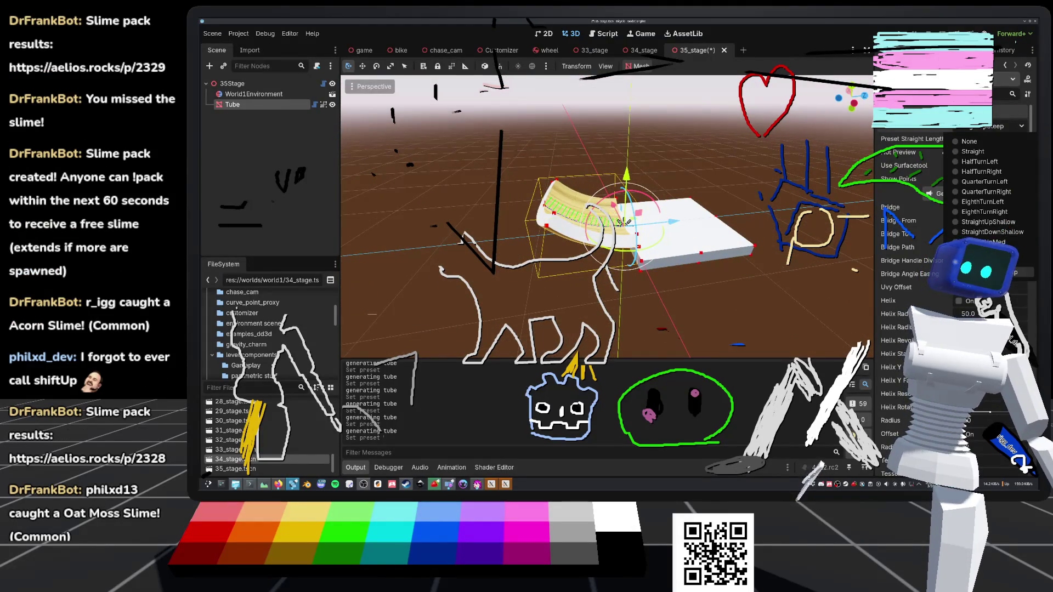
click(623, 222)
mouse_move(623, 222)
mouse_down()
mouse_move(600, 224)
mouse_move(660, 231)
mouse_move(667, 253)
mouse_up()
scroll(666, 253, up, 3)
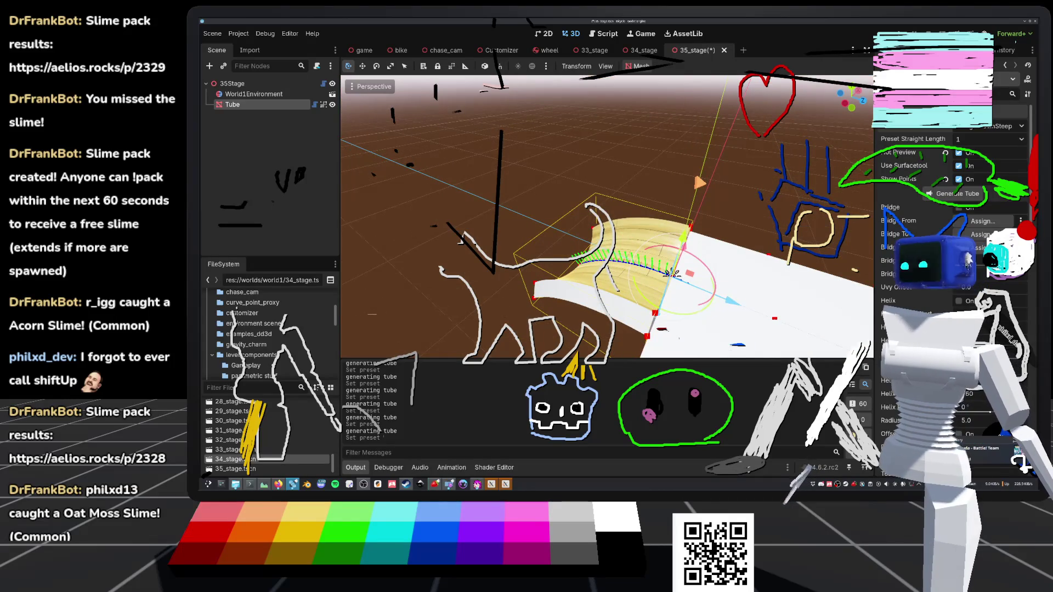
key(alt+Tab)
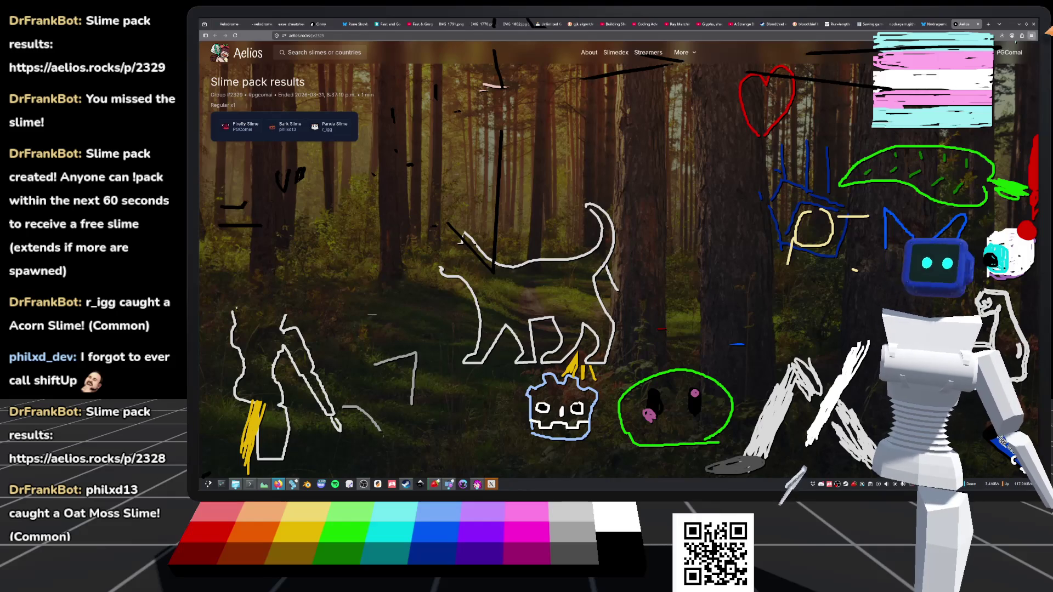
Step: Close the Aelios browser tab, then return to Godot and save the 35_stage scene
click(977, 24)
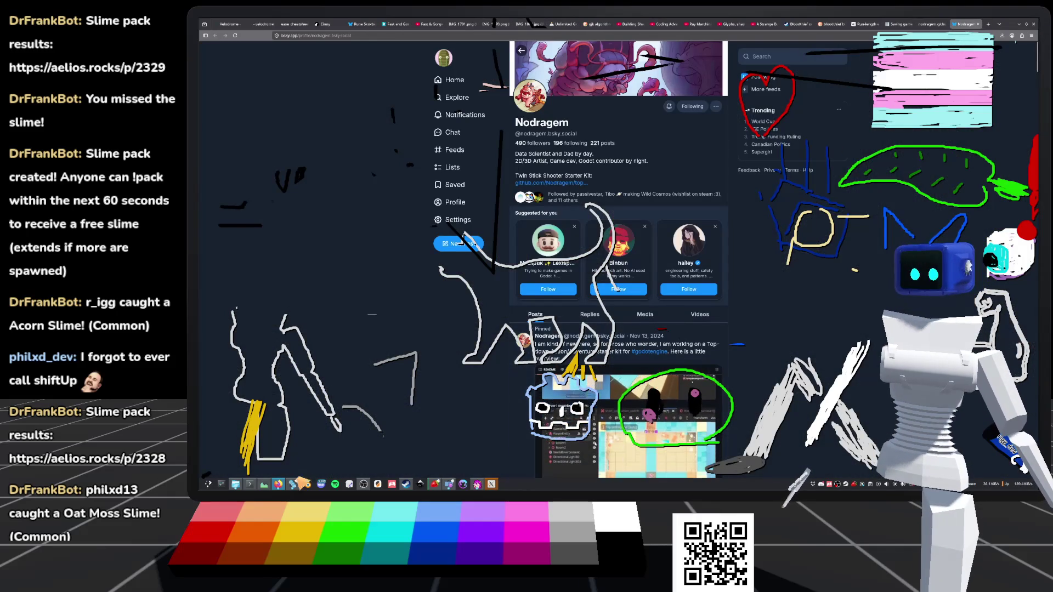
click(296, 482)
key(ctrl+s)
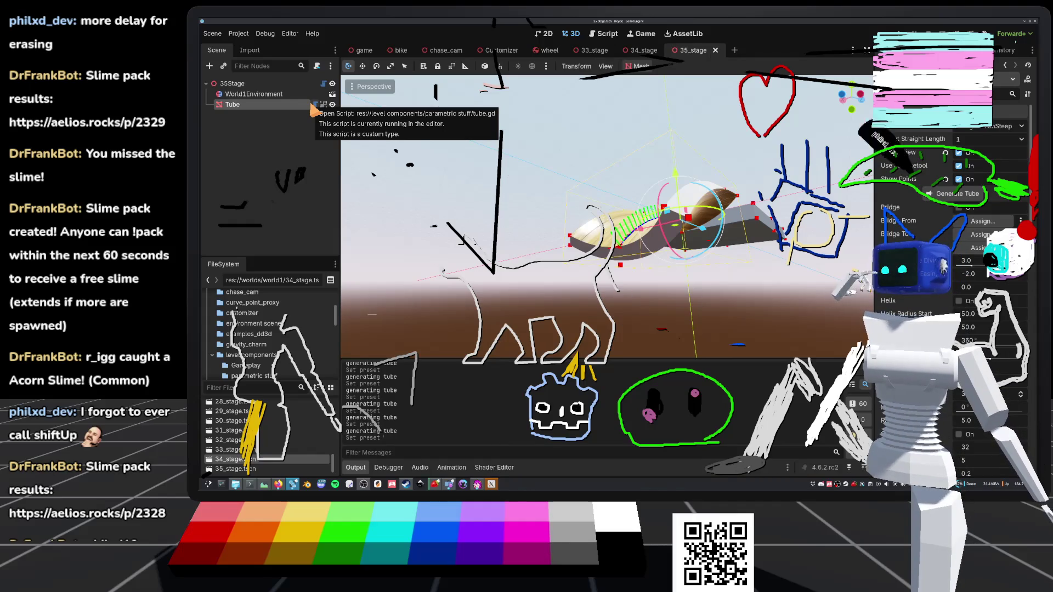
Step: Open tube.gd from the Tube node and review line 571's end_angle rotation code
click(315, 105)
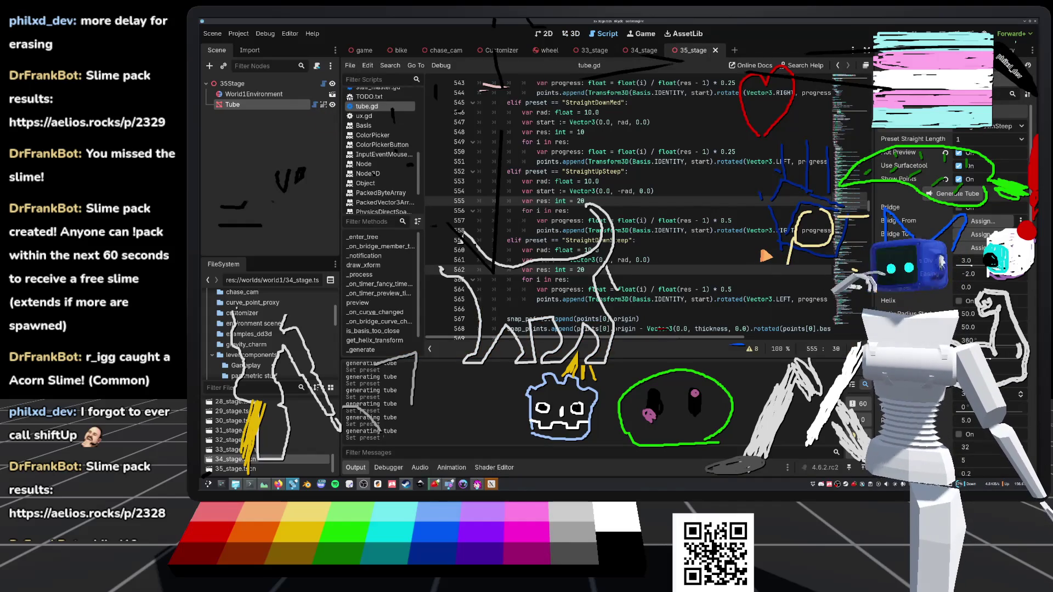
scroll(550, 312, down, 3)
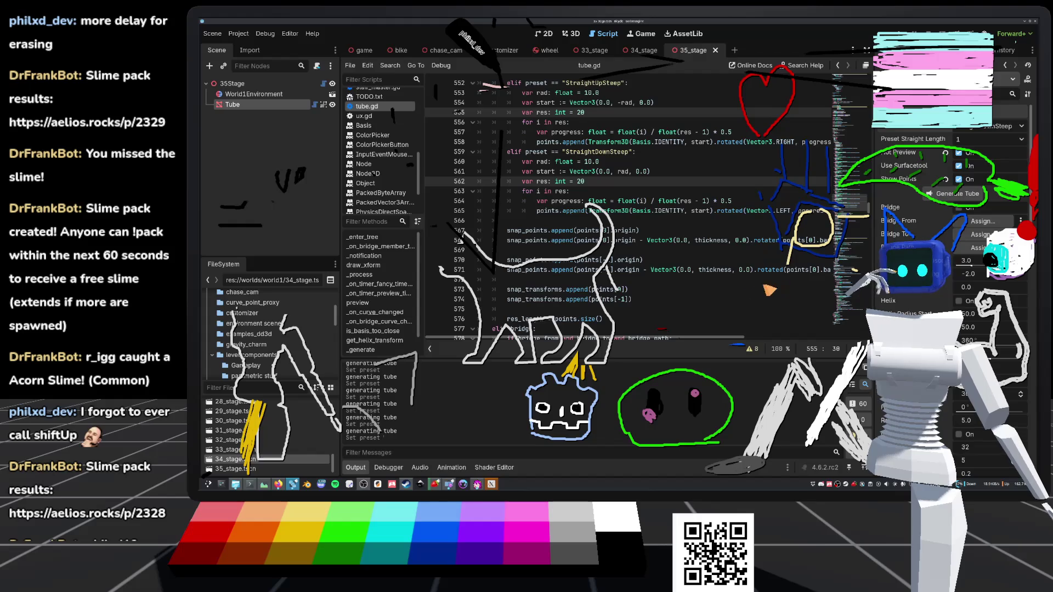
mouse_move(766, 269)
mouse_down()
mouse_move(858, 271)
mouse_move(680, 277)
mouse_up()
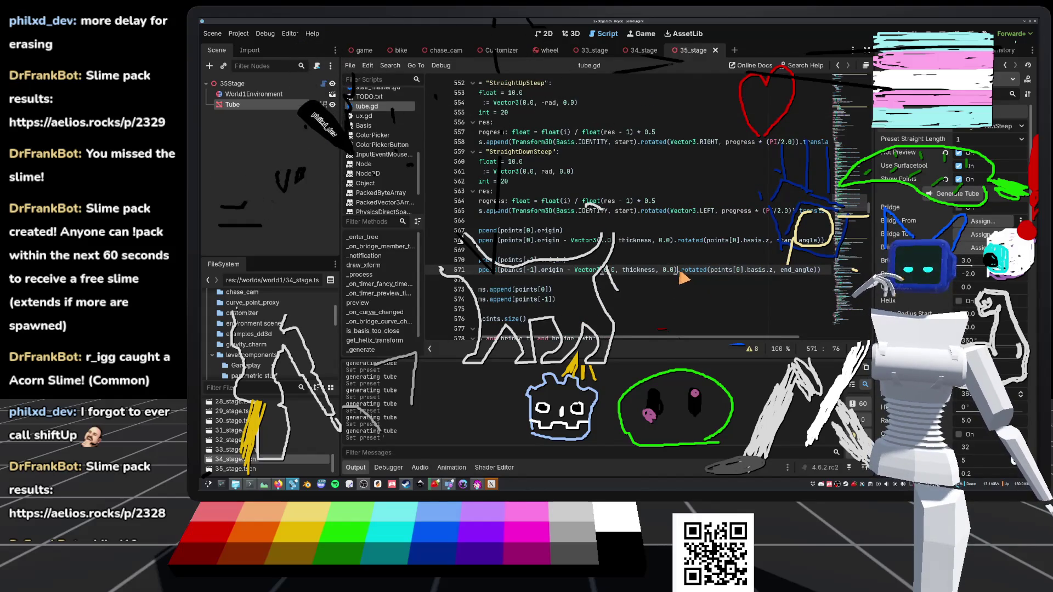
mouse_move(682, 279)
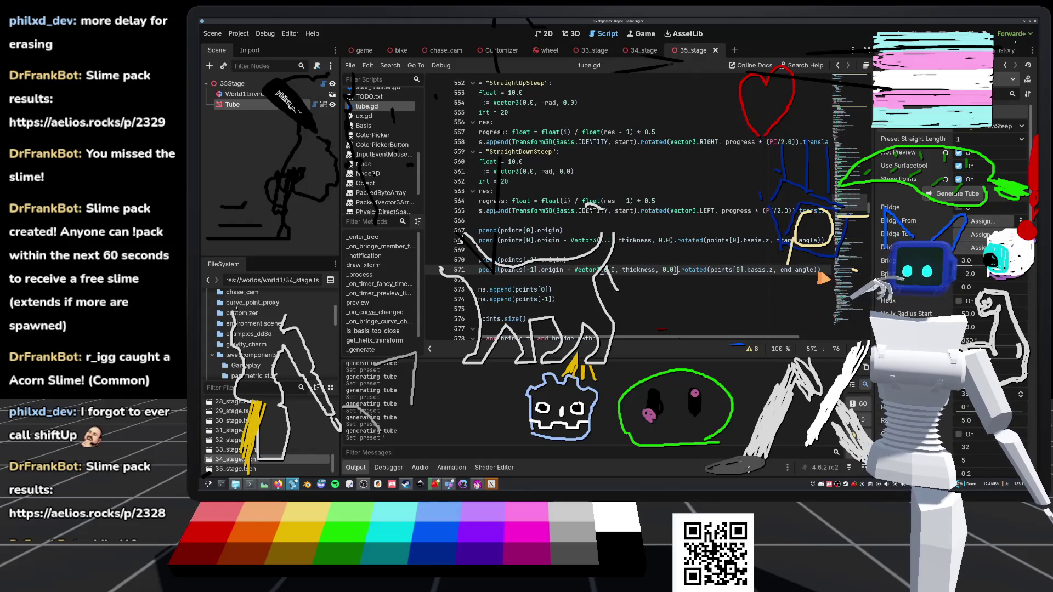
double_click(798, 270)
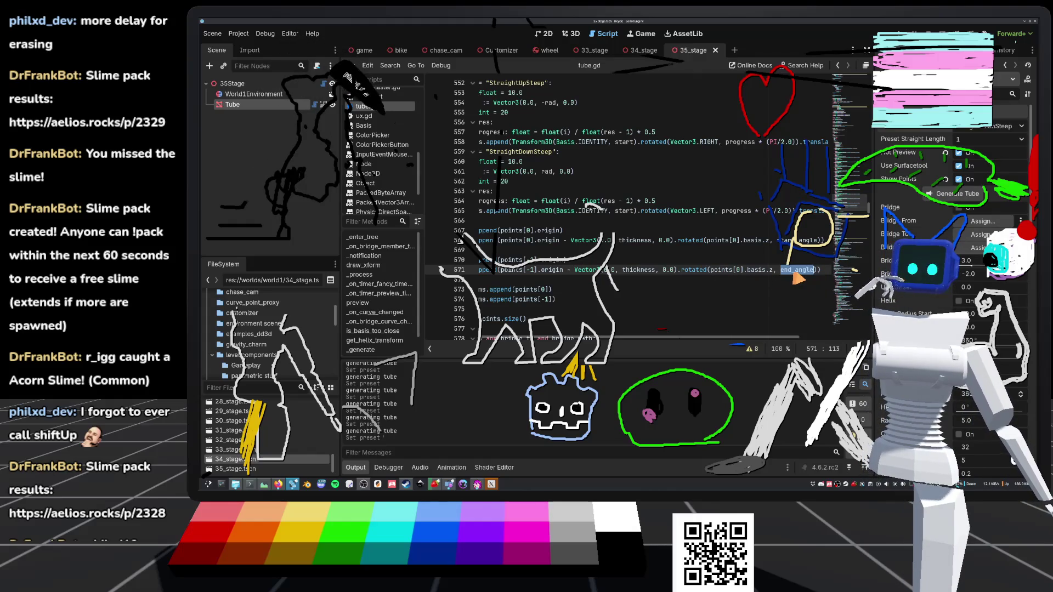
Step: Check line 568's basis and start_angle code, then add blank lines at empty line 566
mouse_move(643, 274)
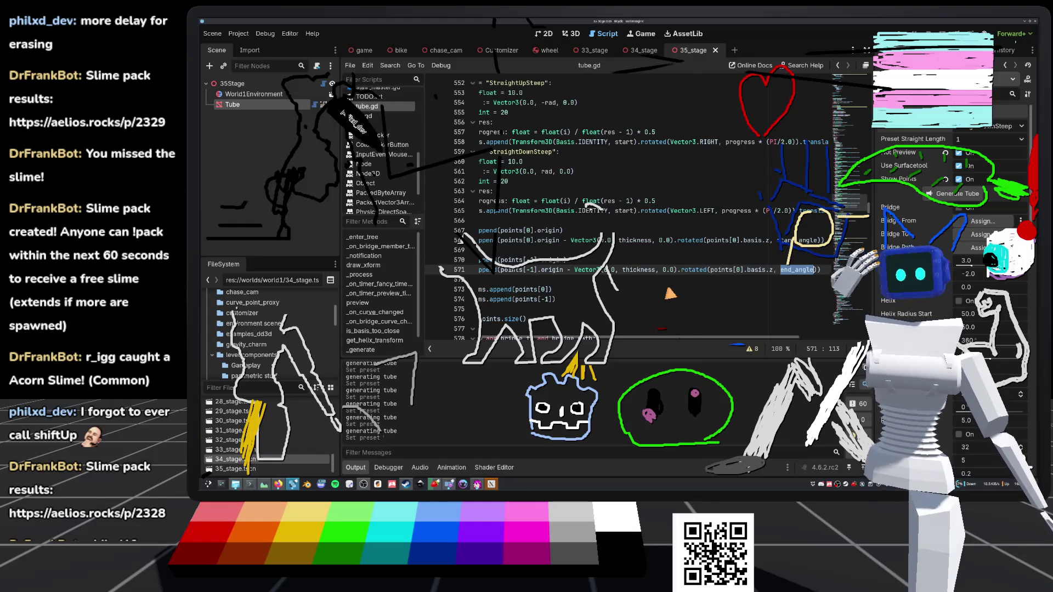
click(628, 241)
key(shift+Home)
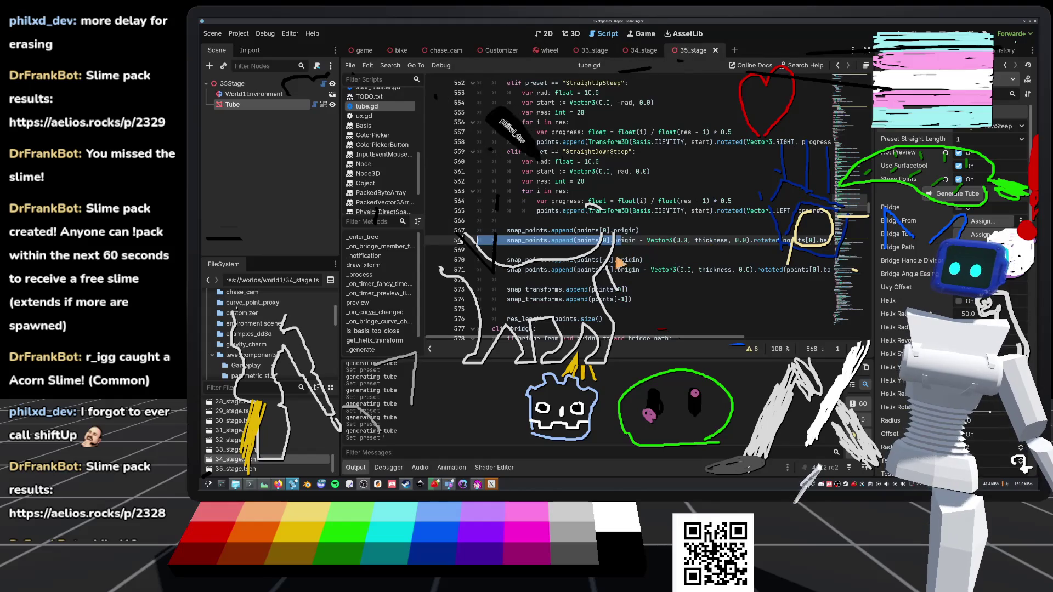
key(Right)
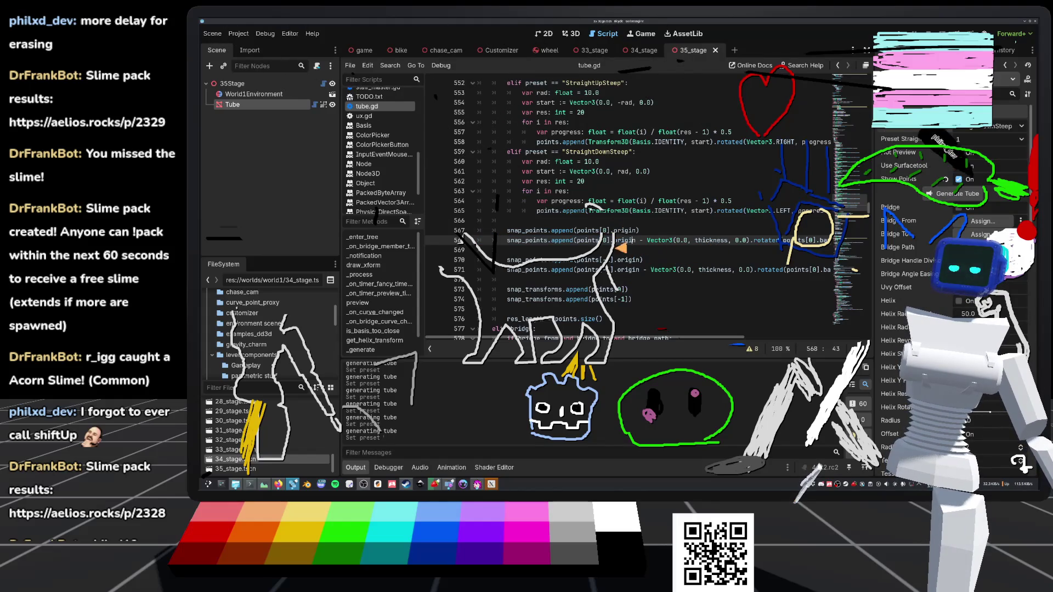
drag(782, 241, 842, 249)
click(540, 222)
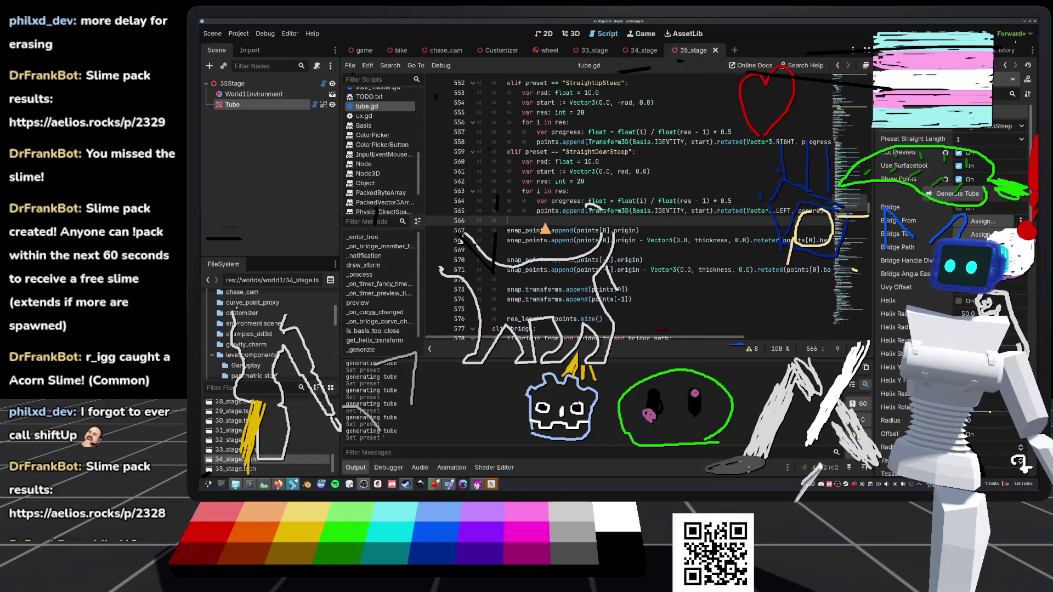
key(Return)
key(Return)
key(Return)
key(Up)
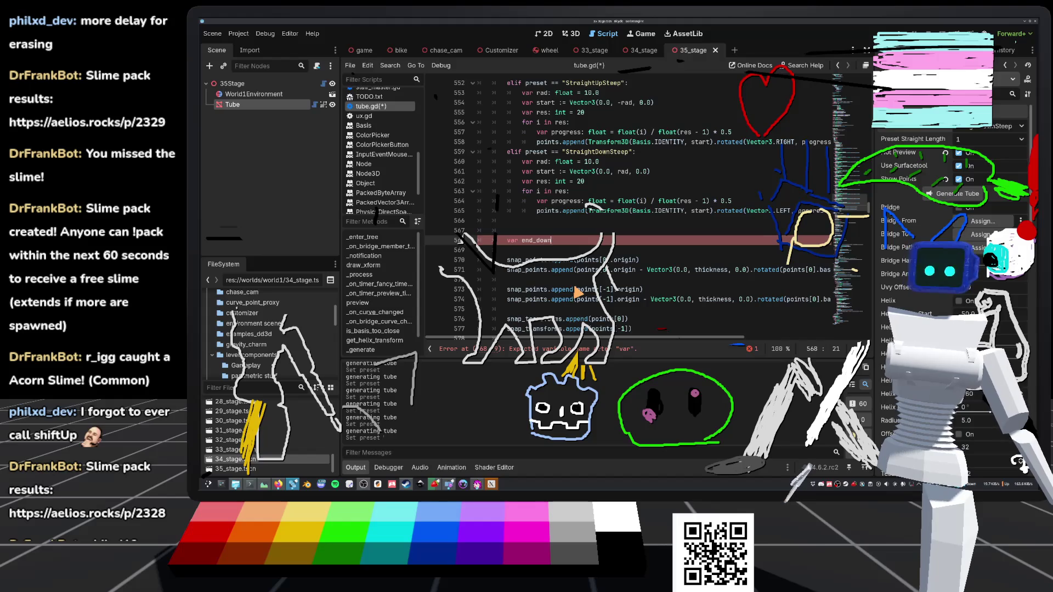
Step: Declare an end_up Vector3 equal to snap_points[-1].basis.y * thickness
text(: Vector)
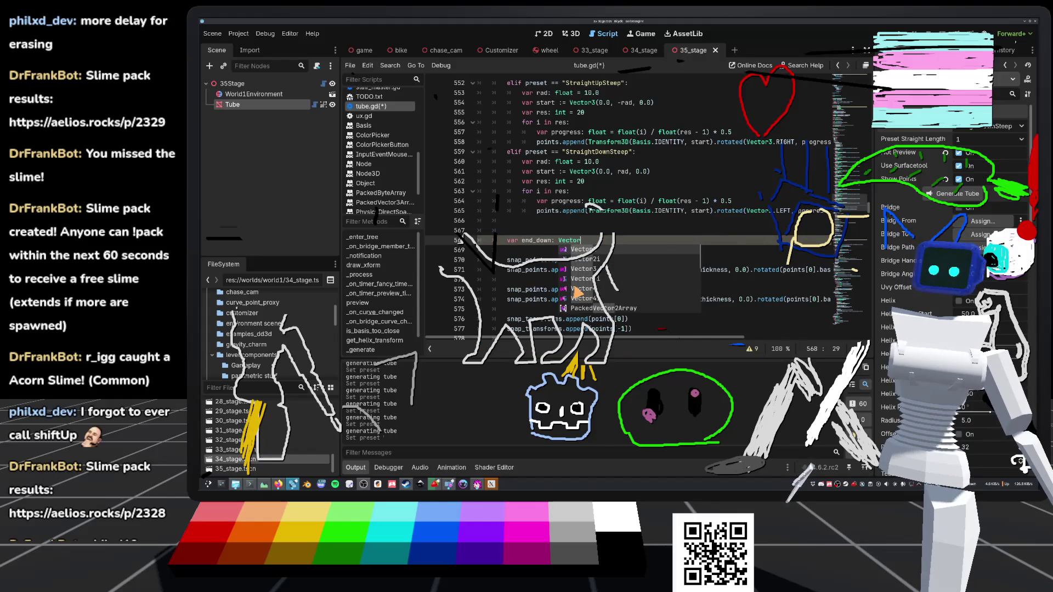
text(3 = snap_points)
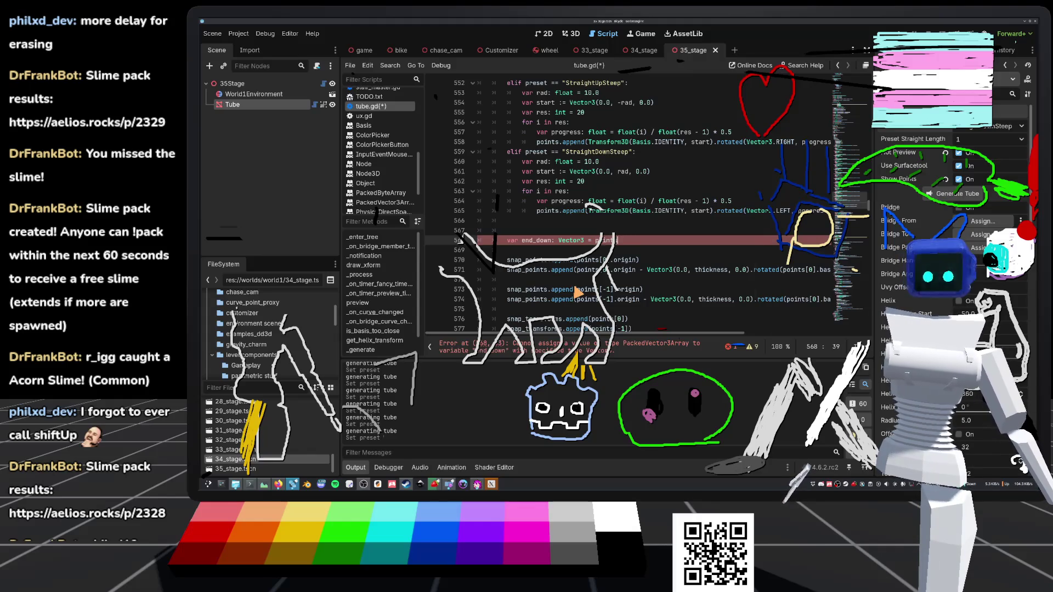
text([-1)
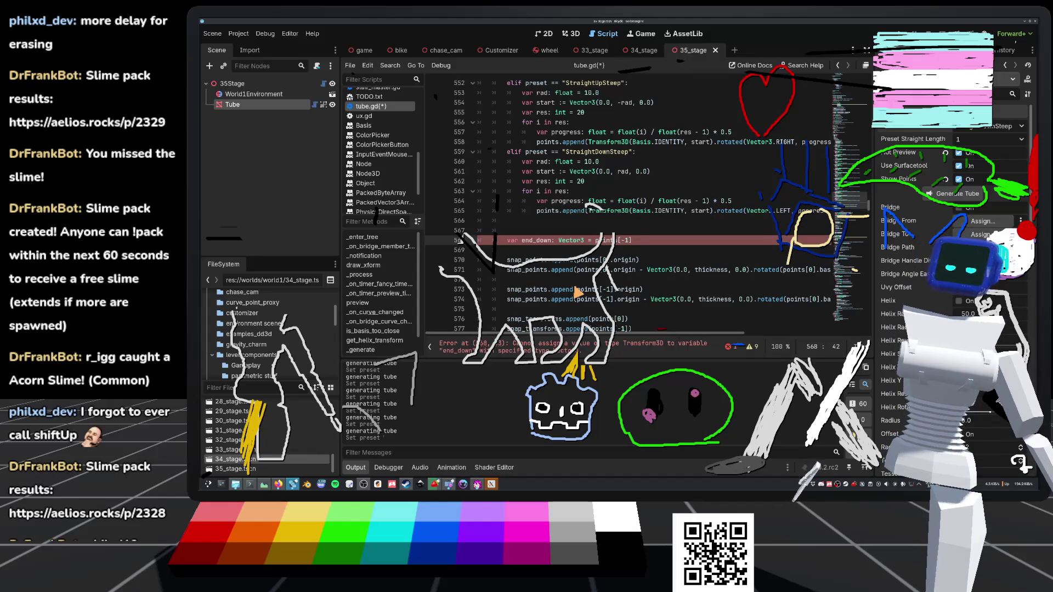
text(bas)
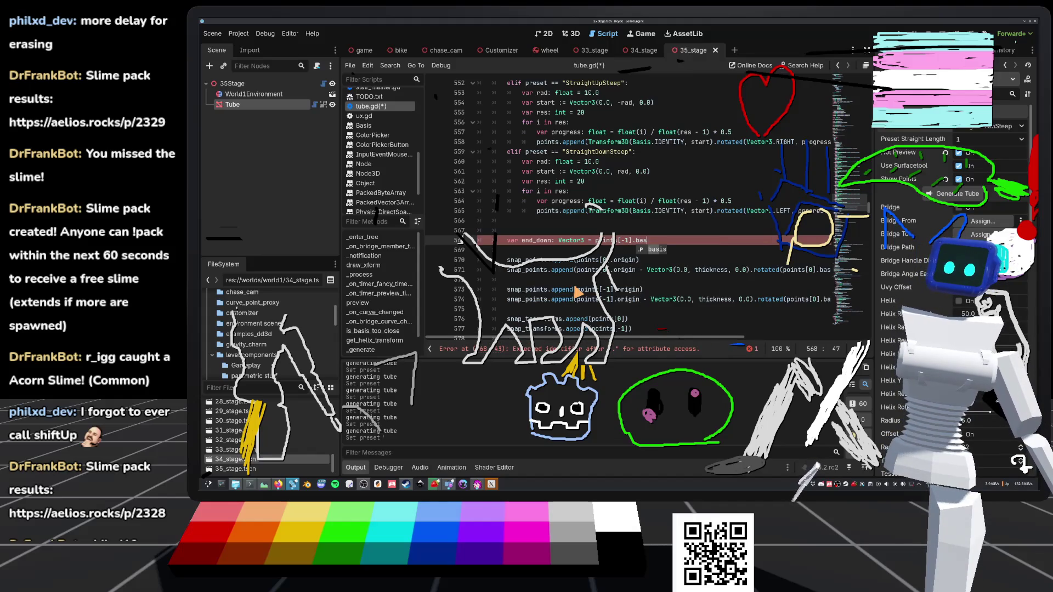
text(is.yu()
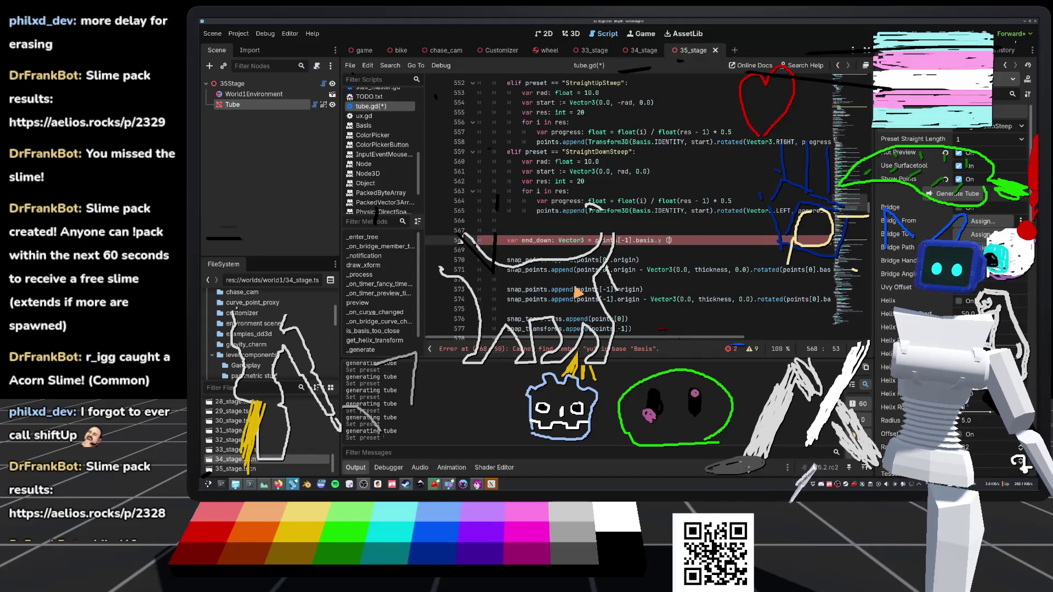
key(BackSpace)
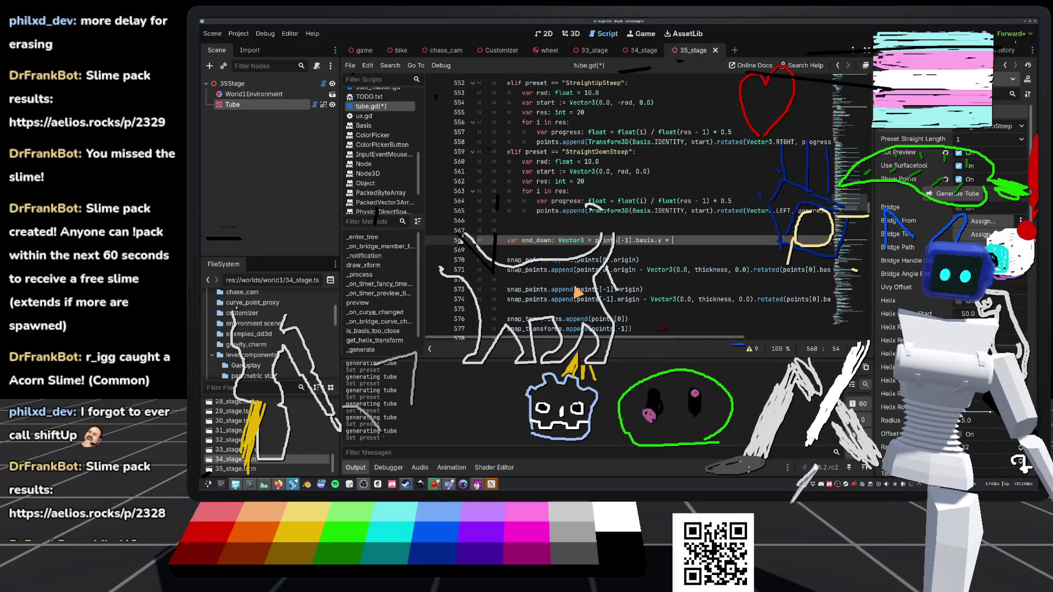
text(th)
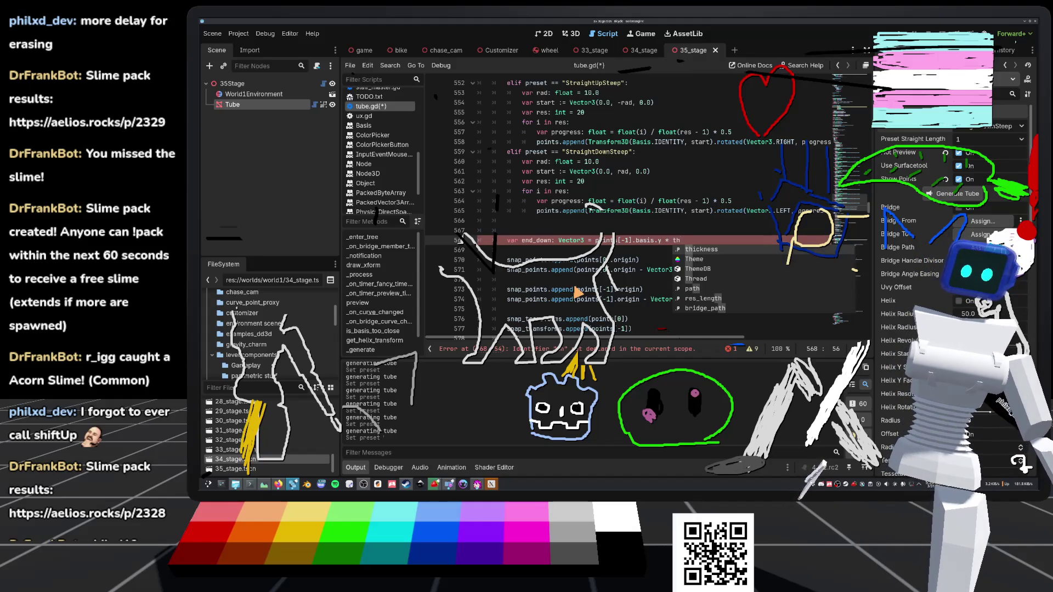
key(Return)
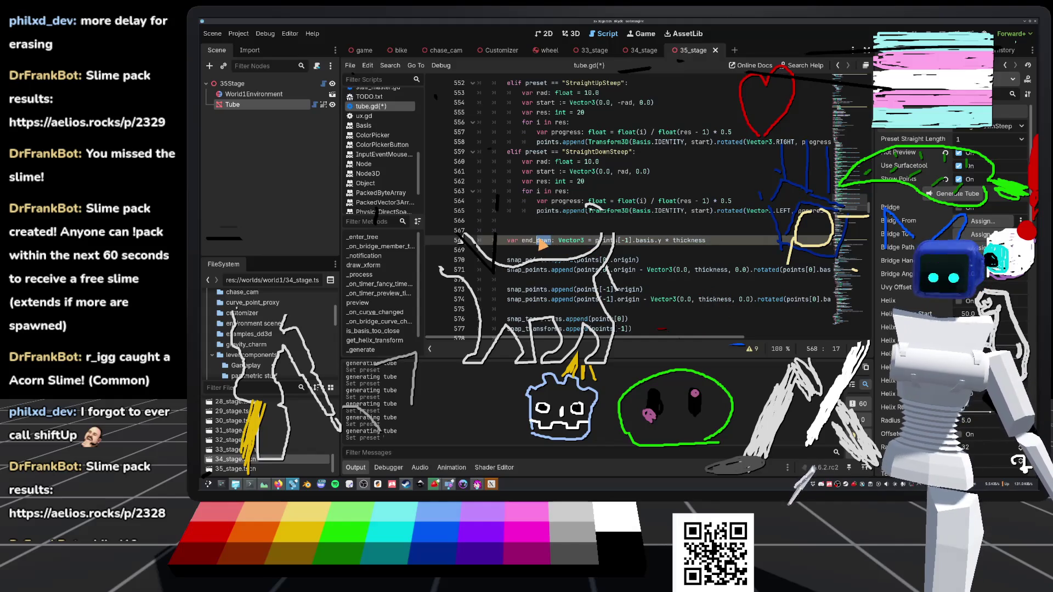
text(up)
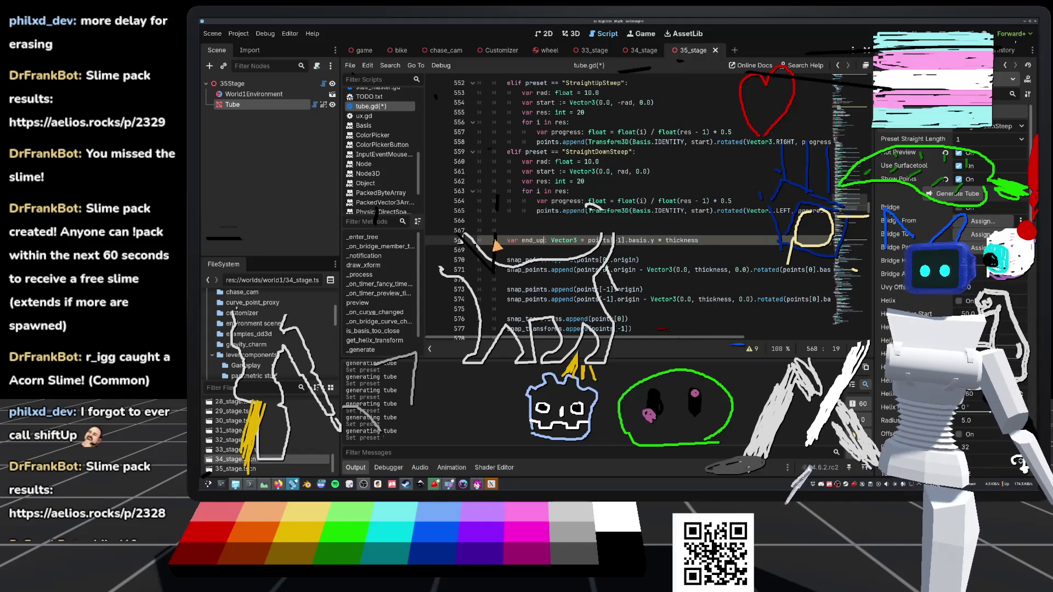
Step: Copy the end_up line and paste a duplicate onto empty line 567
drag(508, 243, 753, 247)
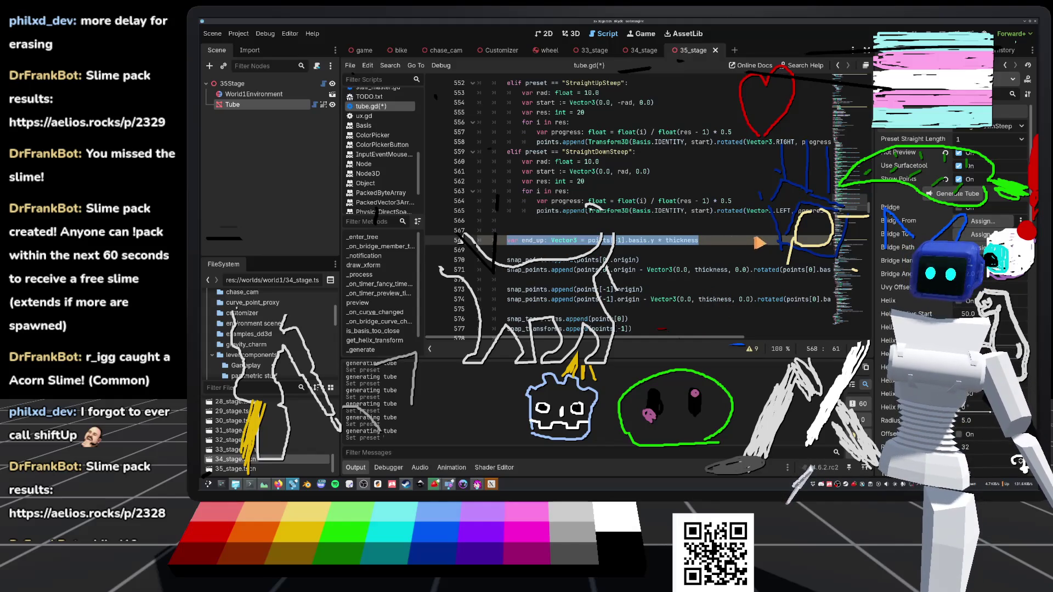
key(ctrl+c)
click(550, 231)
key(ctrl+v)
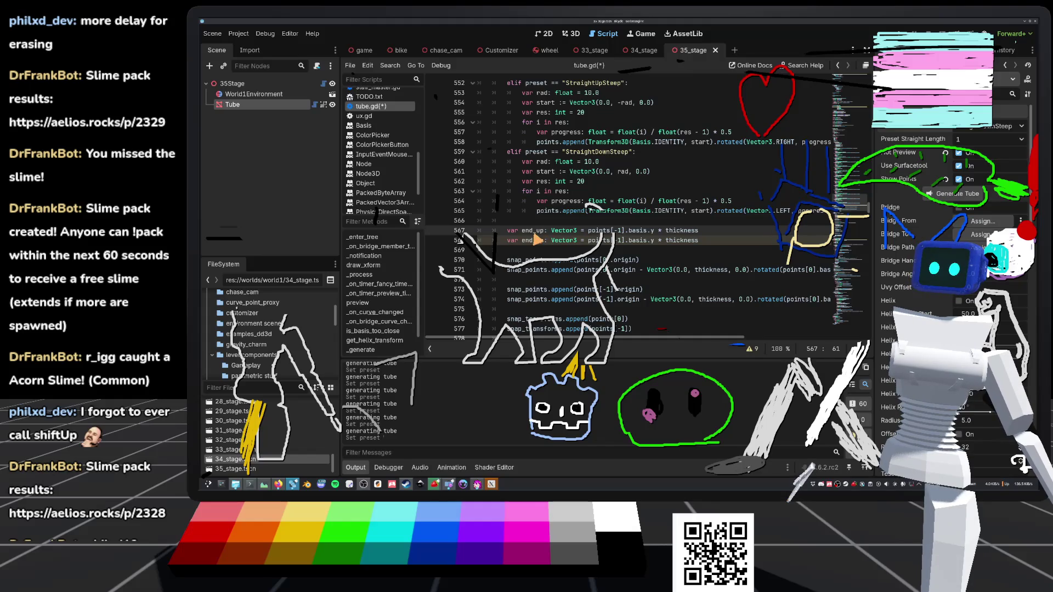
Step: Rename the copied variable to start_up and use it as line 571's offset
text(start)
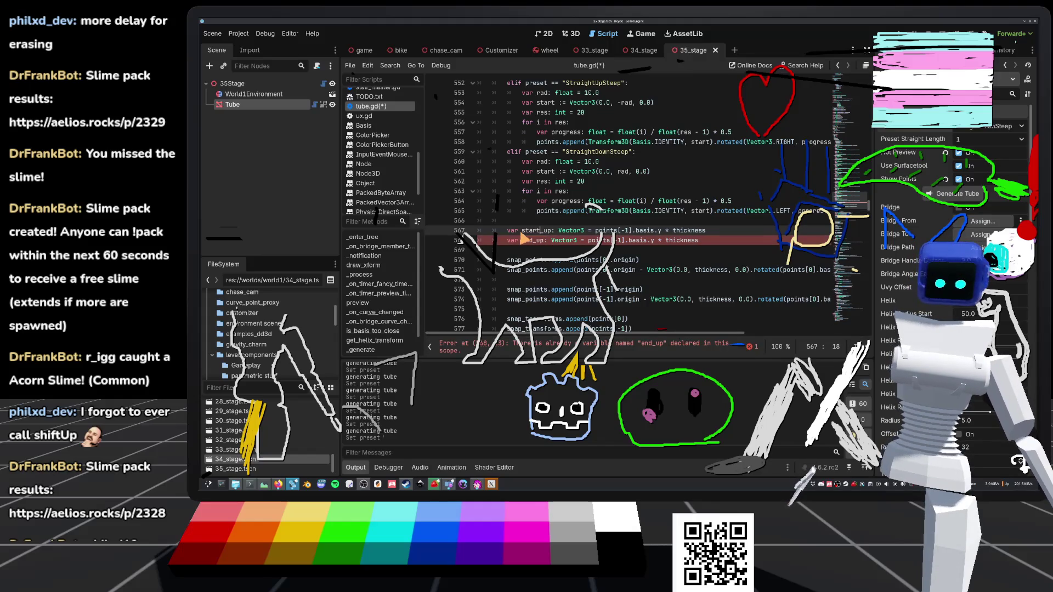
key(Left)
key(Left)
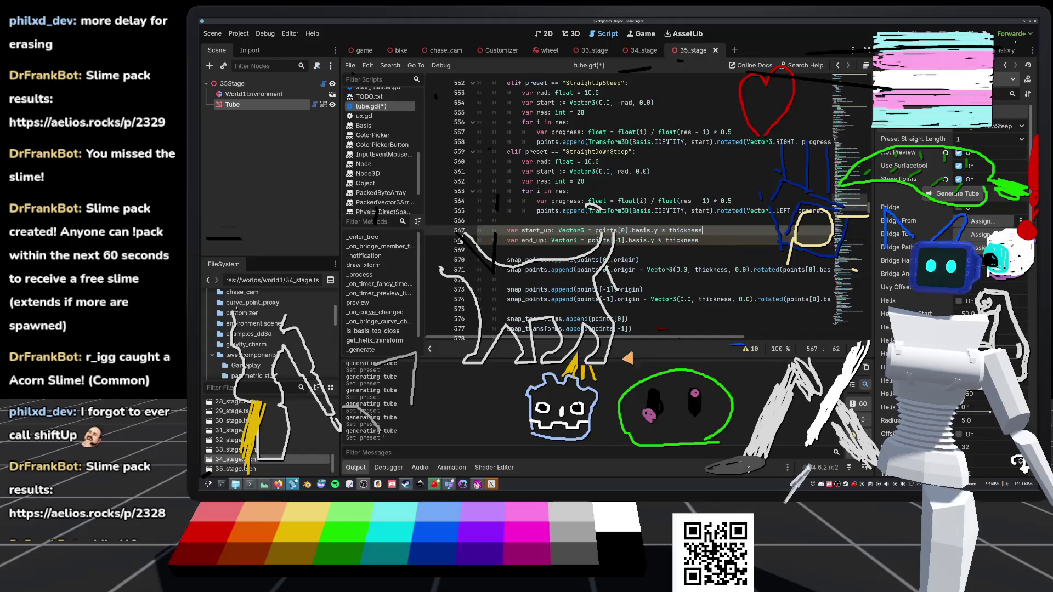
mouse_move(752, 271)
mouse_down()
mouse_move(650, 271)
mouse_move(657, 262)
mouse_up()
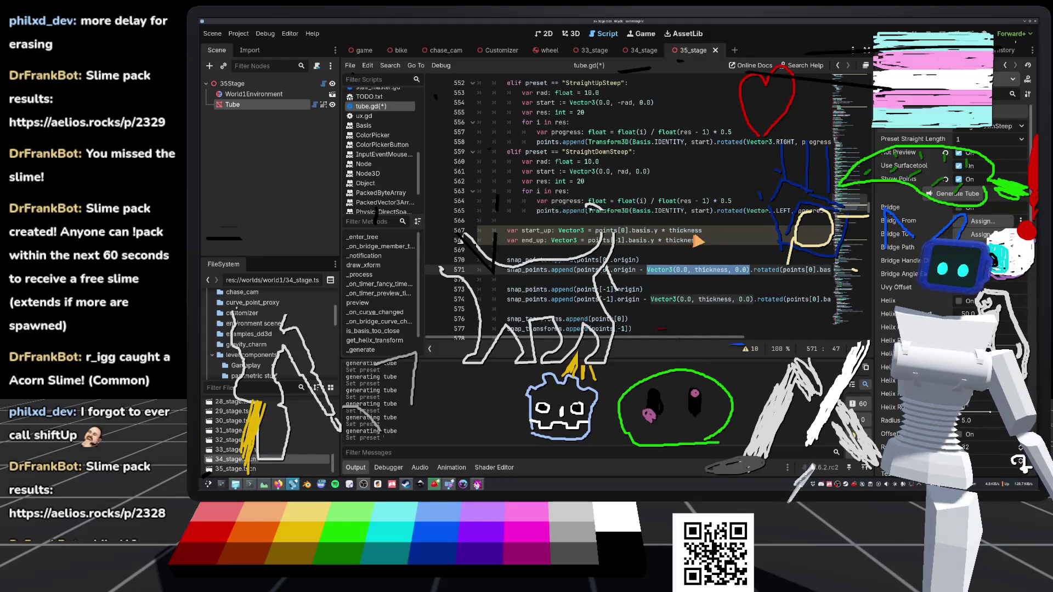
text(start_angle)
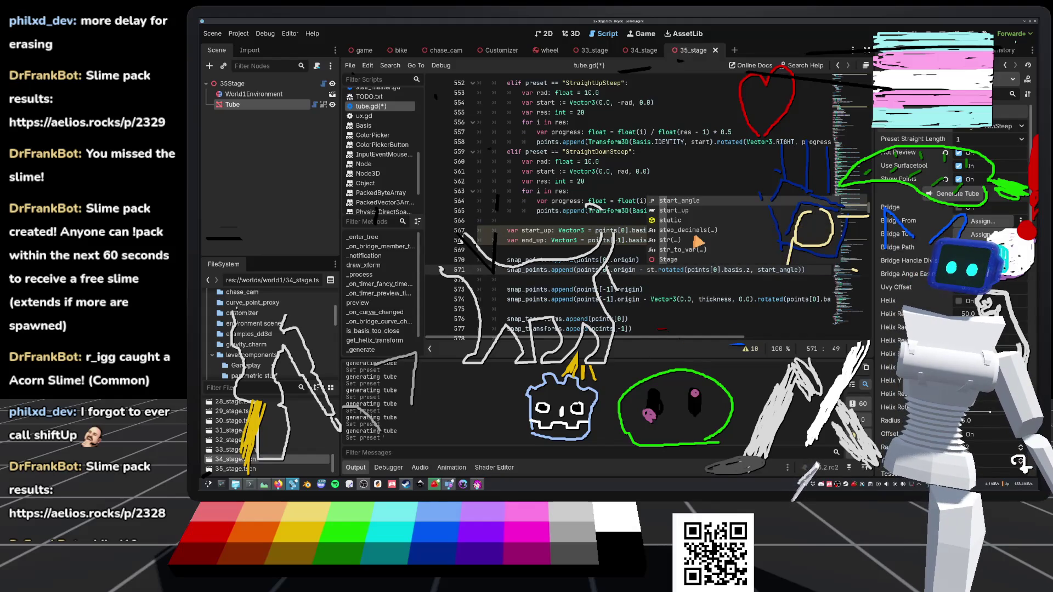
text(art_up)
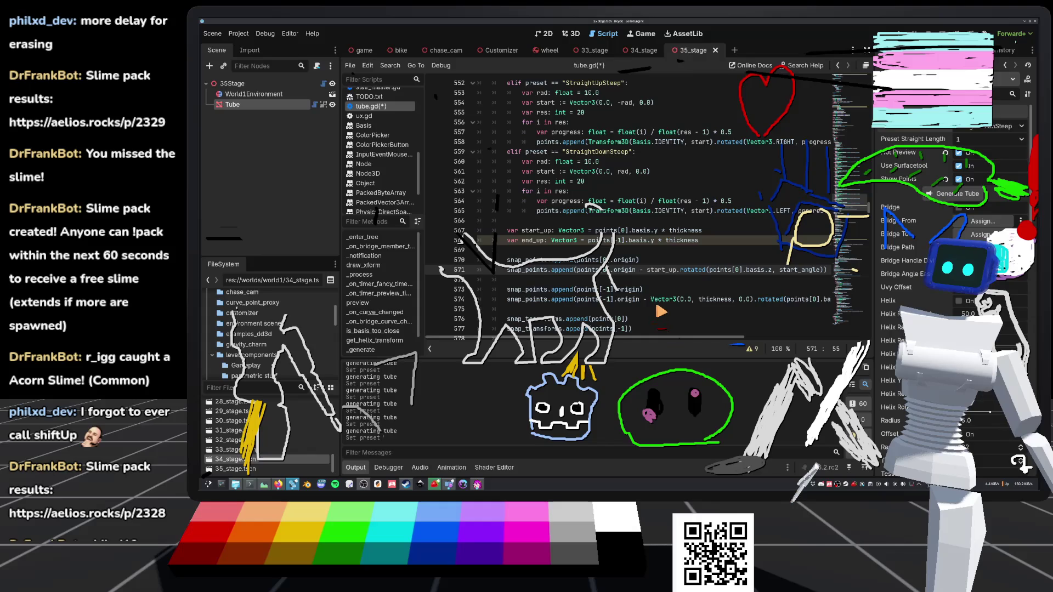
Step: Replace line 574's Vector3 offset with end_up and save tube.gd
drag(651, 300, 754, 305)
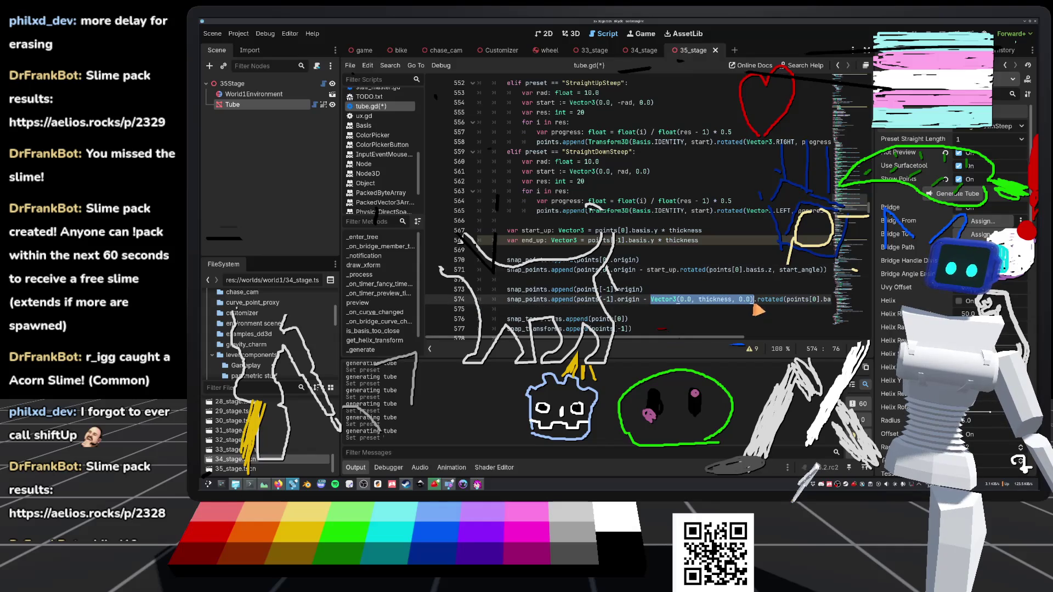
text(end_up)
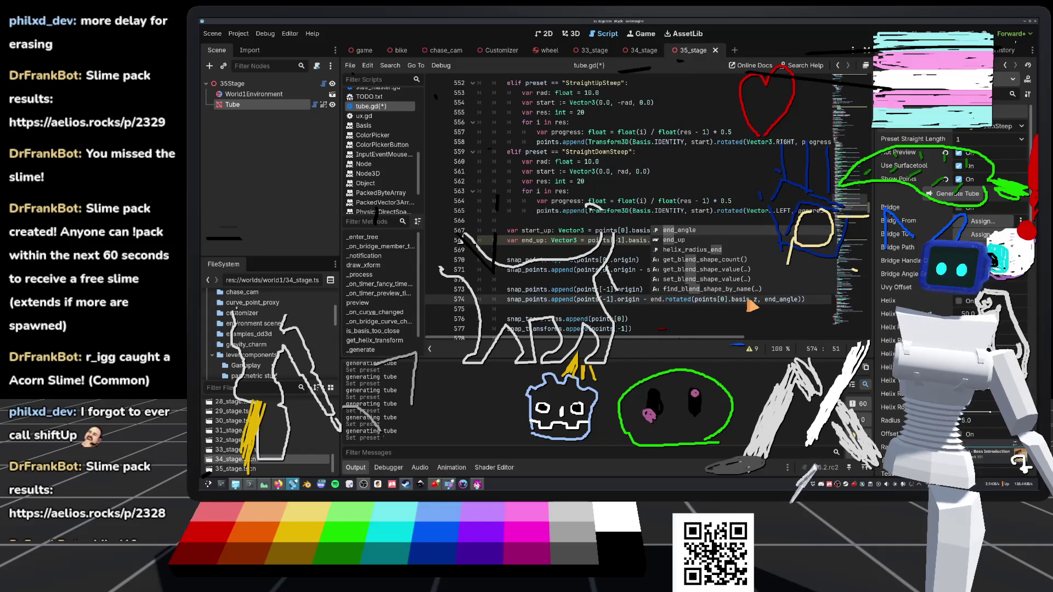
key(ctrl+s)
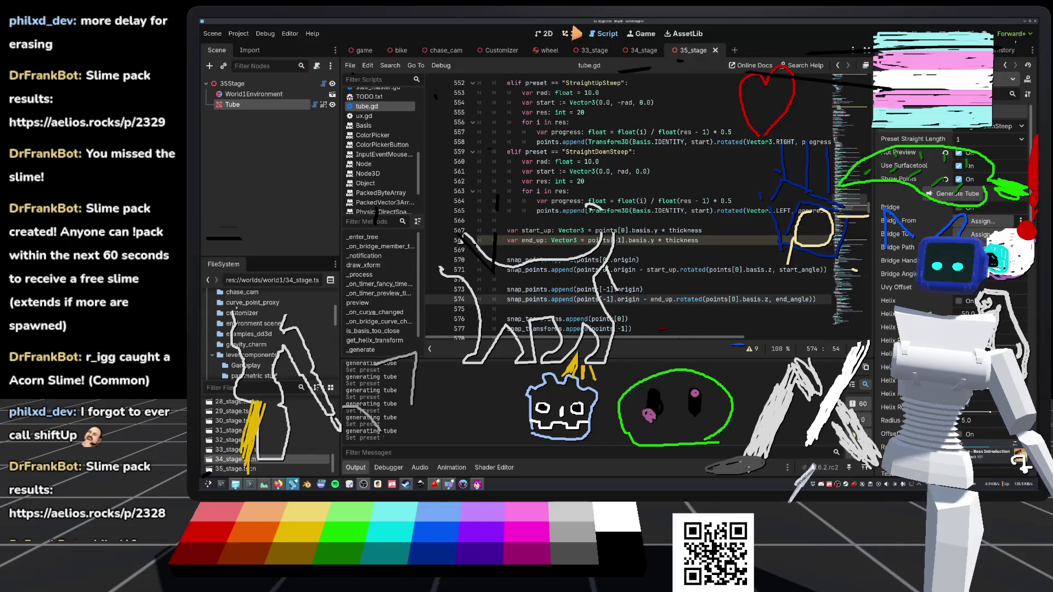
key(ctrl+F2)
Step: Regenerate the 35_stage tube, then open 34_stage and frame Tube through Tube7
click(946, 199)
scroll(607, 219, up, 3)
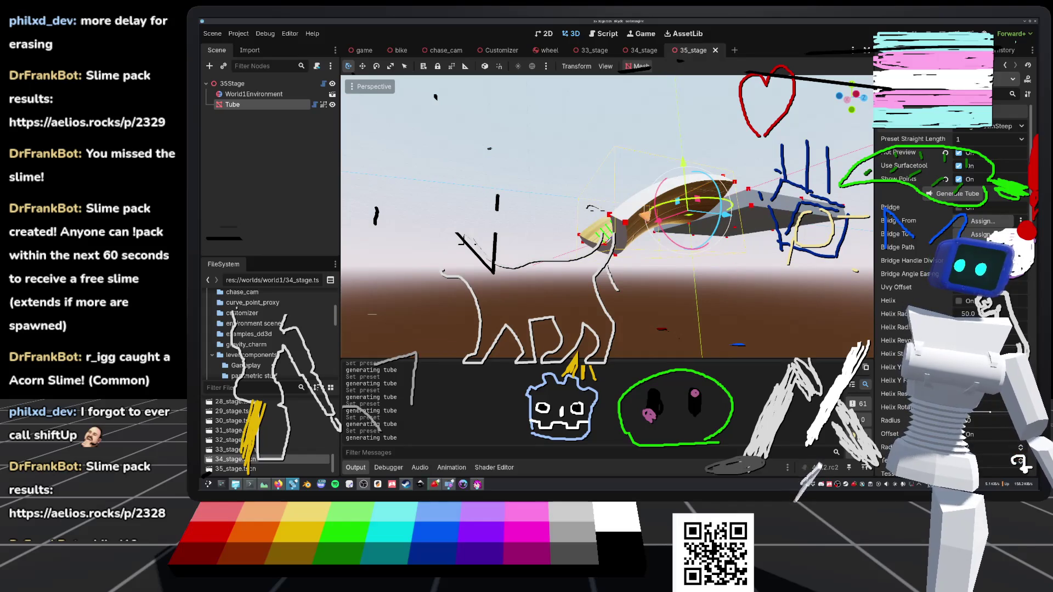
click(642, 50)
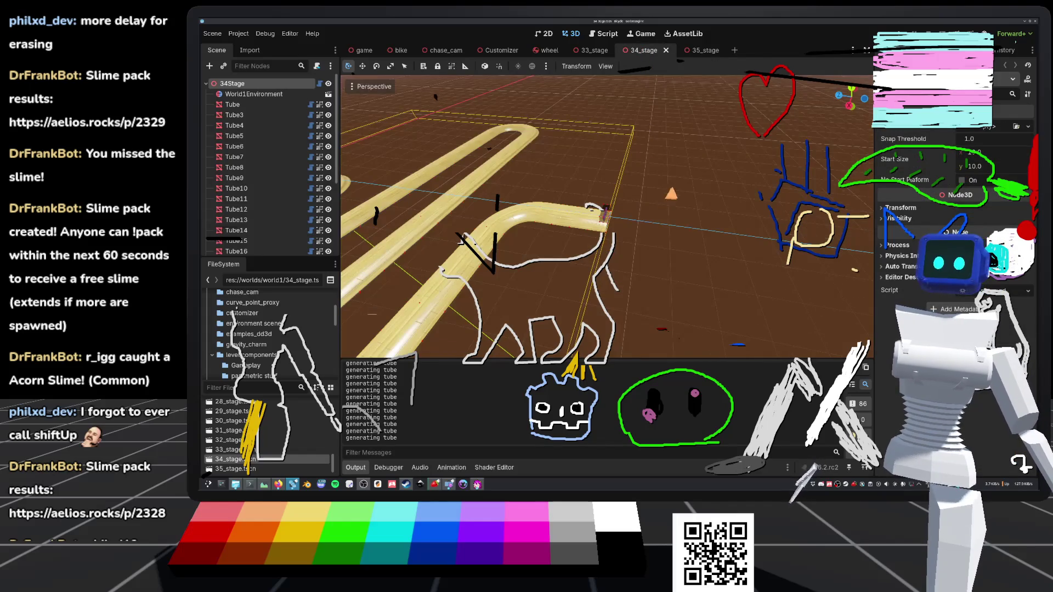
drag(665, 199, 663, 164)
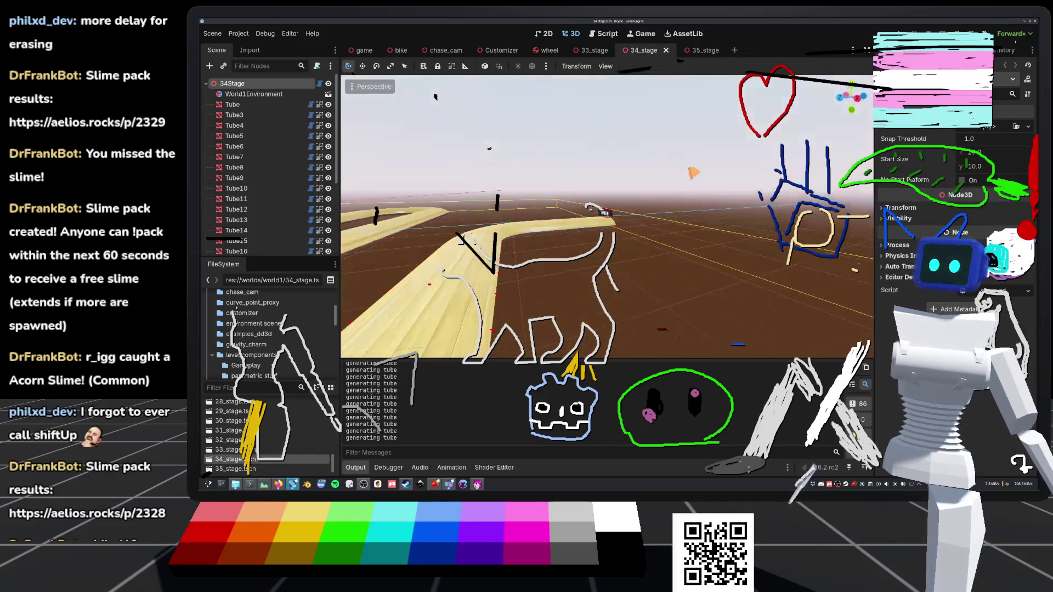
click(231, 105)
key(f)
shift+click(274, 157)
key(f)
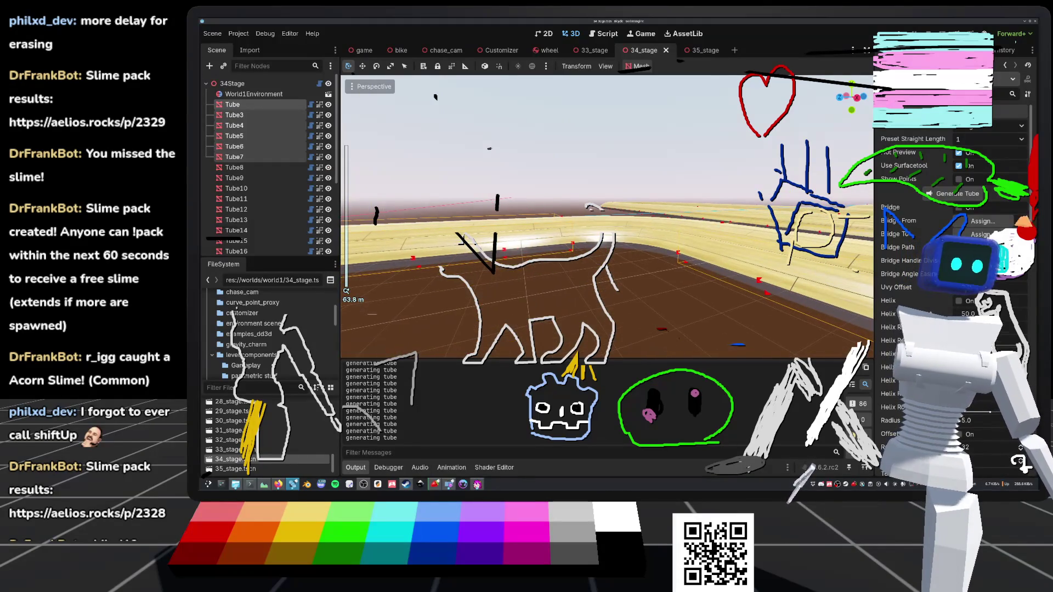
click(231, 105)
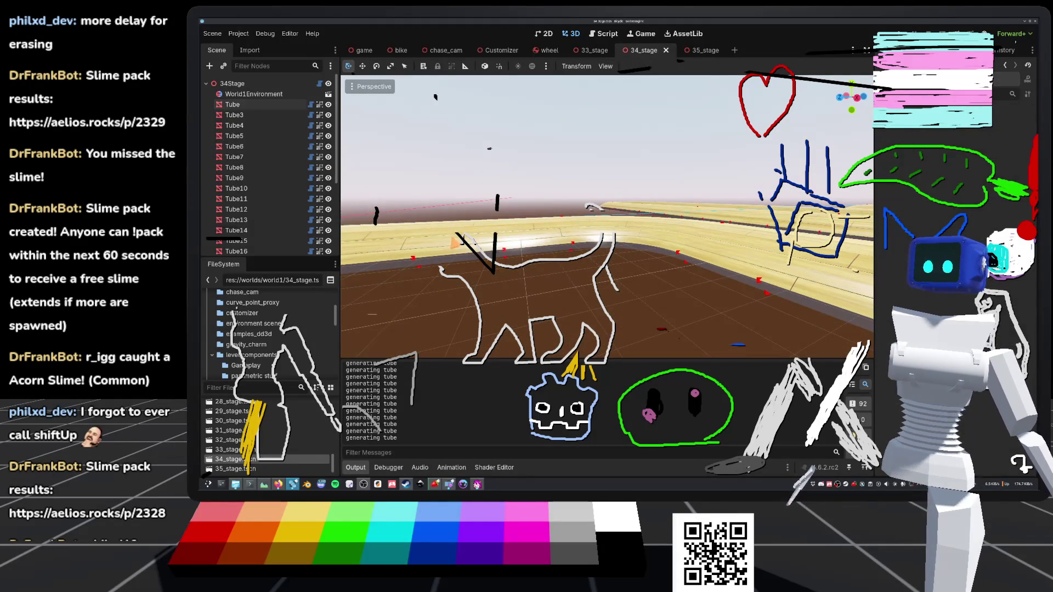
double_click(230, 105)
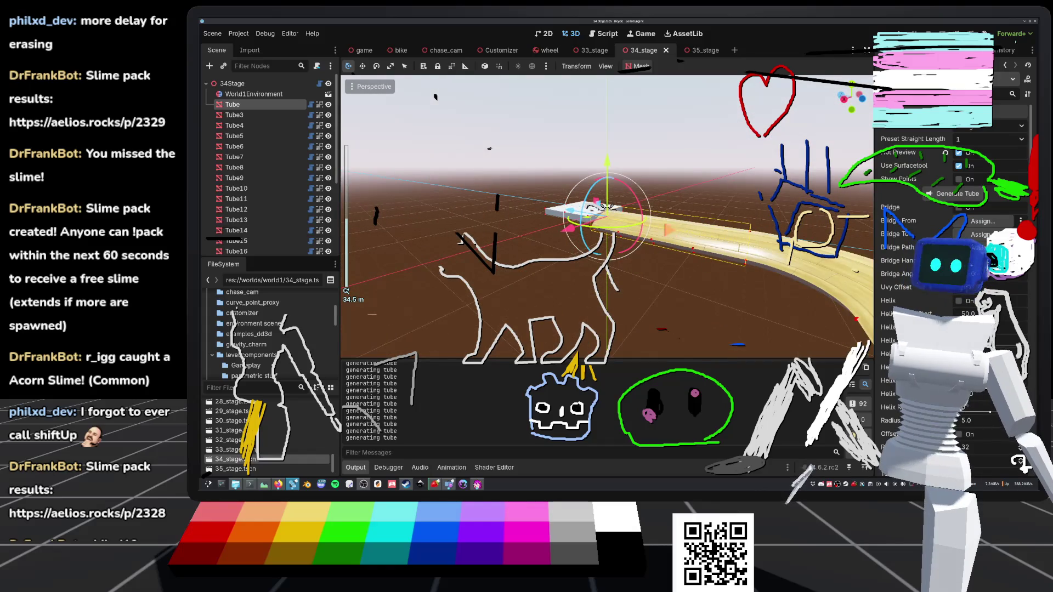
Step: Test moving Tube in 34_stage with undo and redo, then return to 35_stage
drag(604, 207, 594, 209)
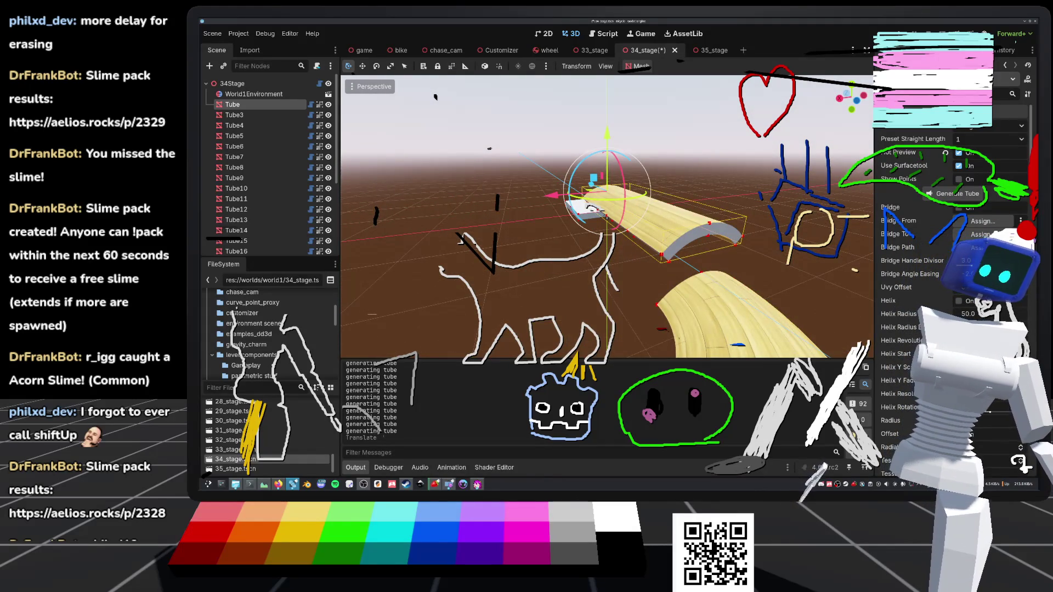
scroll(951, 246, down, 3)
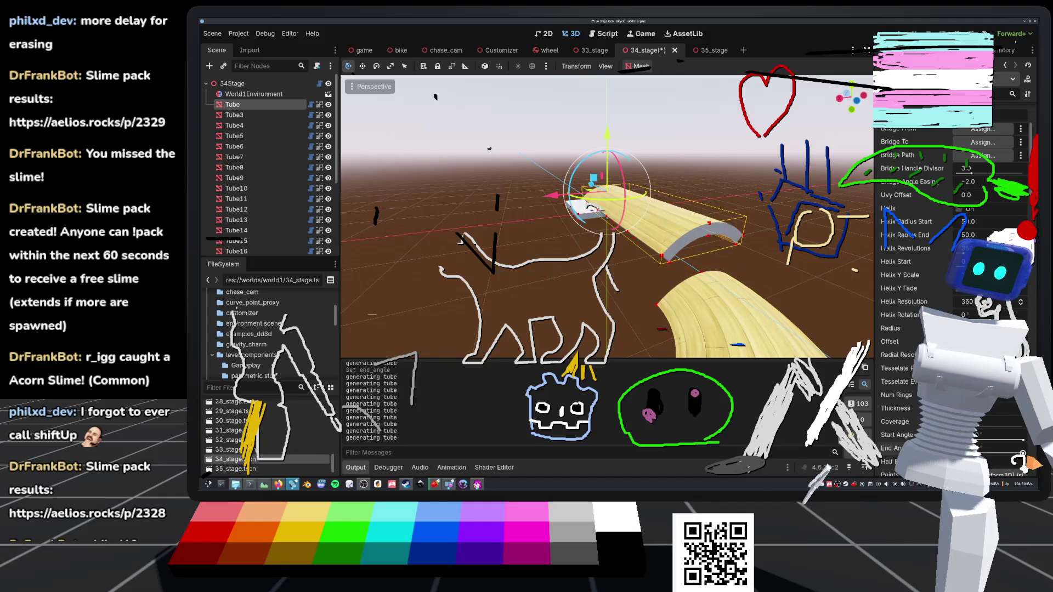
key(ctrl+z)
key(ctrl+shift+z)
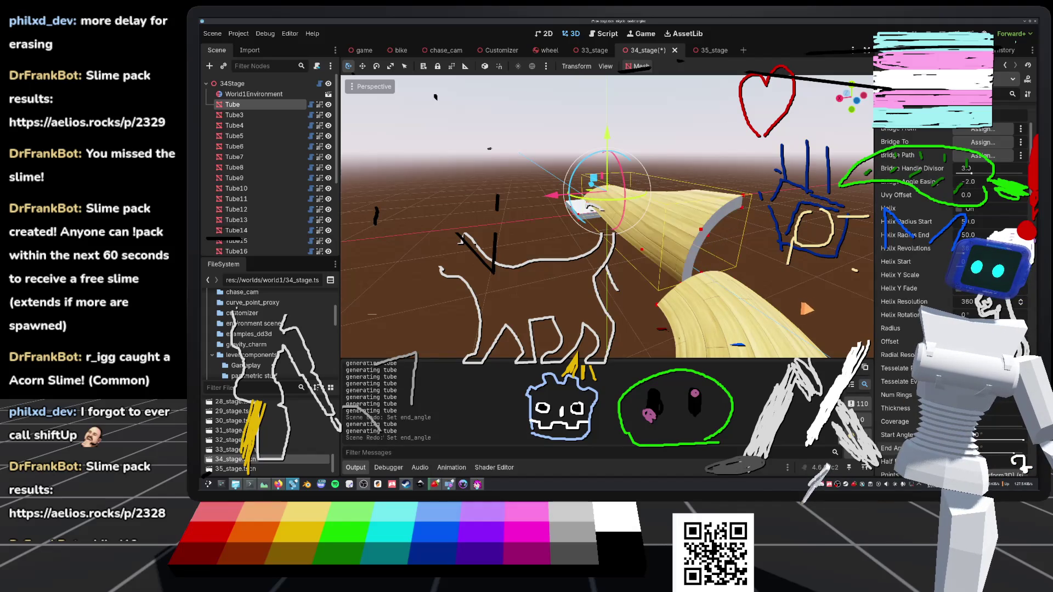
key(ctrl+z)
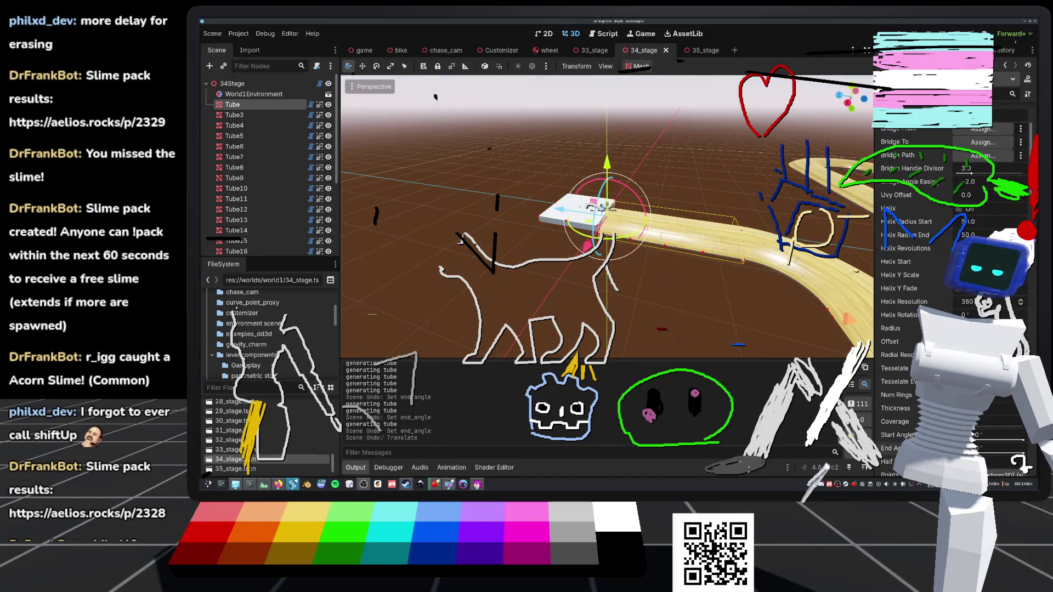
click(603, 207)
scroll(606, 208, down, 3)
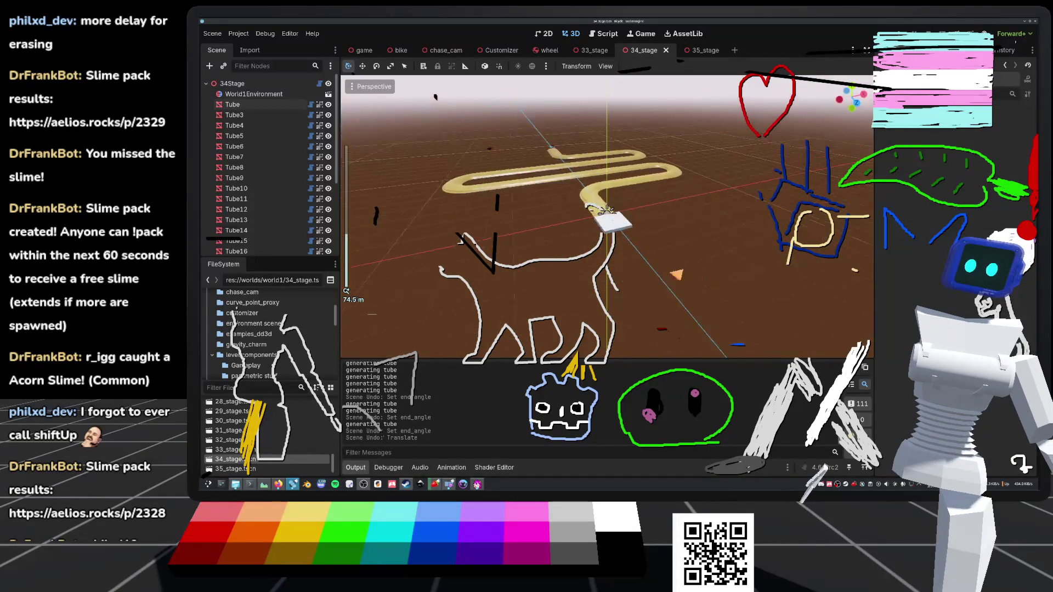
scroll(608, 210, up, 3)
scroll(607, 210, up, 3)
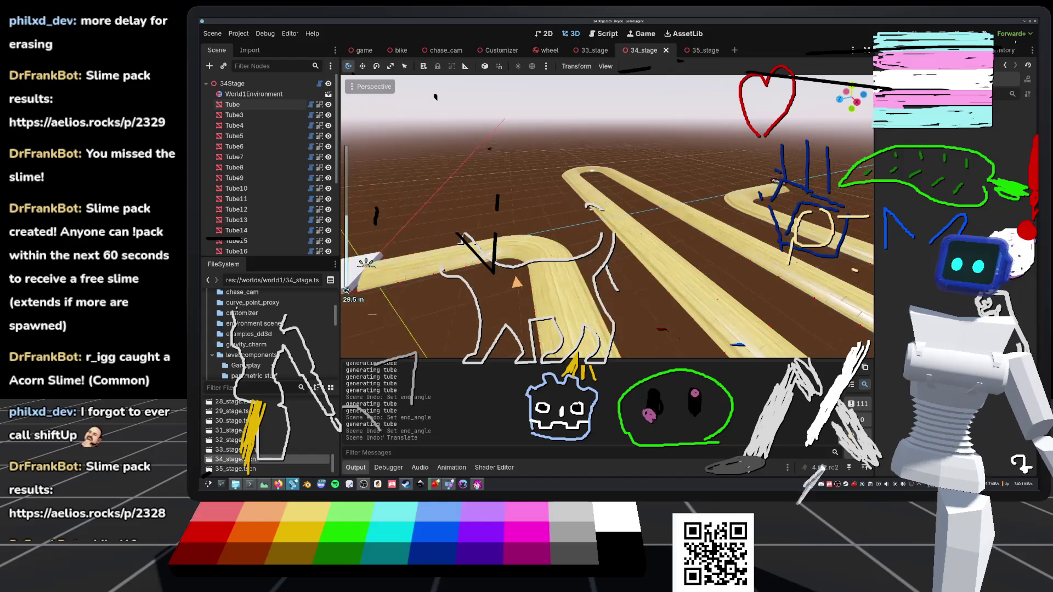
click(707, 51)
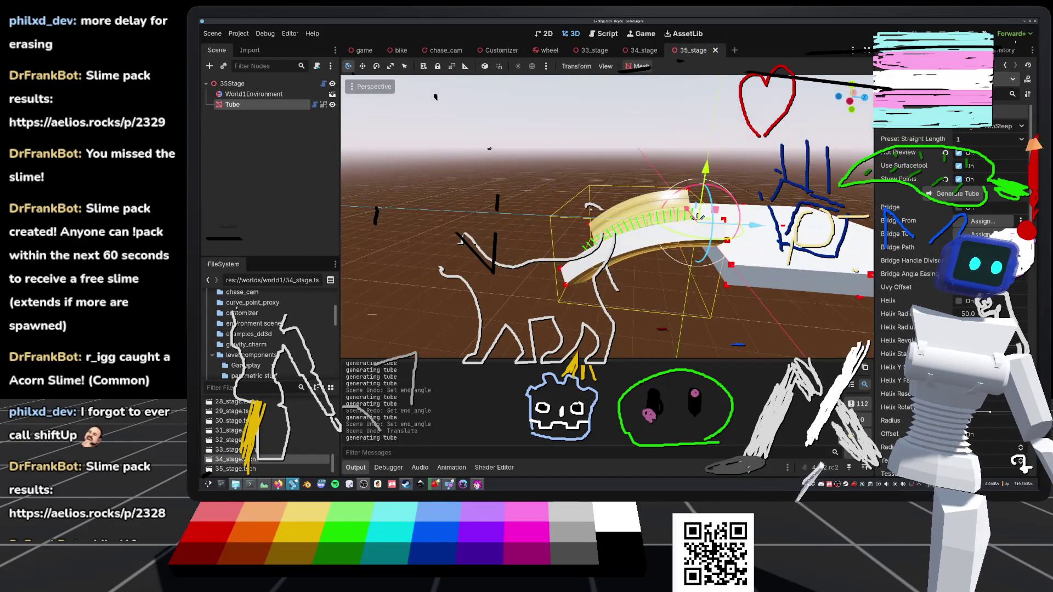
Step: Try the StraightUpShallow, StraightDownSteep and steeper straight presets on Tube, then save the scene
click(1008, 128)
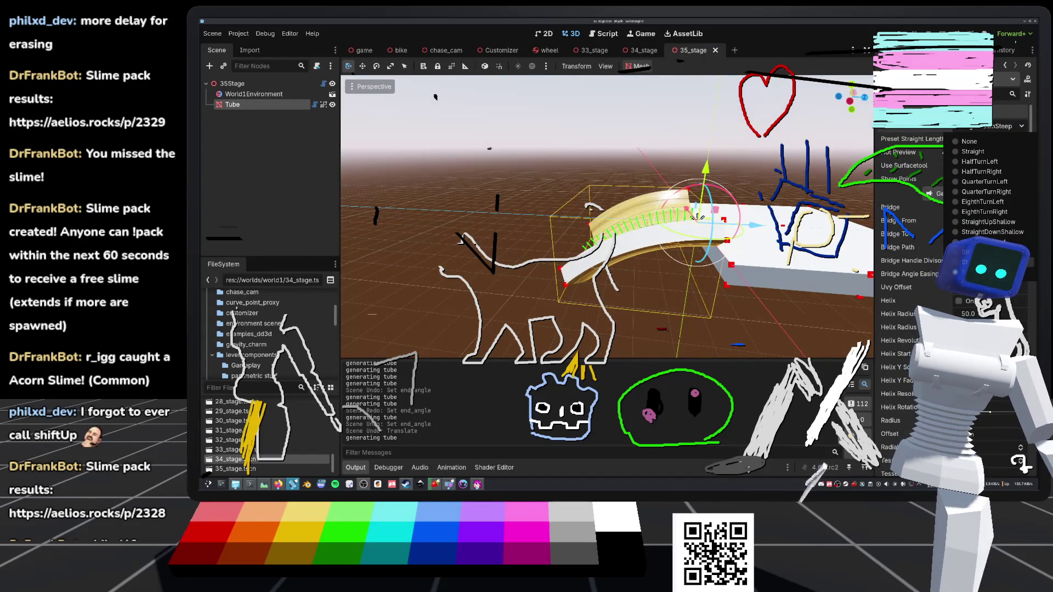
click(988, 223)
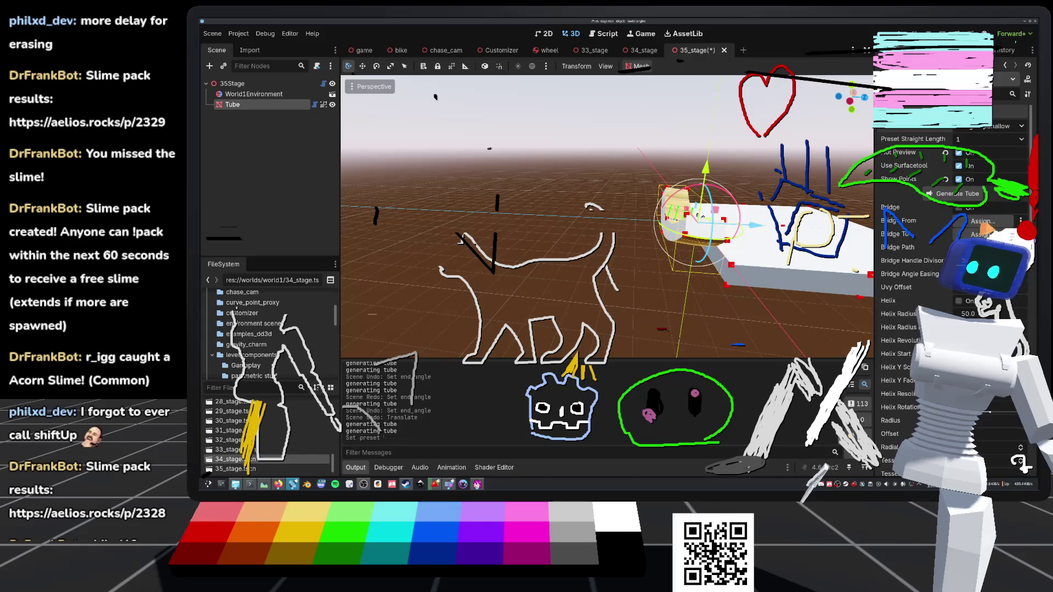
scroll(603, 219, up, 3)
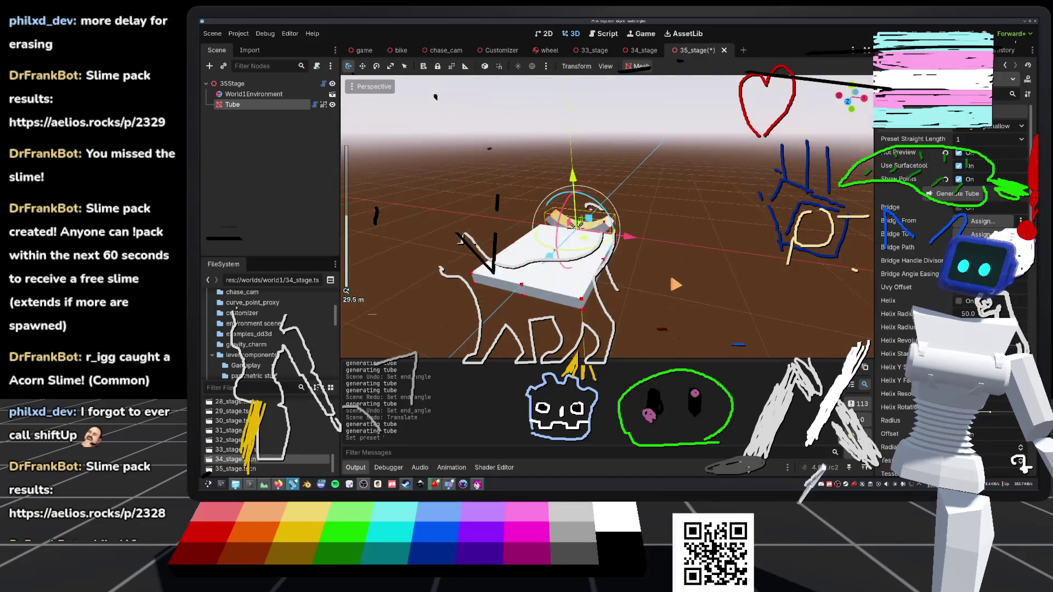
drag(603, 219, 482, 214)
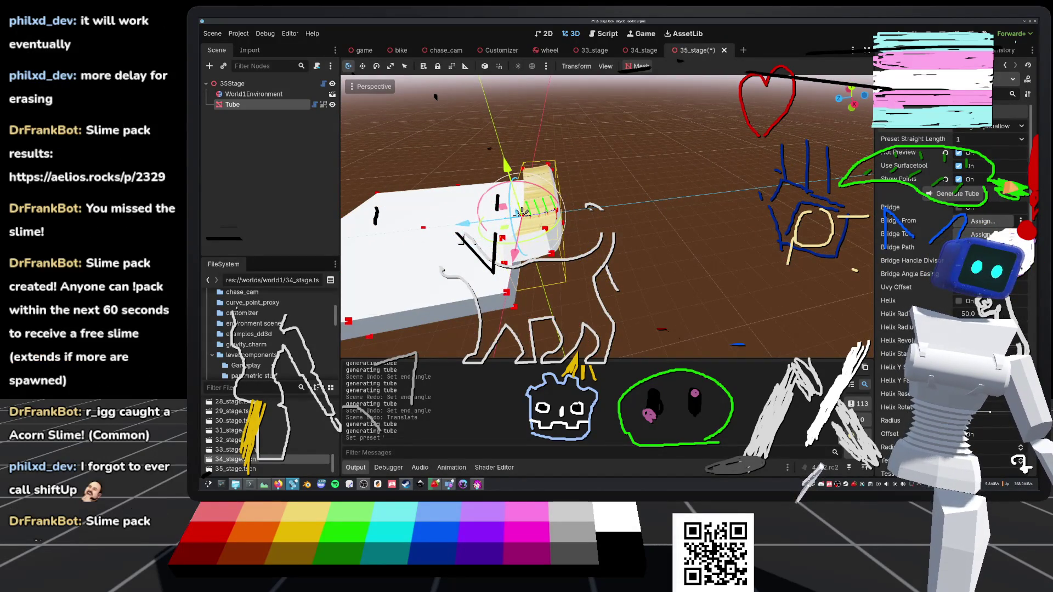
click(1023, 127)
click(987, 242)
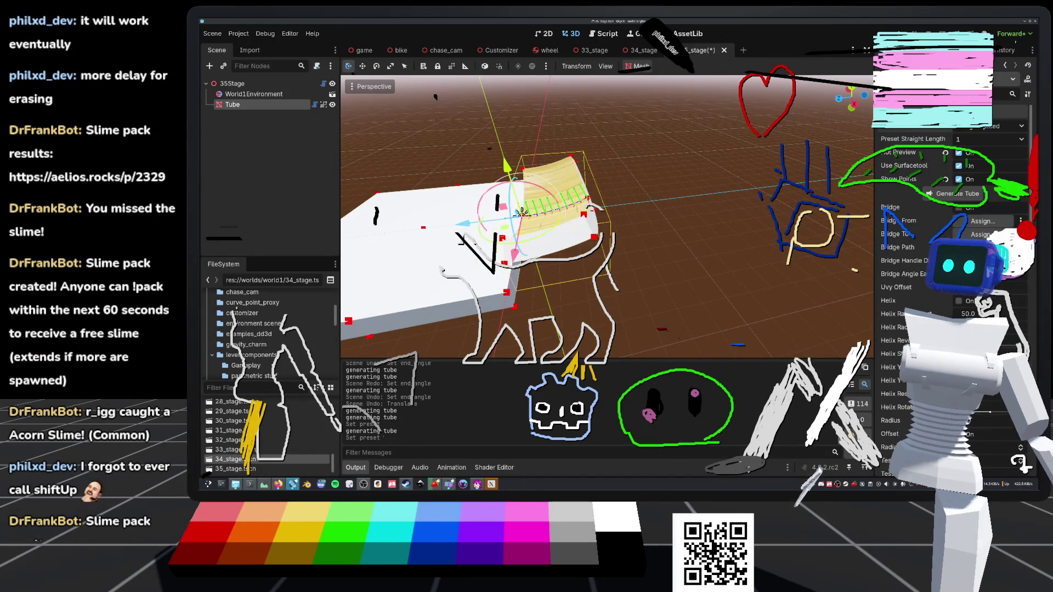
click(1021, 126)
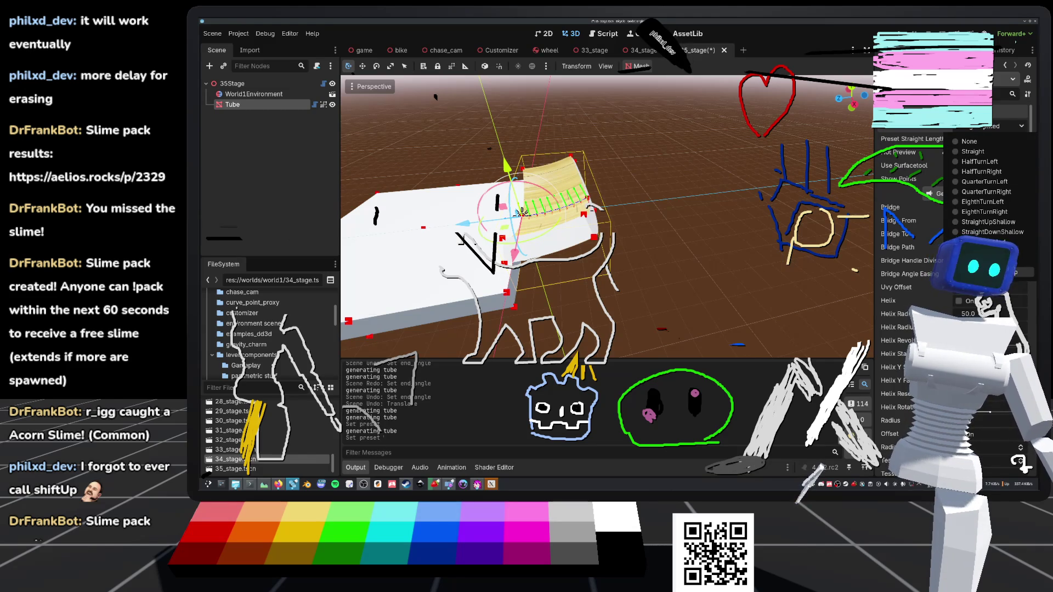
click(1009, 272)
click(1022, 126)
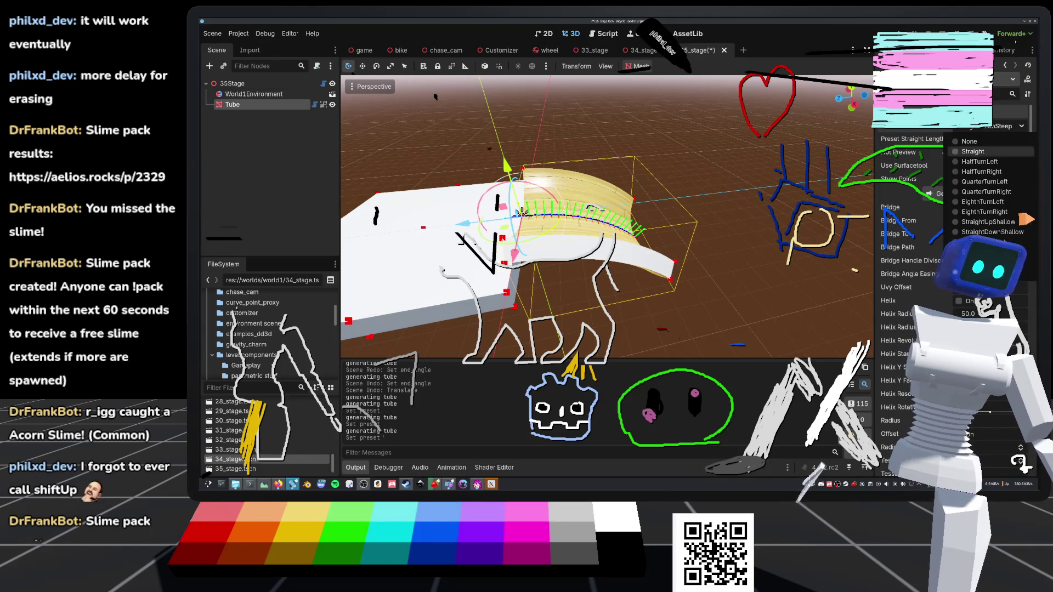
click(988, 262)
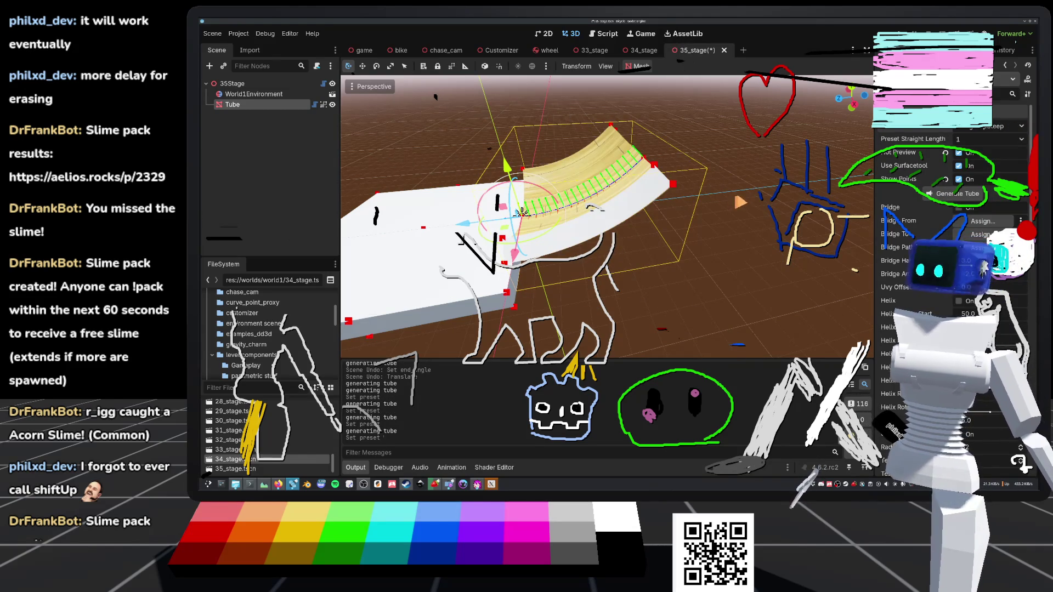
scroll(604, 220, down, 3)
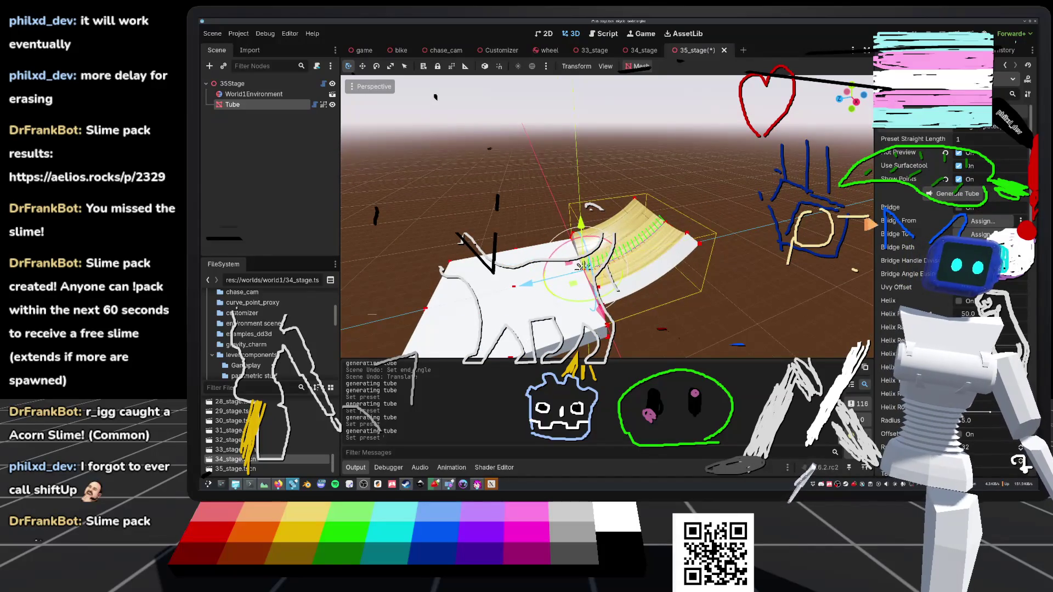
key(ctrl+s)
Step: Set the Tube's preset to Straight
click(998, 127)
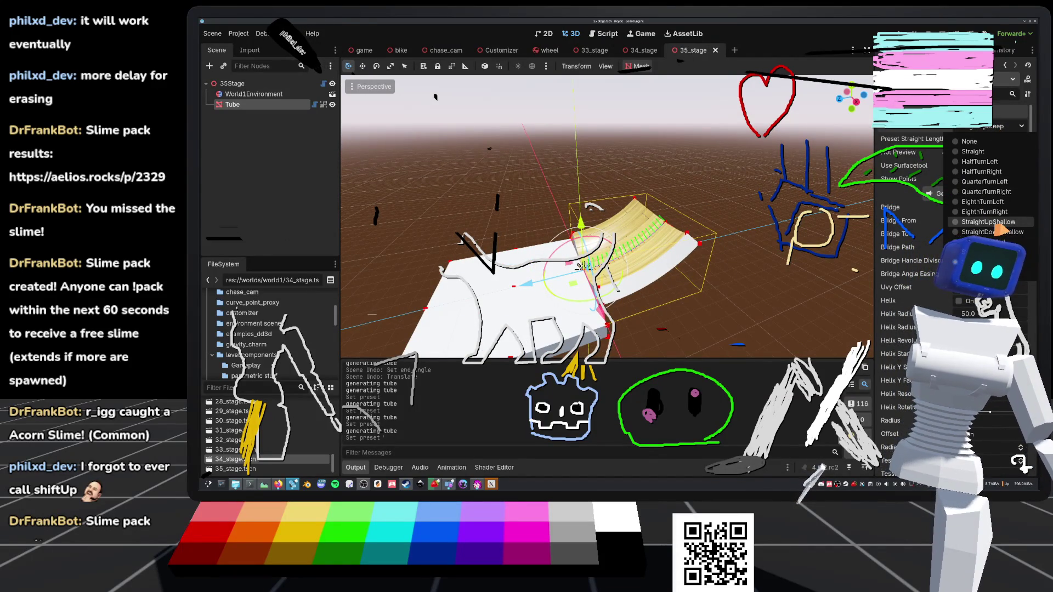
click(987, 242)
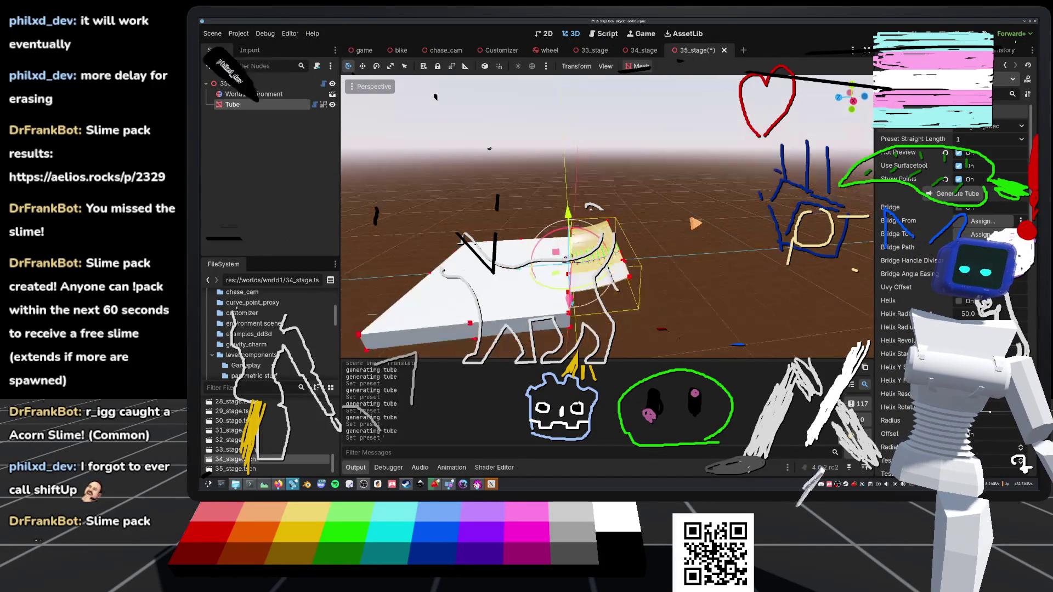
click(993, 126)
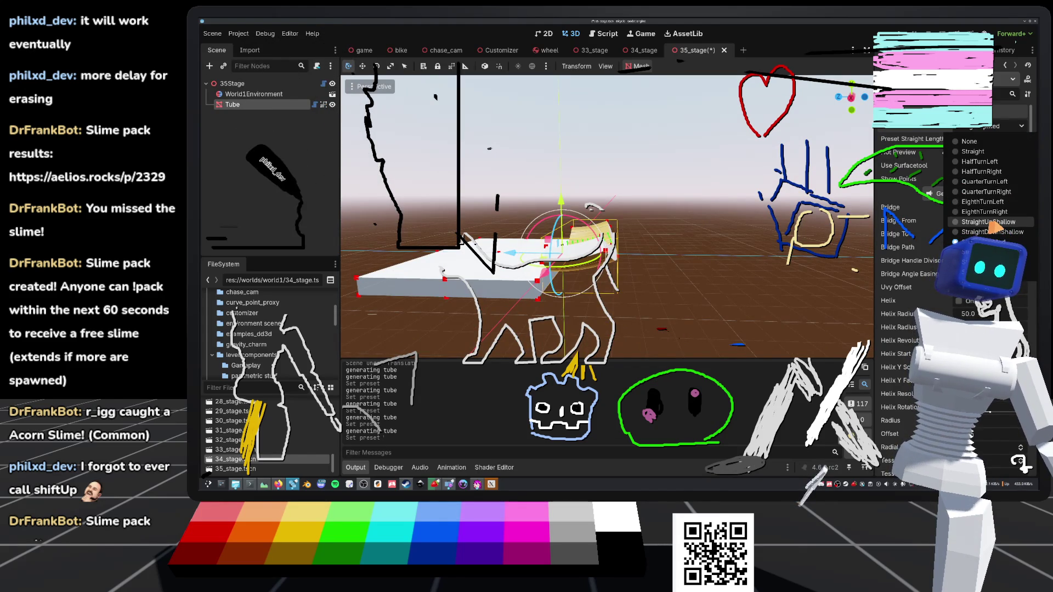
click(976, 151)
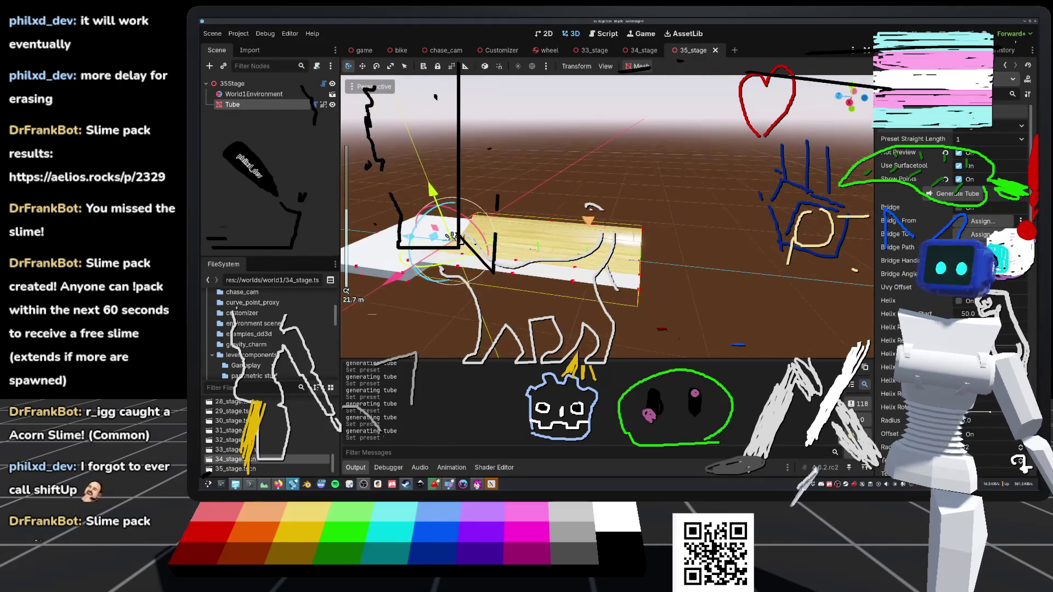
Step: Duplicate the tube, slide the copy into place and give it the StraightUpShallow preset
key(ctrl+d)
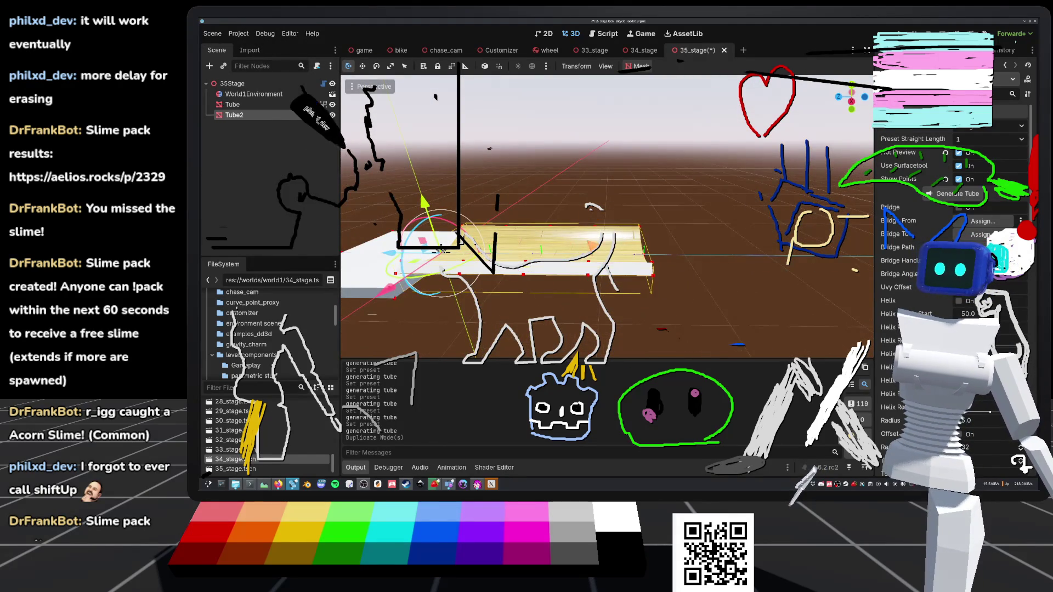
scroll(441, 250, down, 3)
drag(487, 238, 637, 236)
scroll(410, 255, up, 3)
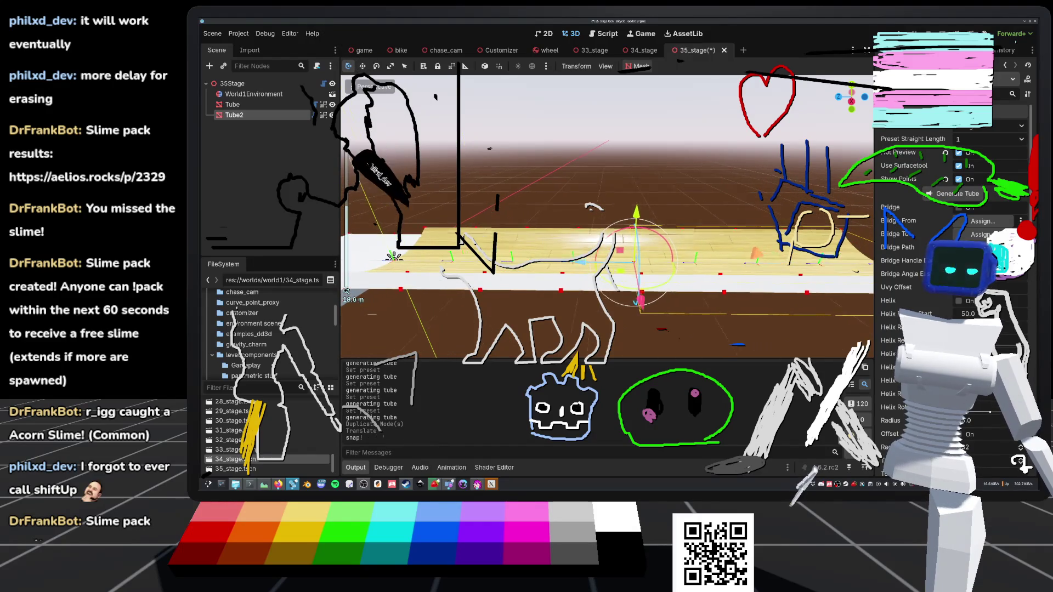
click(1018, 137)
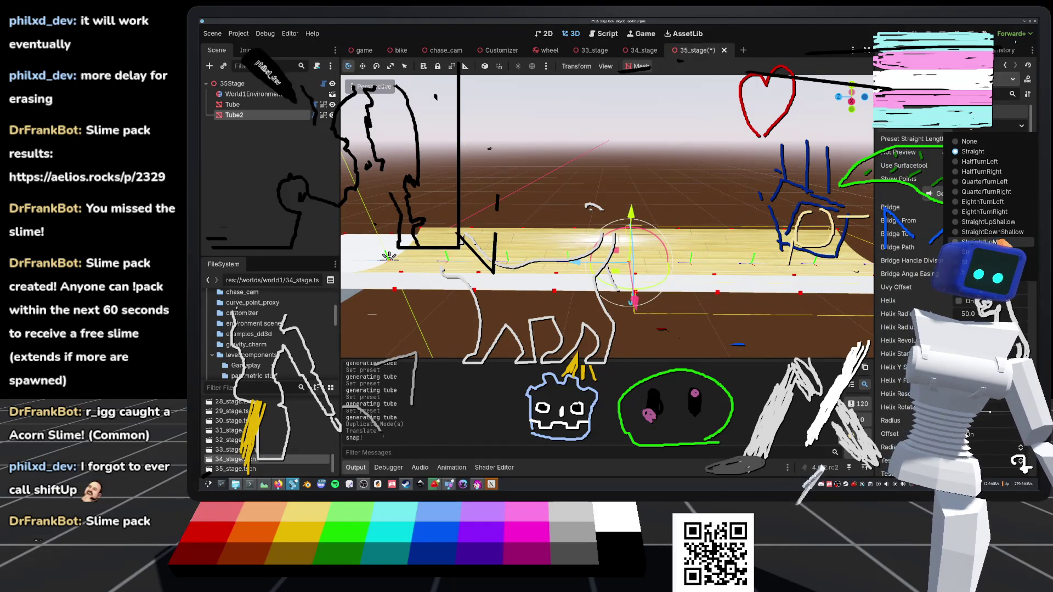
click(1011, 223)
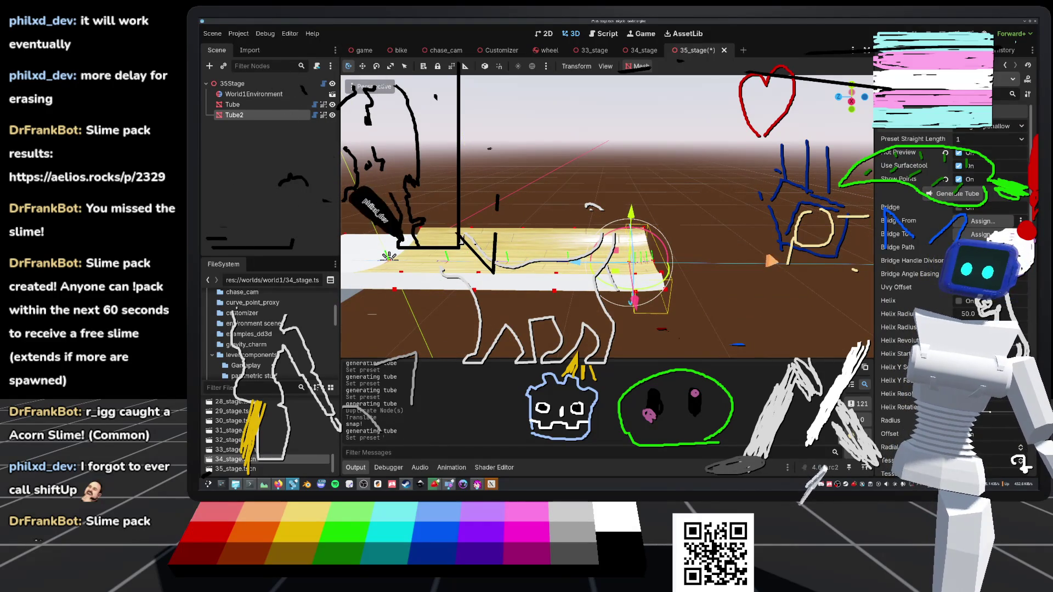
Step: Duplicate again, snap the copy onto the chain's end as HalfTurnRight, and save
key(ctrl+d)
mouse_move(388, 257)
mouse_down()
mouse_move(346, 290)
mouse_move(466, 274)
mouse_up()
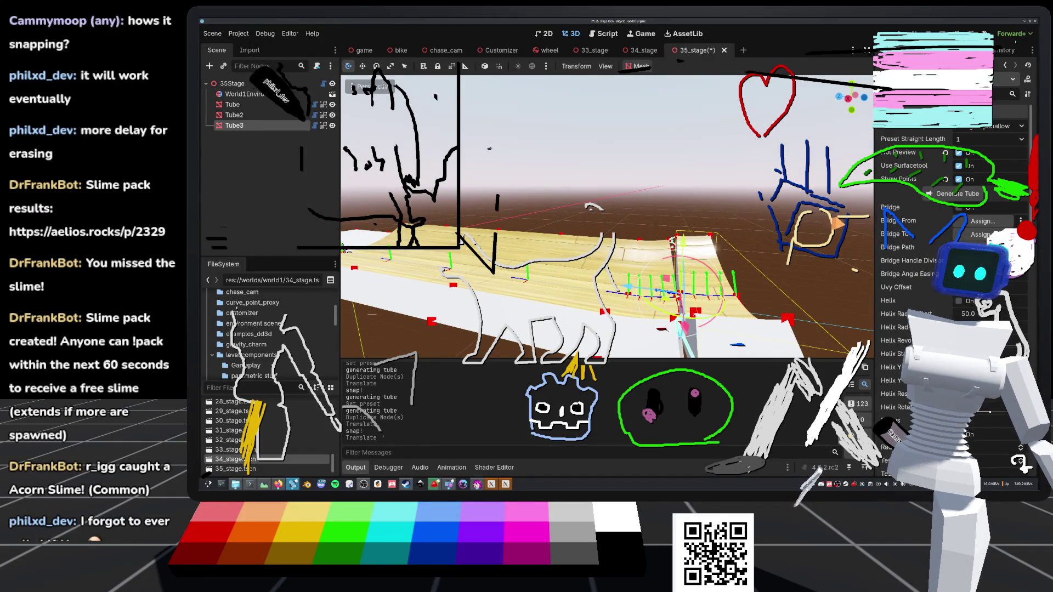
click(976, 126)
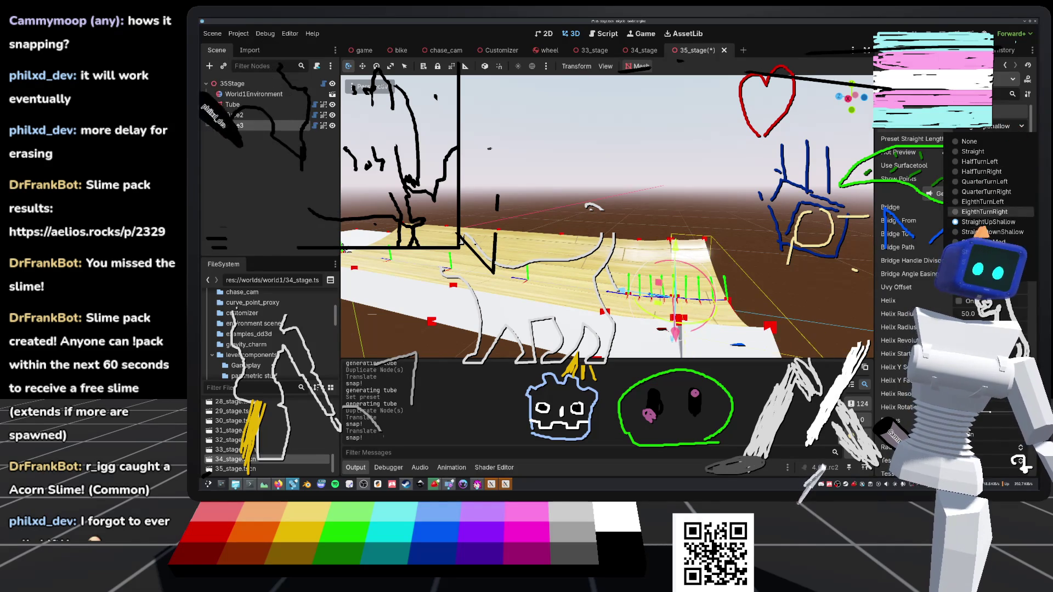
click(979, 171)
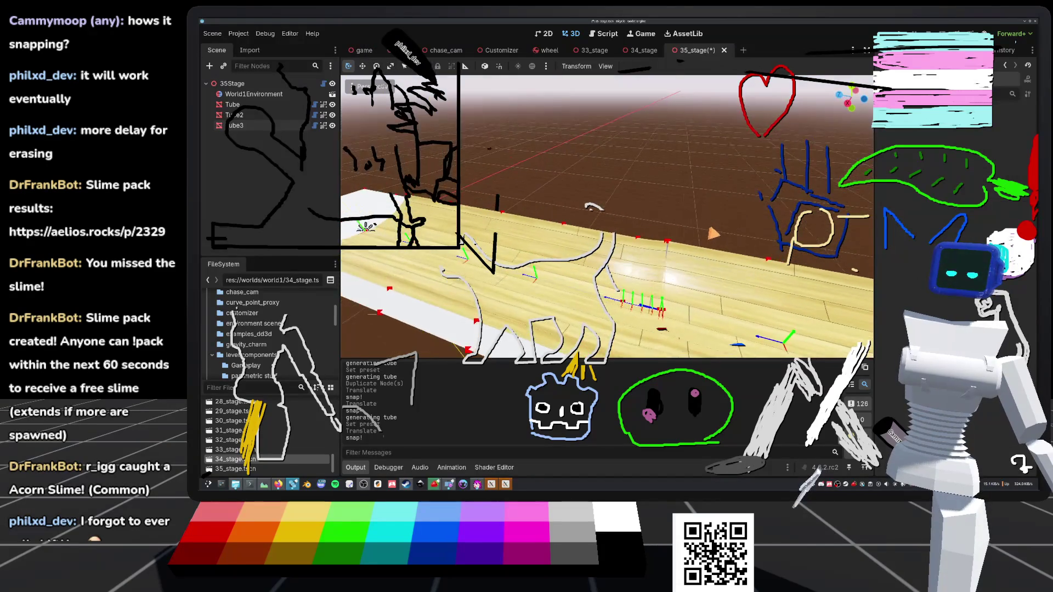
key(ctrl+s)
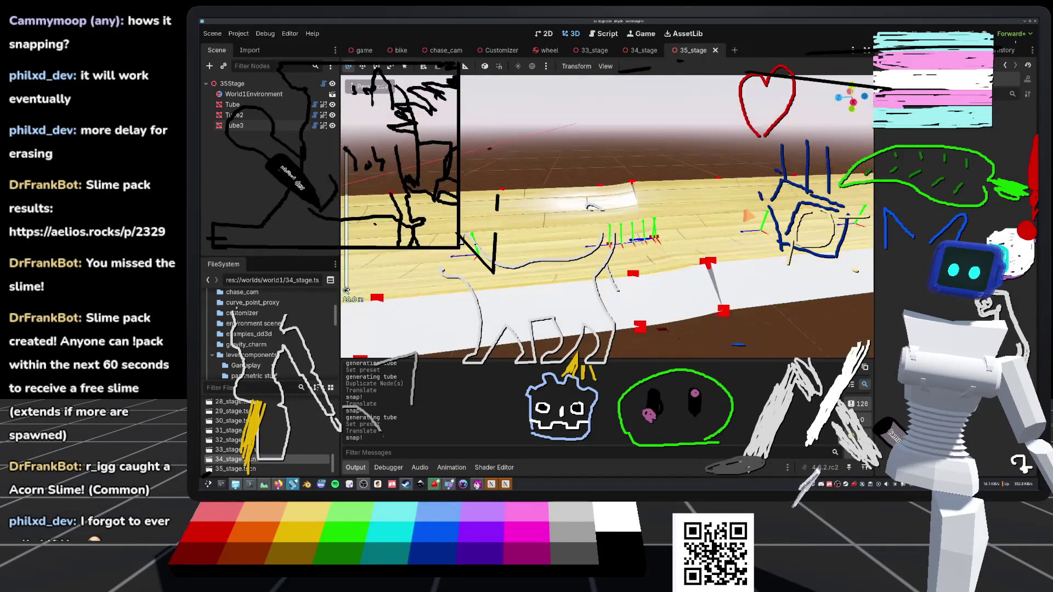
Step: Show point markers on all three tubes, inspect the chain, and open 33_stage
click(233, 104)
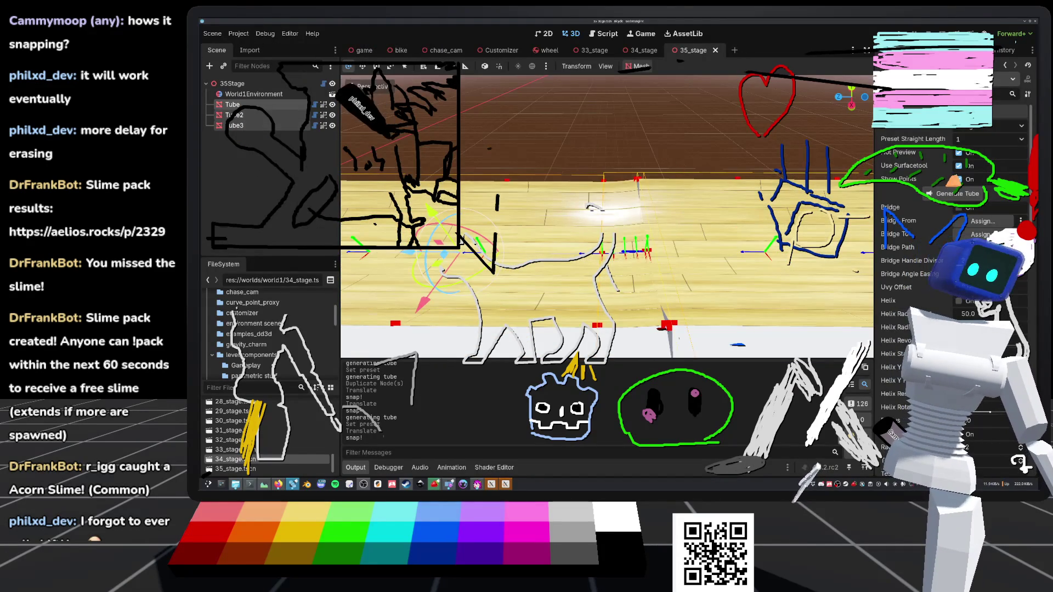
click(959, 179)
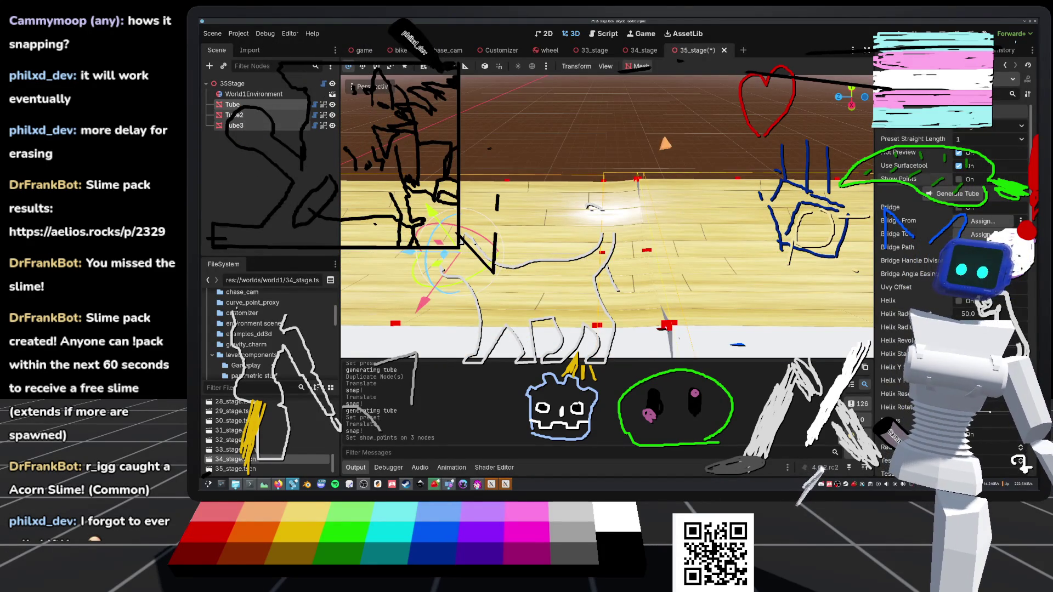
click(669, 143)
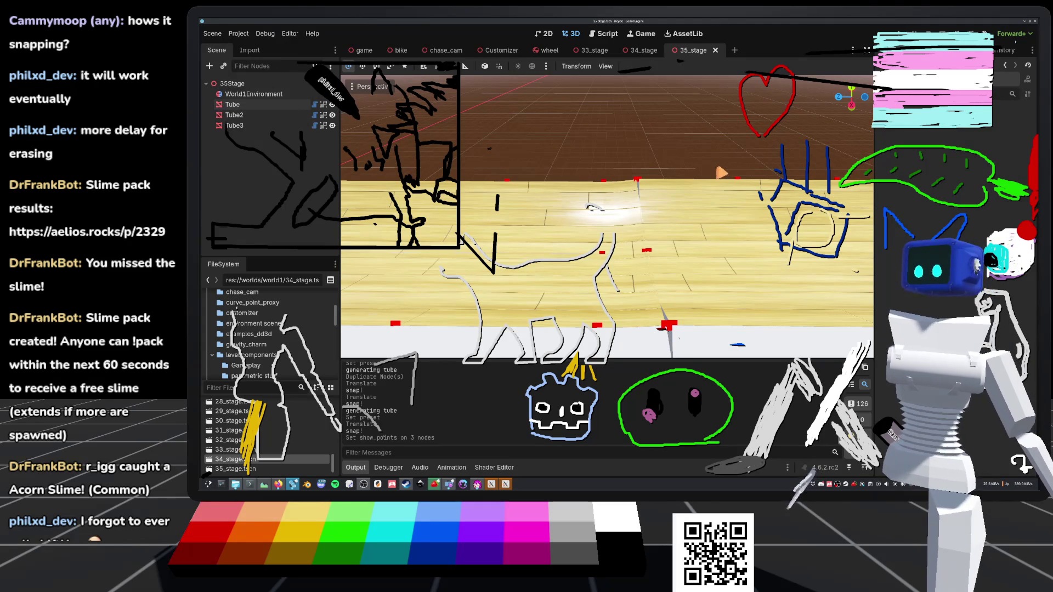
click(244, 126)
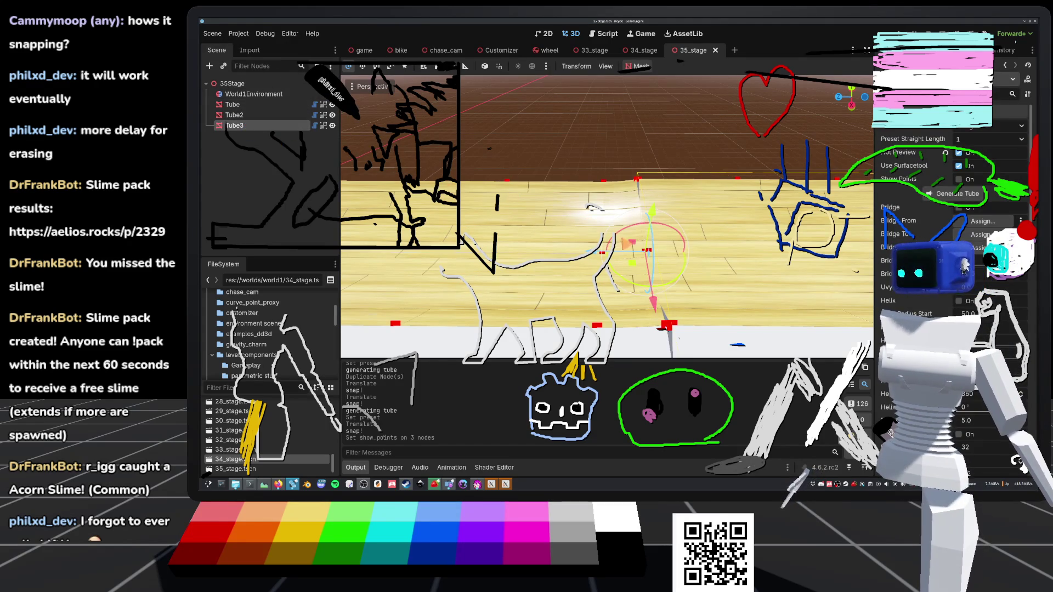
scroll(604, 247, down, 5)
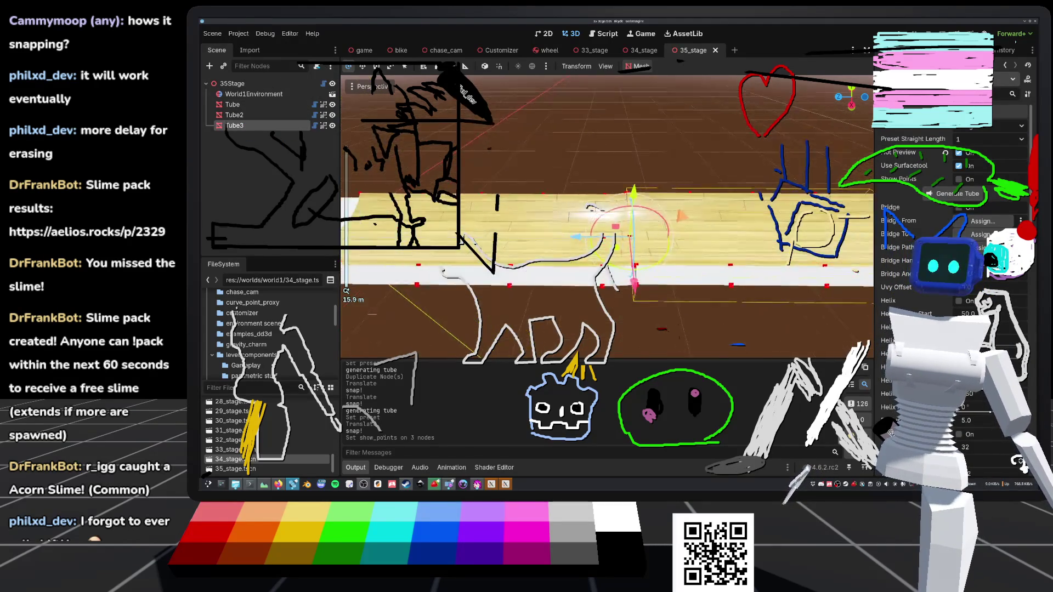
mouse_move(604, 219)
mouse_down()
mouse_move(603, 285)
mouse_move(657, 254)
mouse_move(603, 231)
mouse_move(604, 198)
mouse_up()
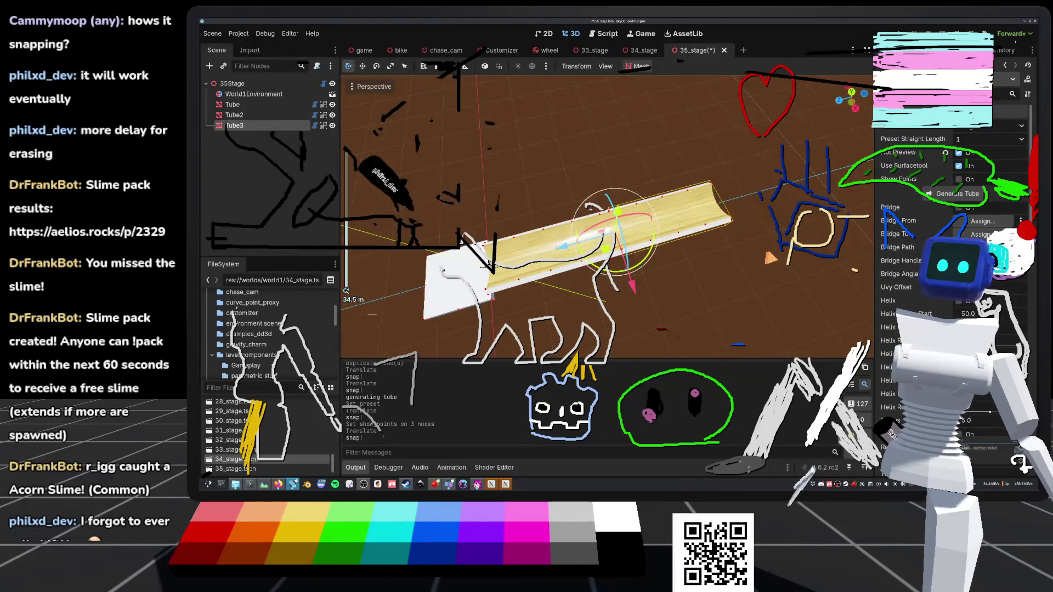
scroll(603, 219, down, 2)
click(583, 50)
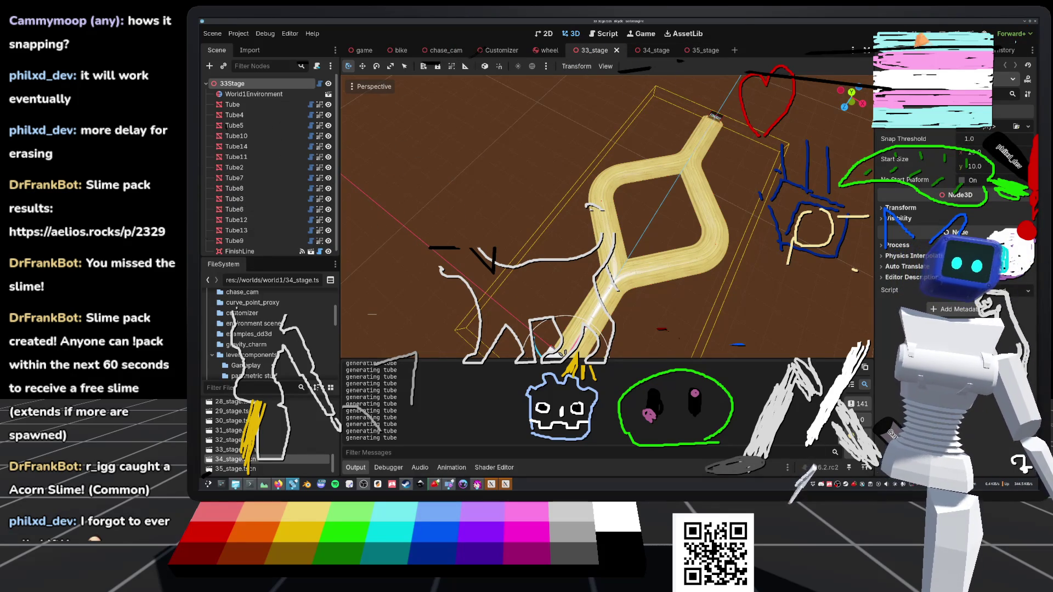
Step: Play-test a stage from Level Select, riding the bike along the tube track and resetting with R
key(F5)
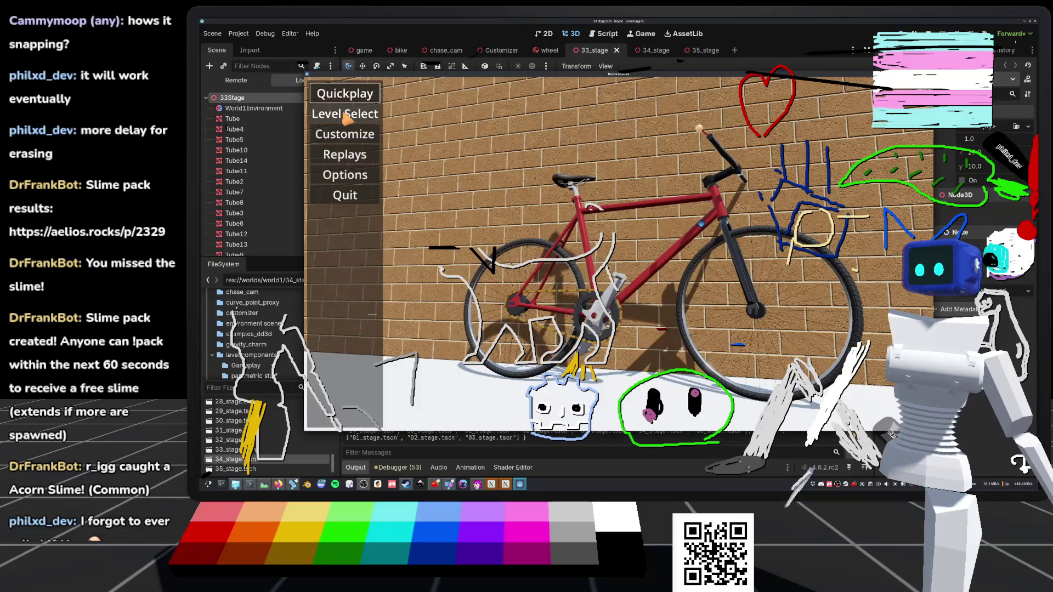
click(344, 114)
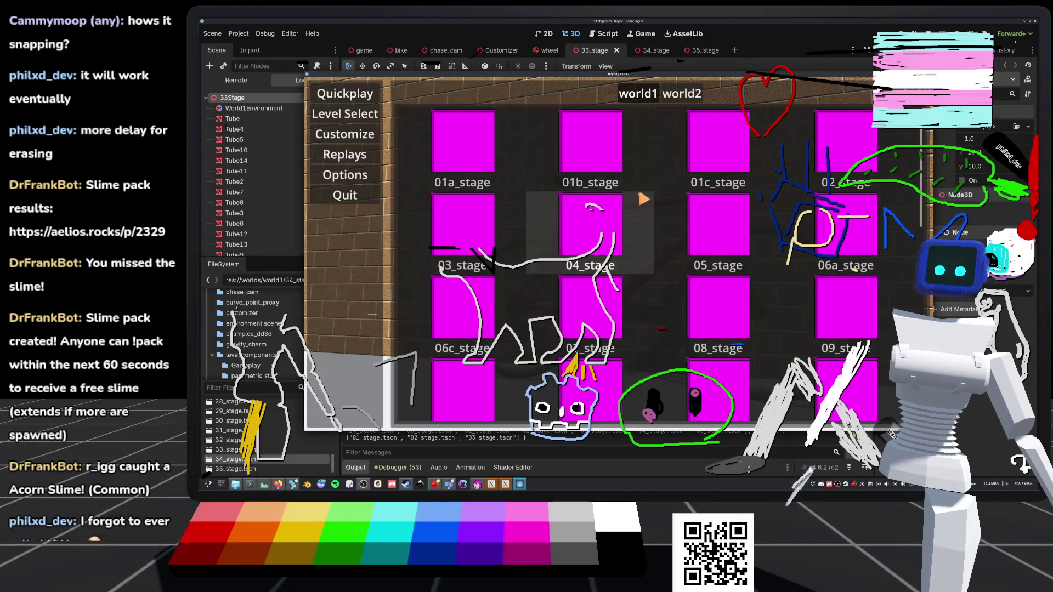
scroll(638, 201, down, 6)
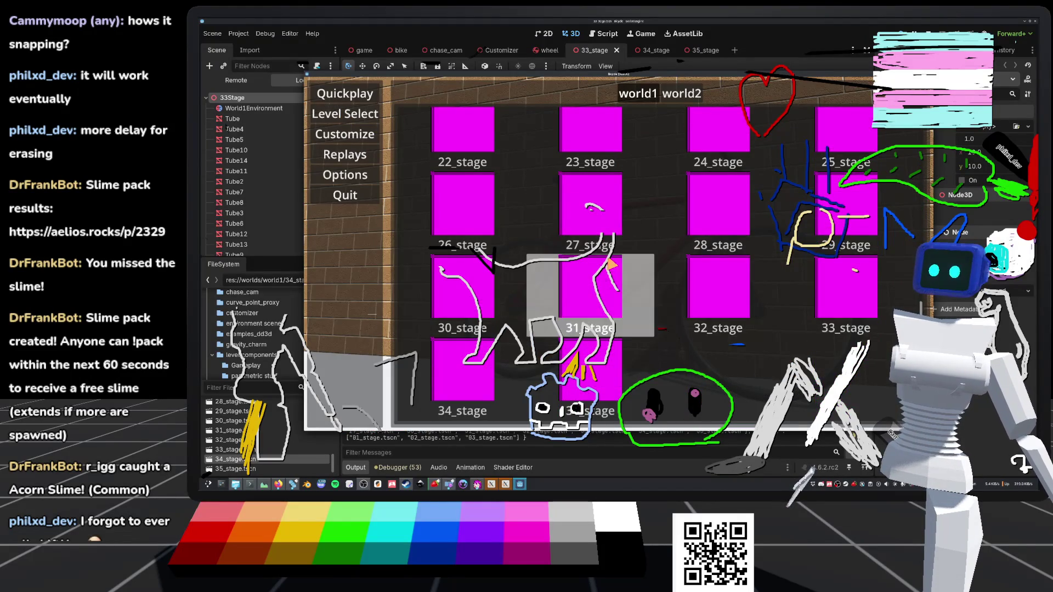
click(623, 263)
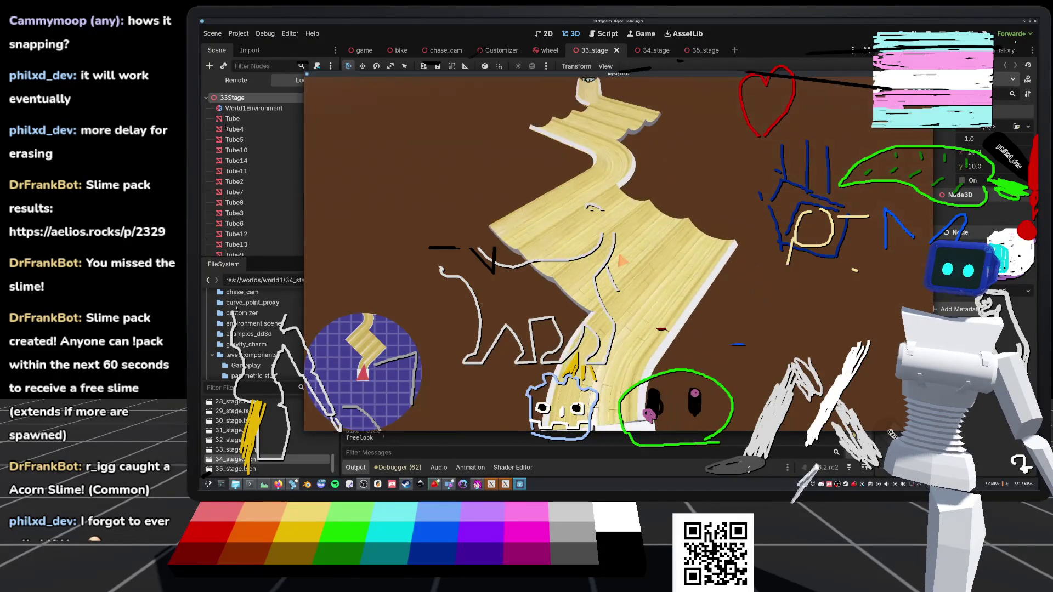
key(f)
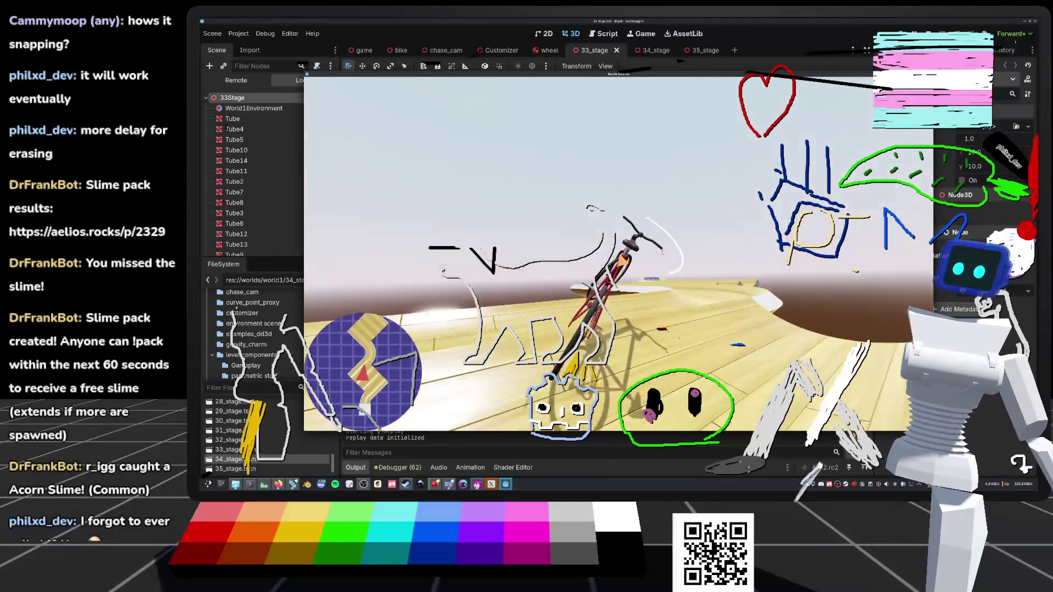
key(r)
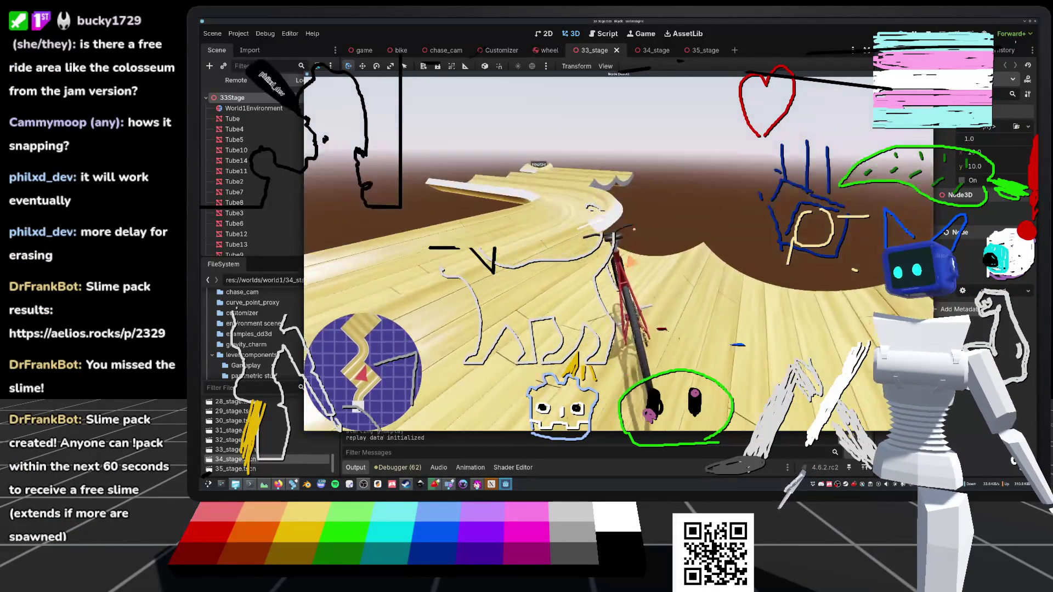
key(r)
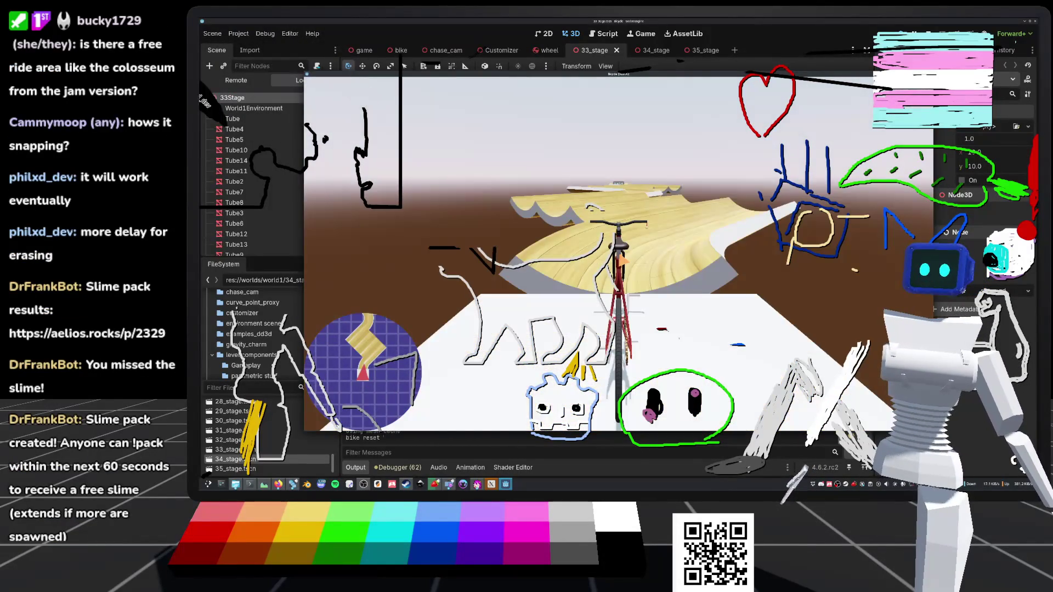
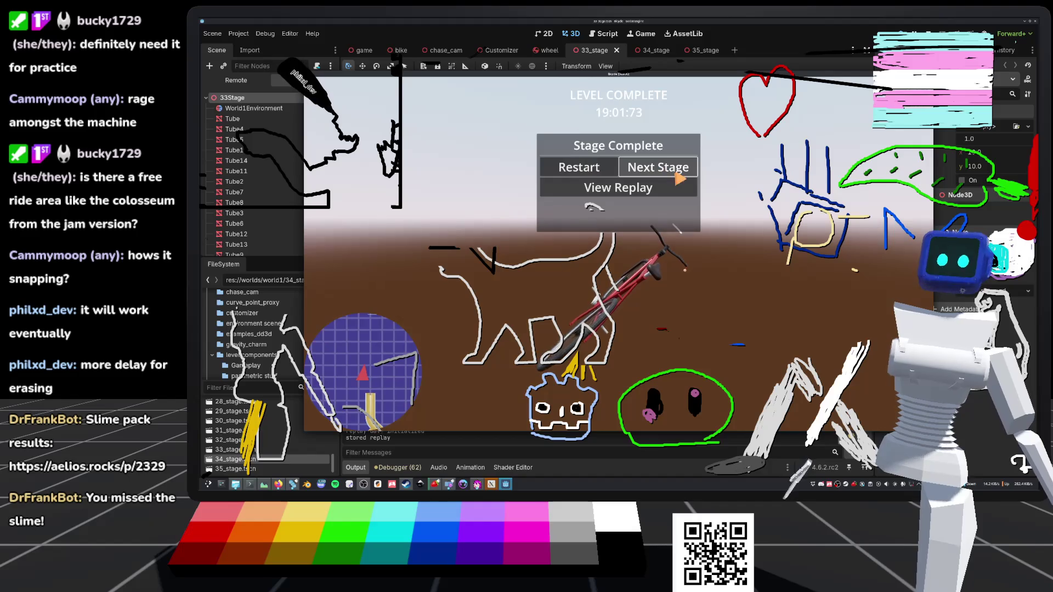
Step: Continue past the stage-complete screen and open the 01a_stage scene from the FileSystem dock
click(665, 174)
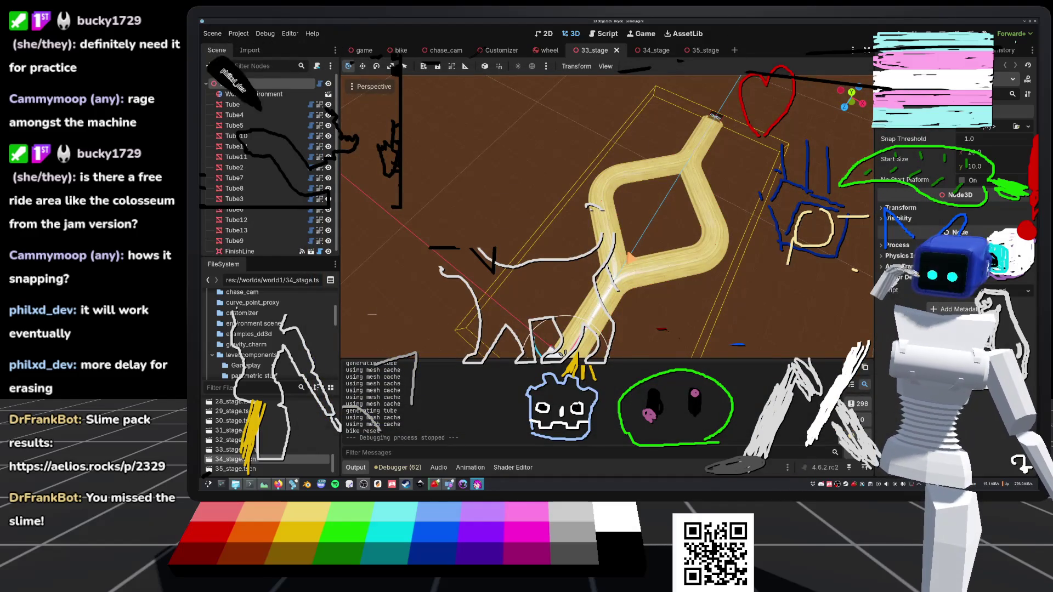
scroll(589, 276, down, 8)
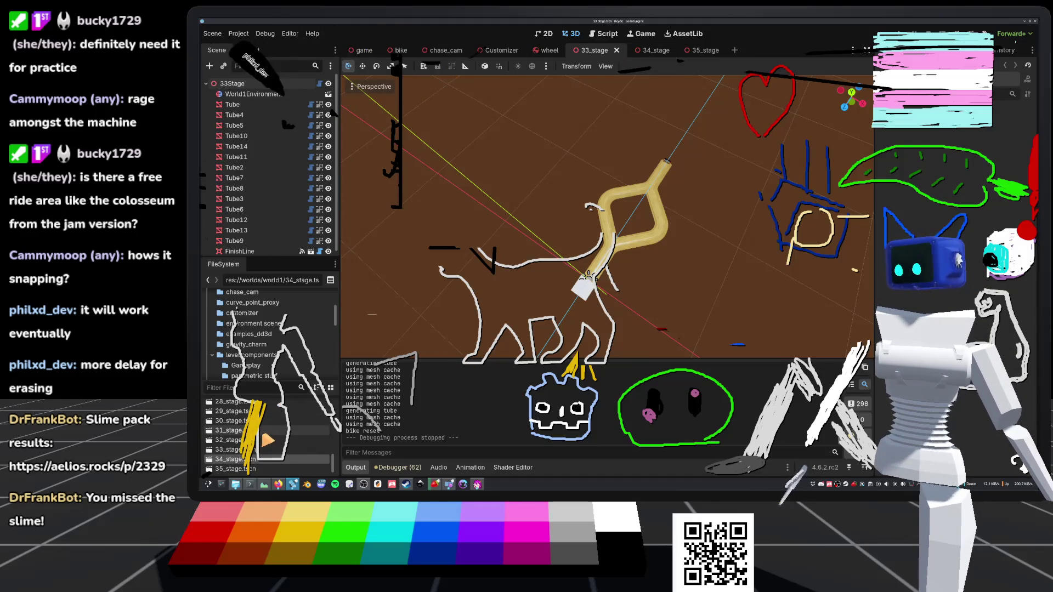
scroll(264, 433, up, 10)
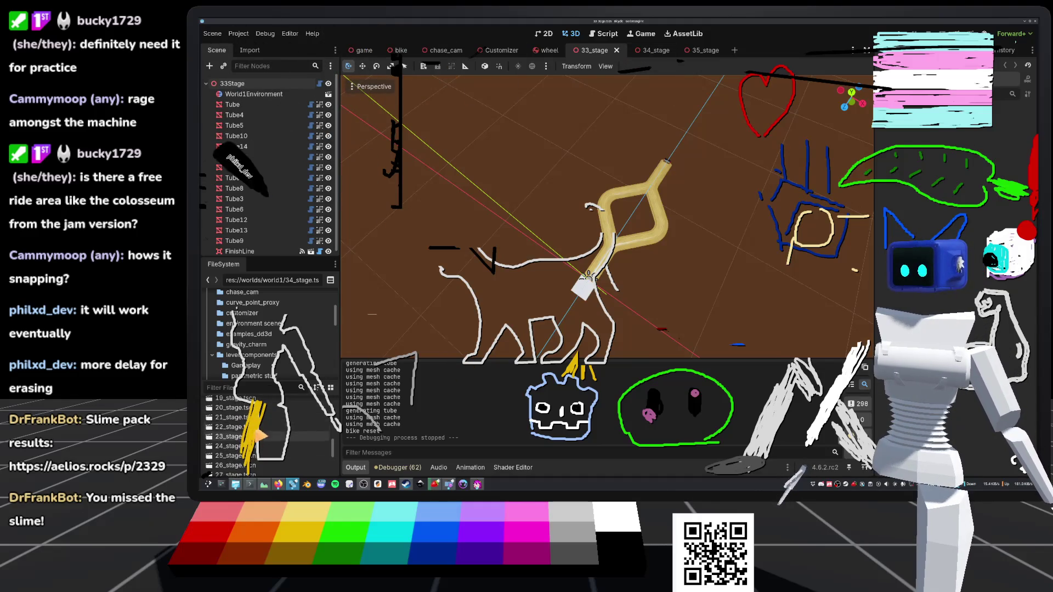
scroll(252, 433, up, 3)
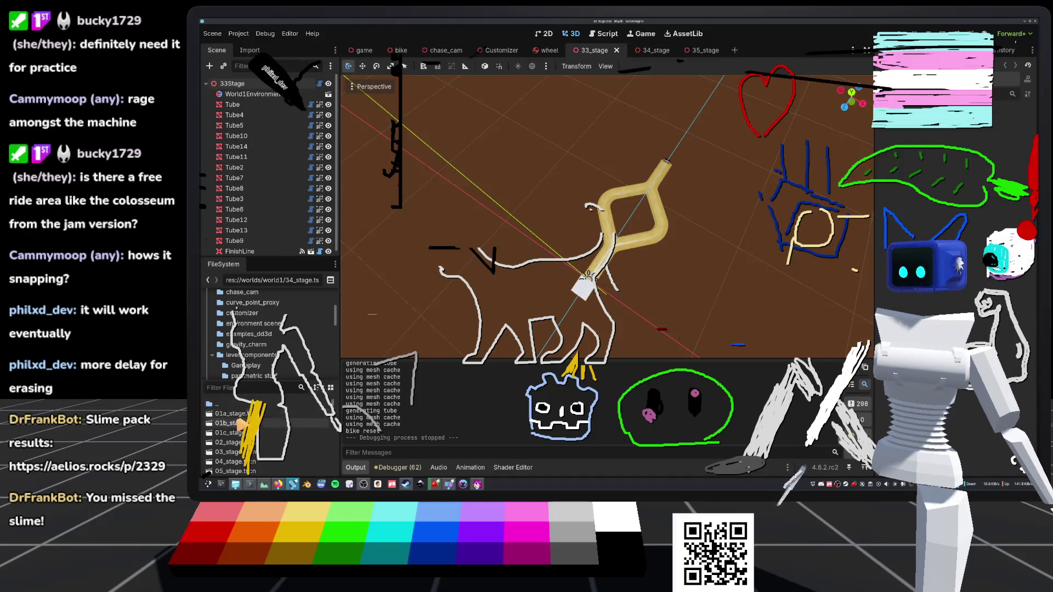
double_click(245, 413)
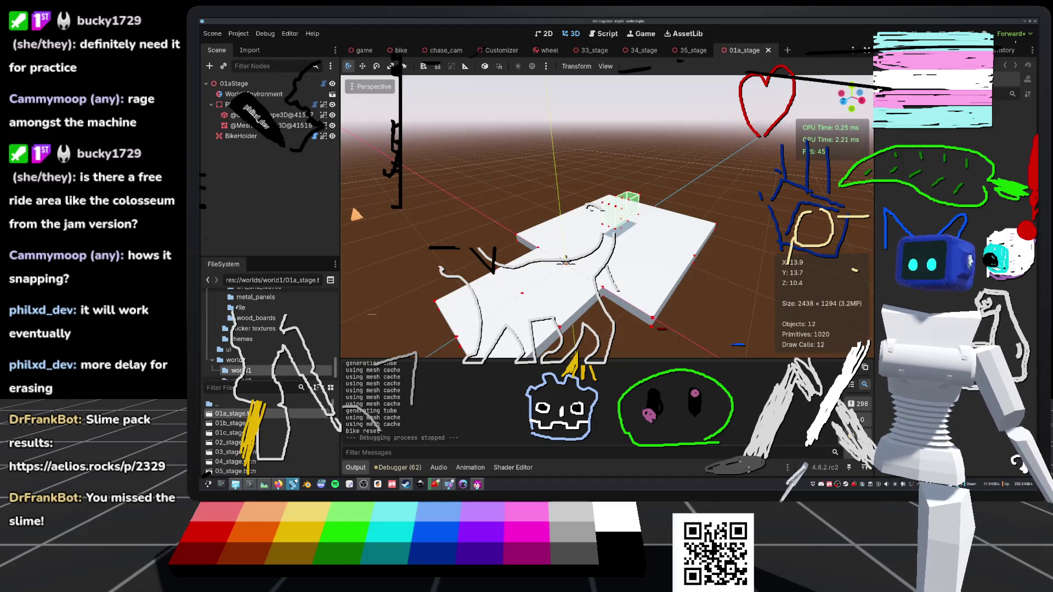
Step: Delete the BikeHolder node from 01a_stage and save the scene
click(249, 105)
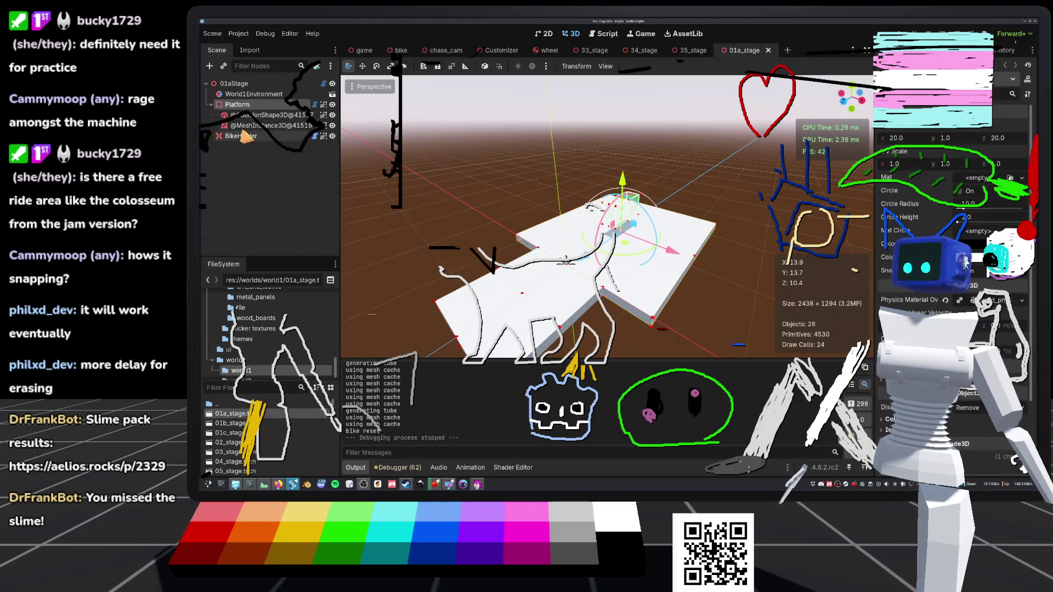
click(225, 136)
key(Delete)
key(Return)
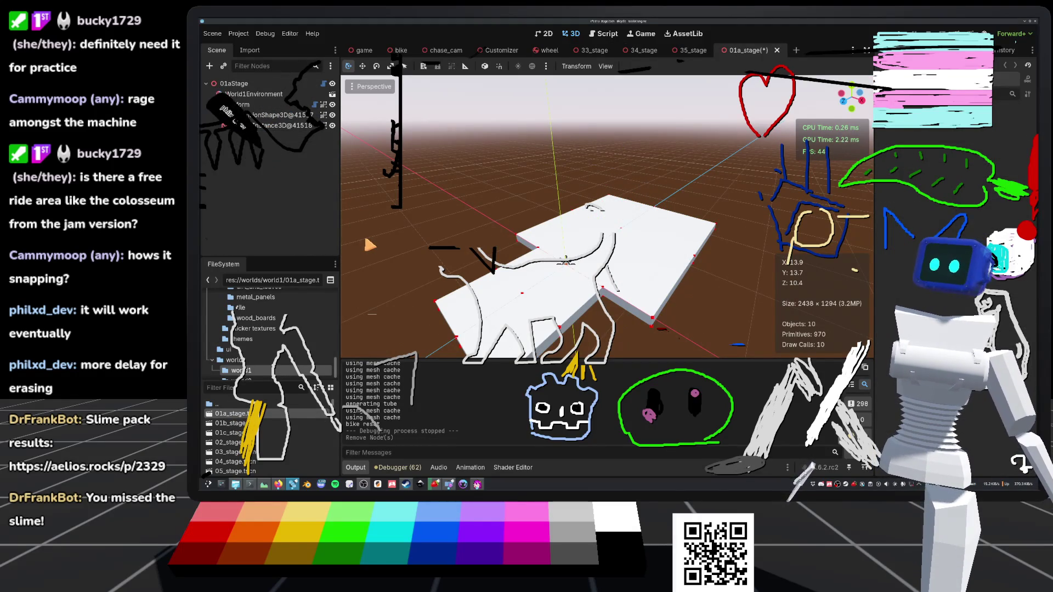
click(238, 105)
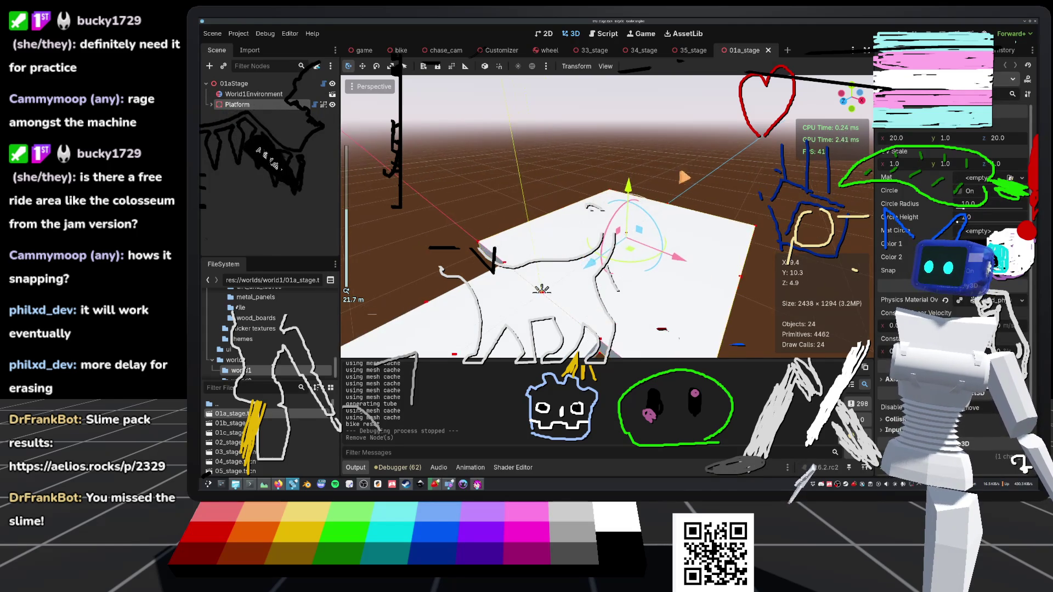
key(ctrl+s)
Step: Frame the Platform in the viewport, select its X size field, and run the game
key(f)
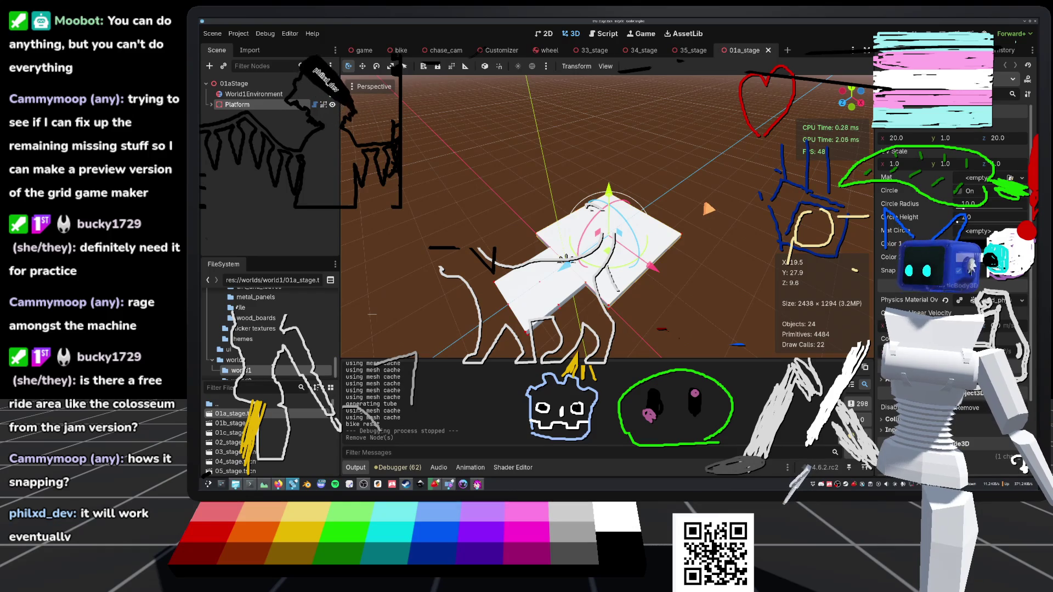
scroll(563, 259, down, 7)
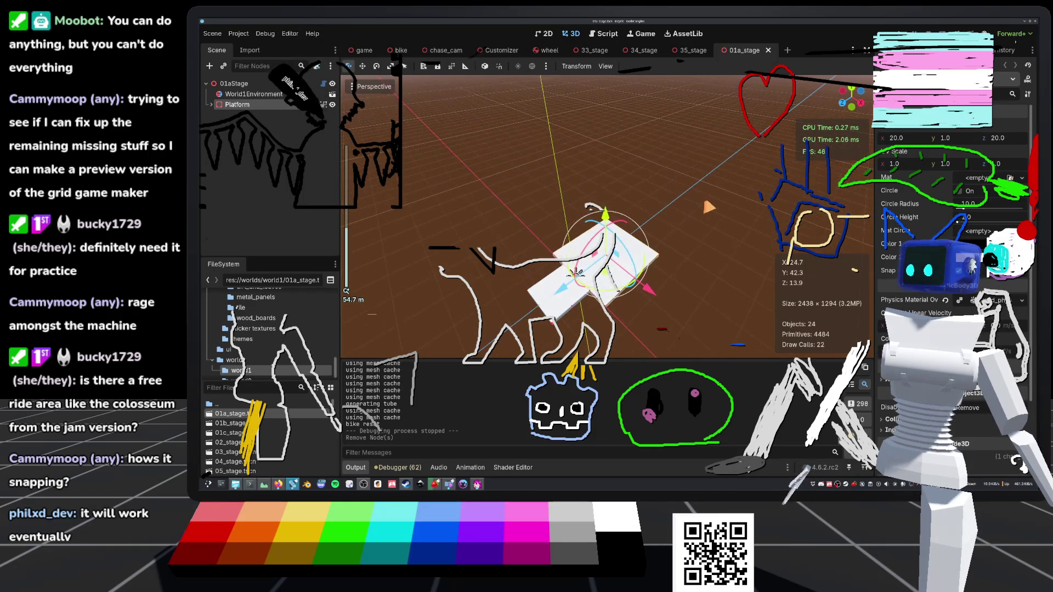
drag(582, 255, 586, 264)
scroll(588, 268, up, 3)
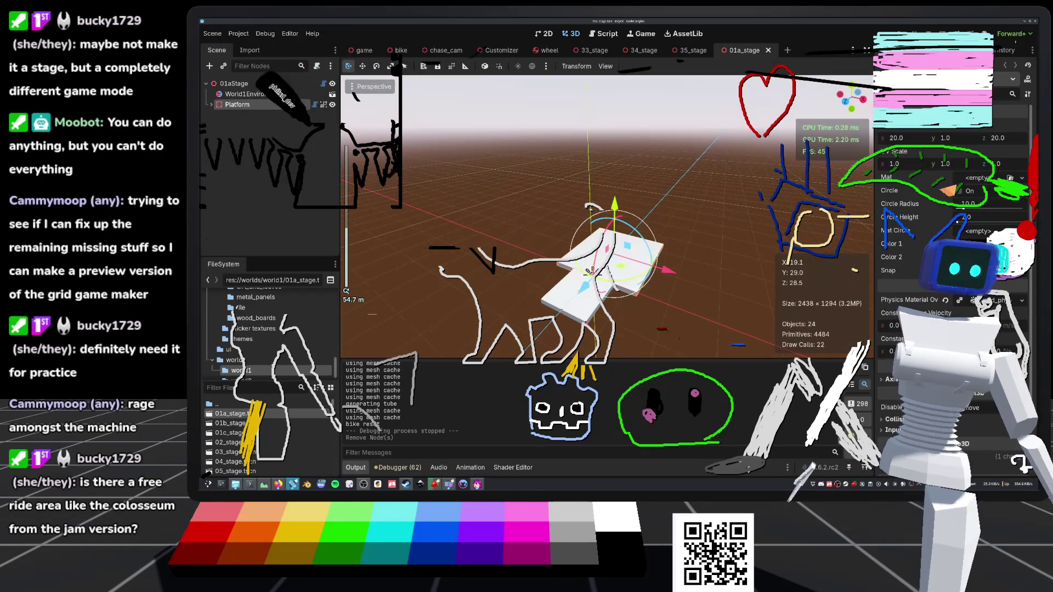
click(912, 139)
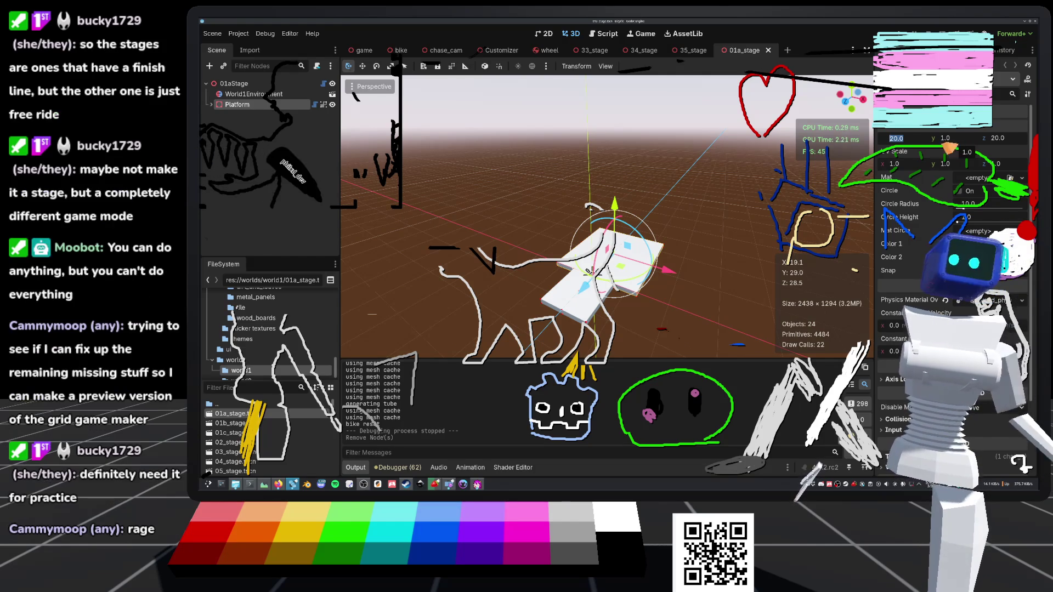
key(F5)
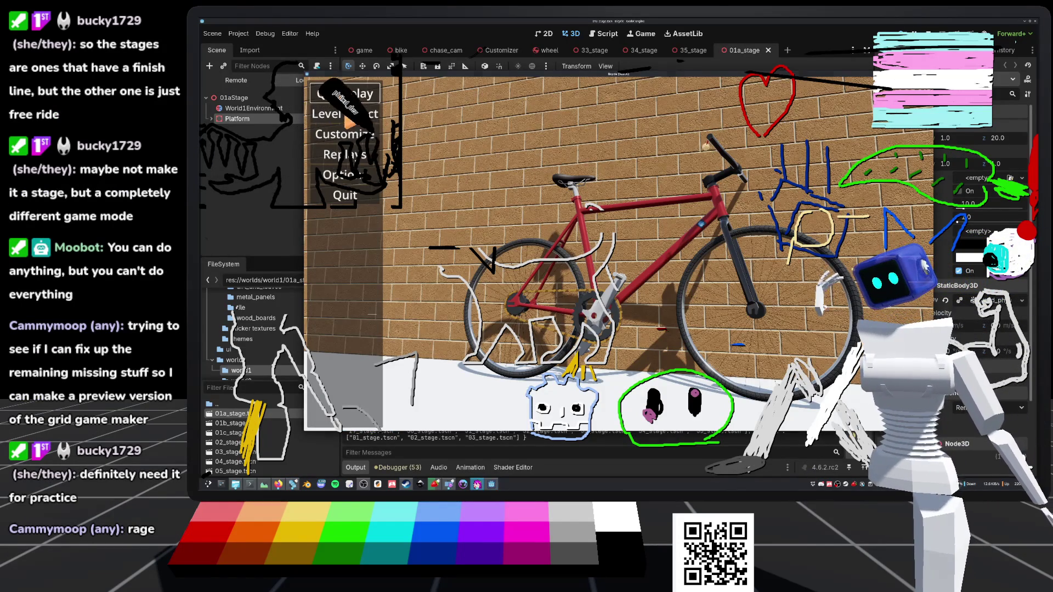
Step: Open Level Select in the running game, then stop the game from the editor
click(346, 114)
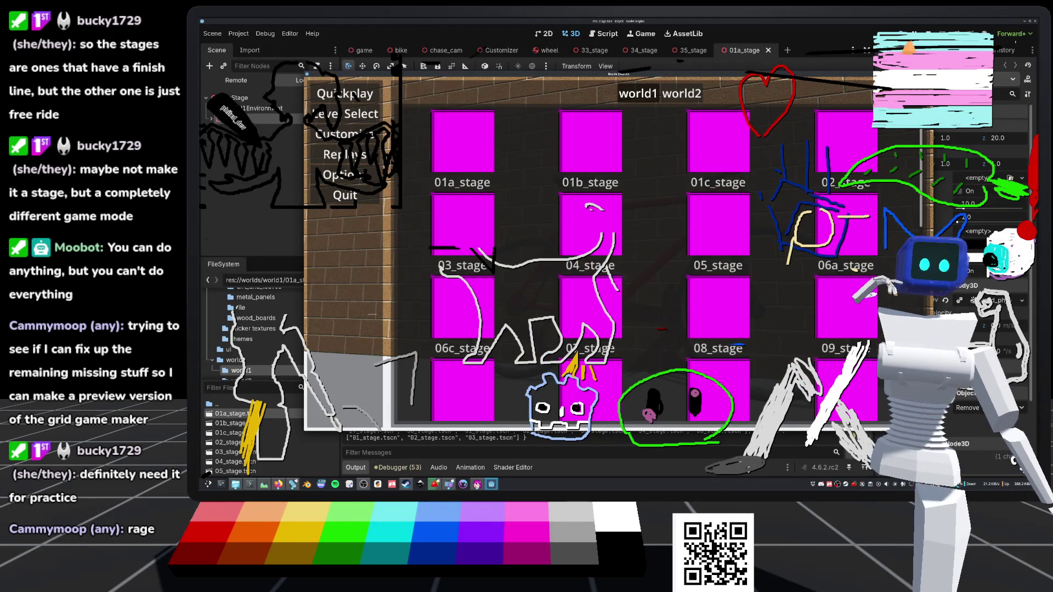
click(931, 38)
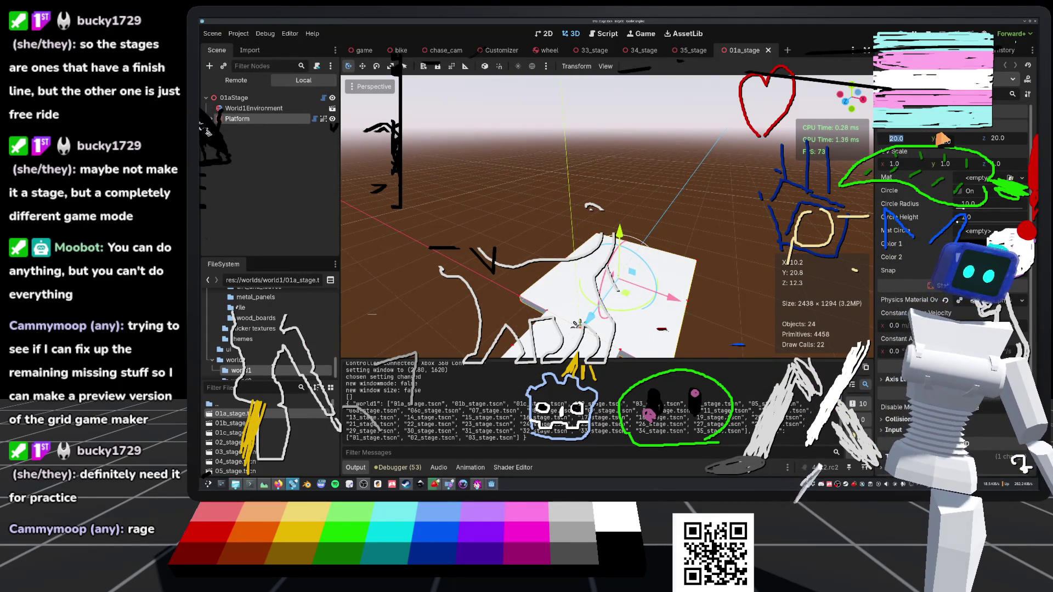
Step: Set the Platform's X and Z size to 100 and view the stretched platform
text(00)
key(Tab)
key(Tab)
text(100)
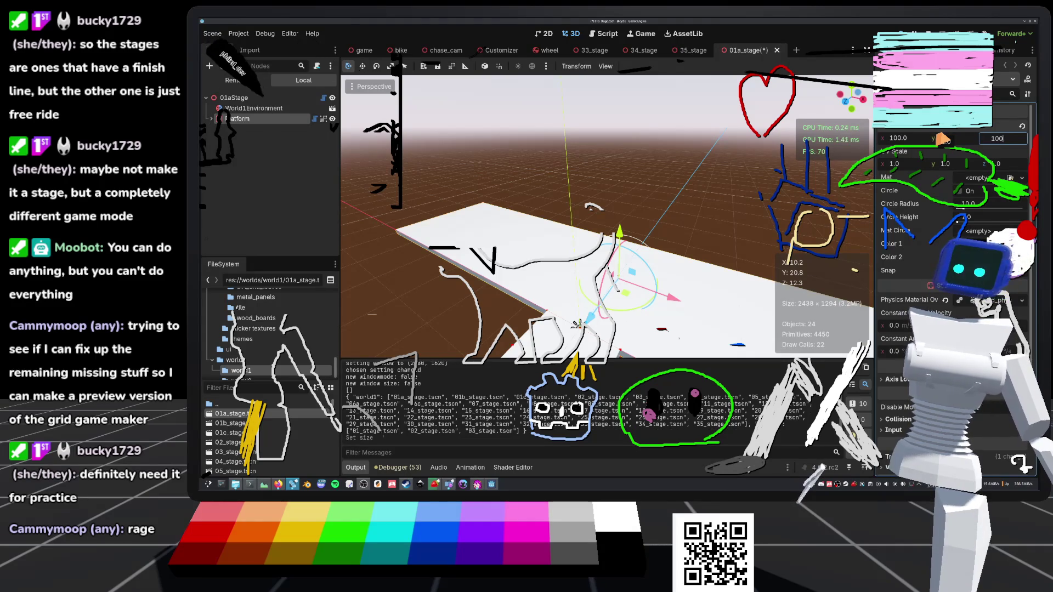
key(Return)
scroll(721, 253, down, 2)
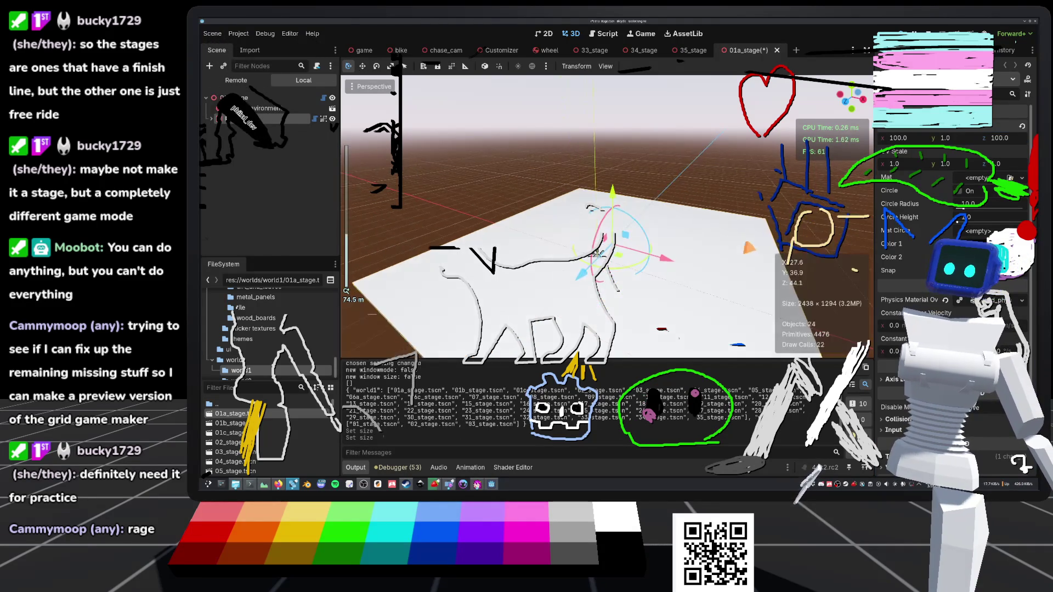
drag(609, 252, 559, 214)
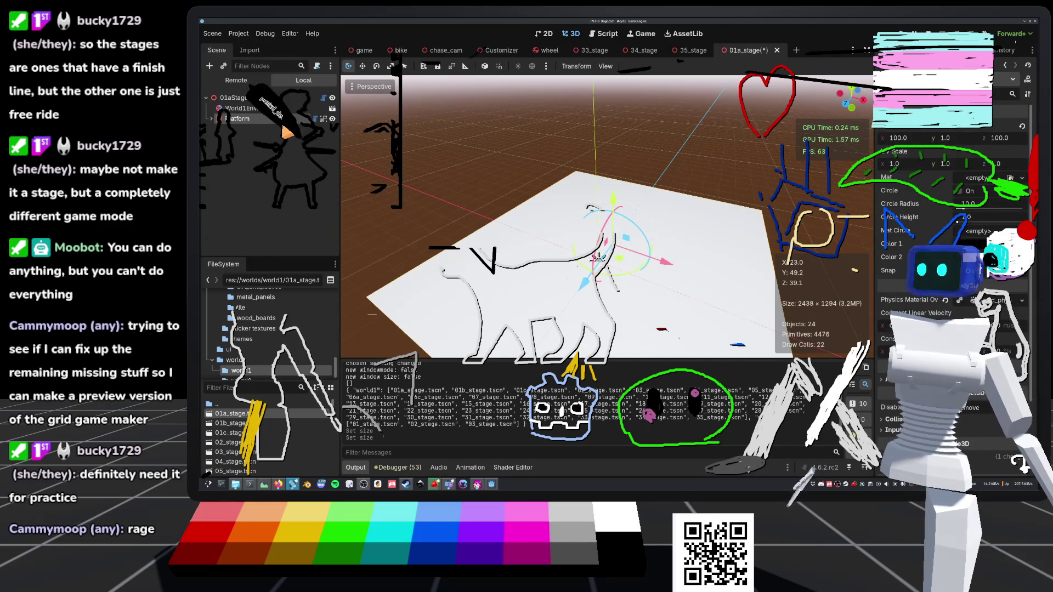
Step: Delete the Platform node and its children, save, and open the 01aStage script
key(Delete)
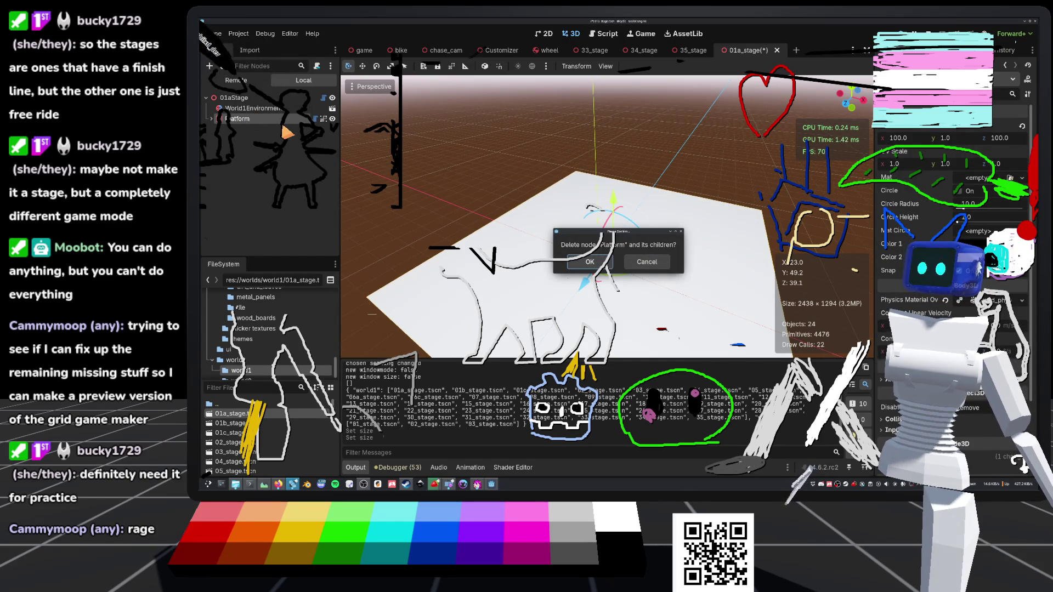
key(Return)
key(ctrl+s)
scroll(693, 234, down, 5)
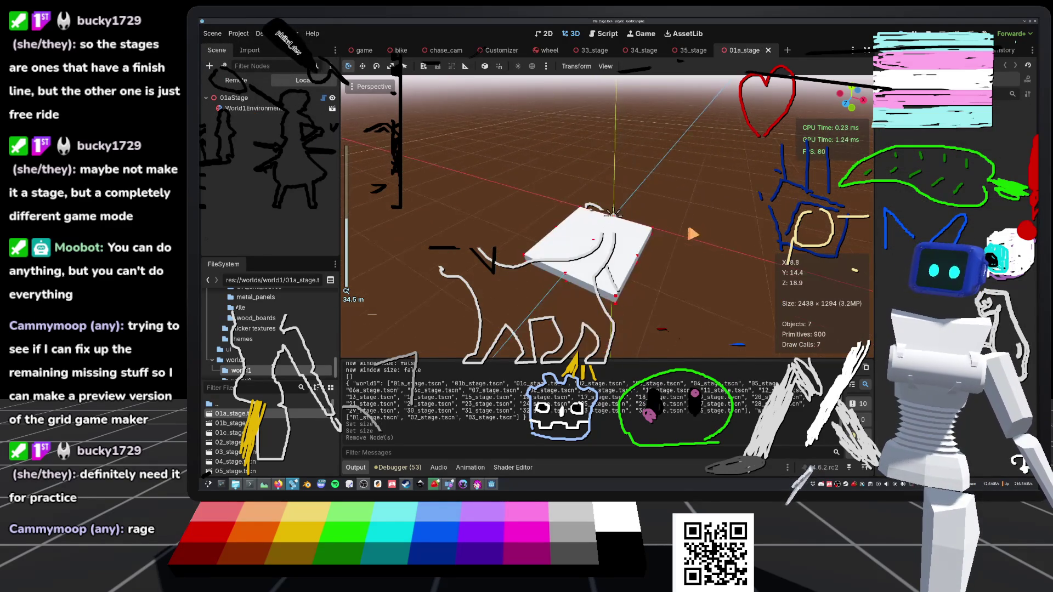
click(324, 100)
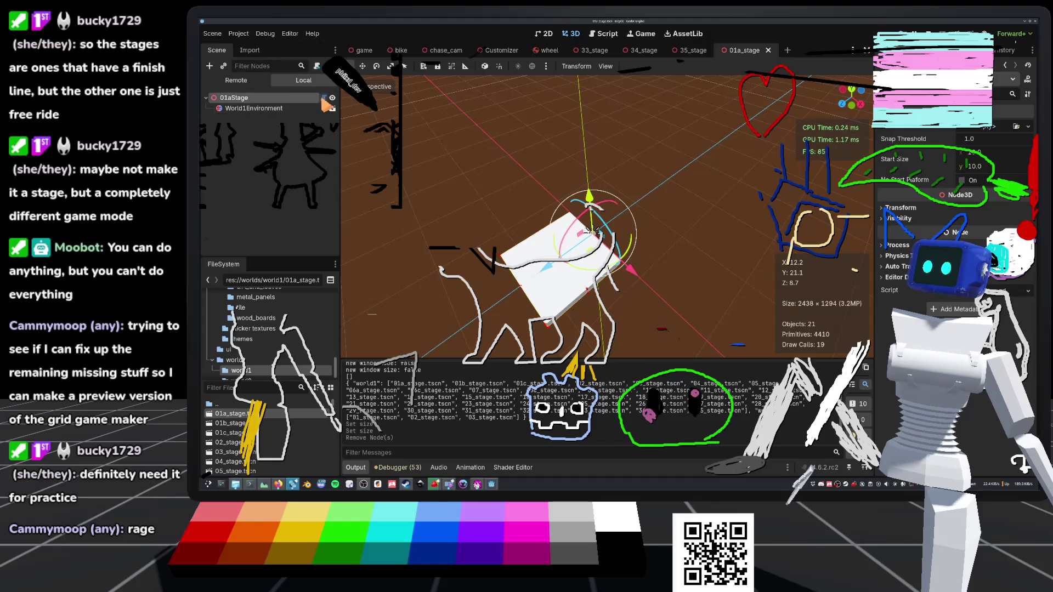
click(325, 98)
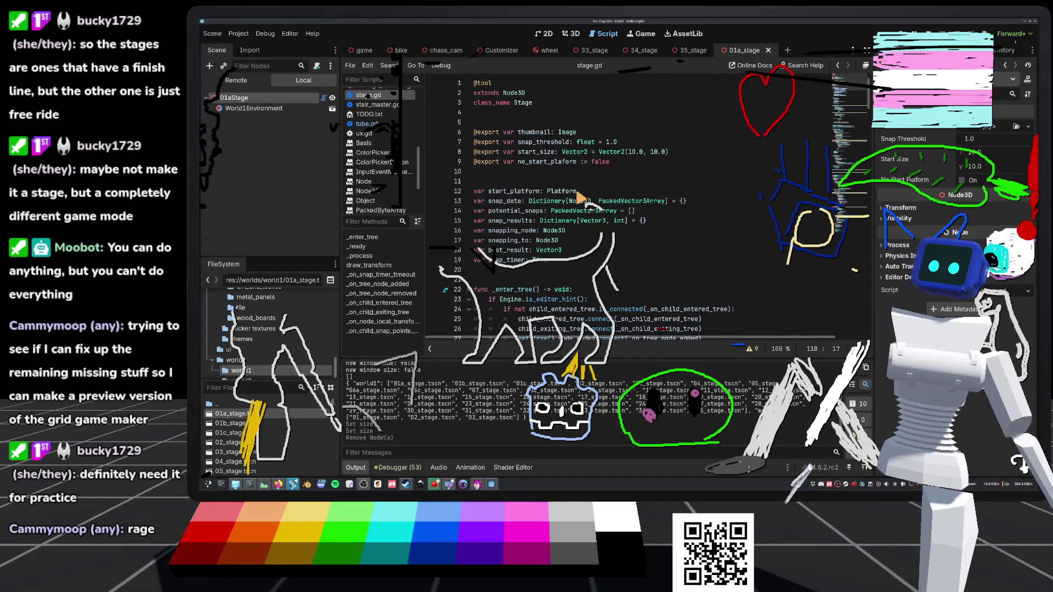
click(646, 160)
key(Return)
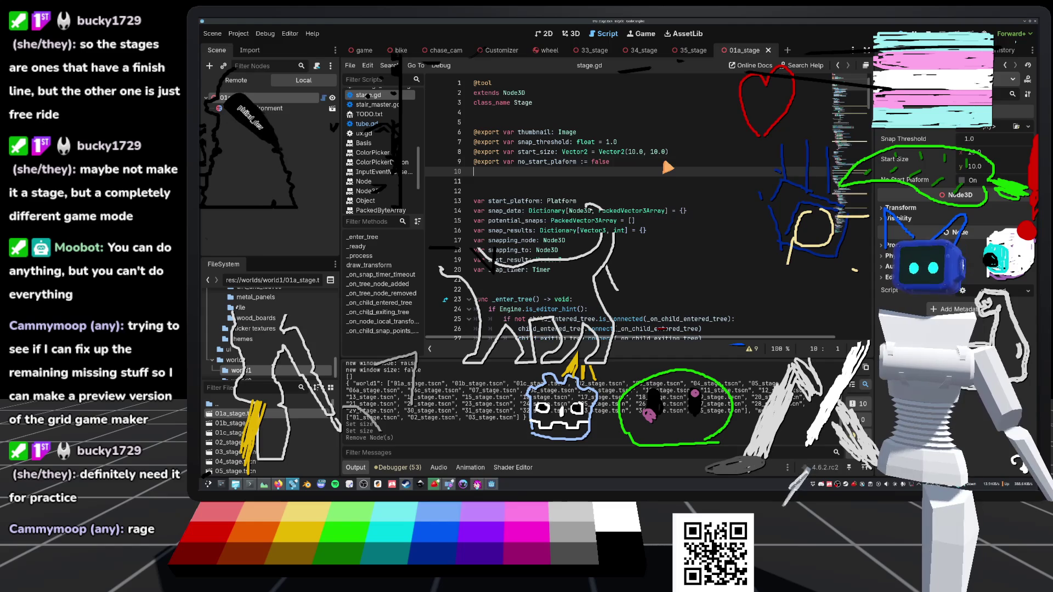
text(export var f)
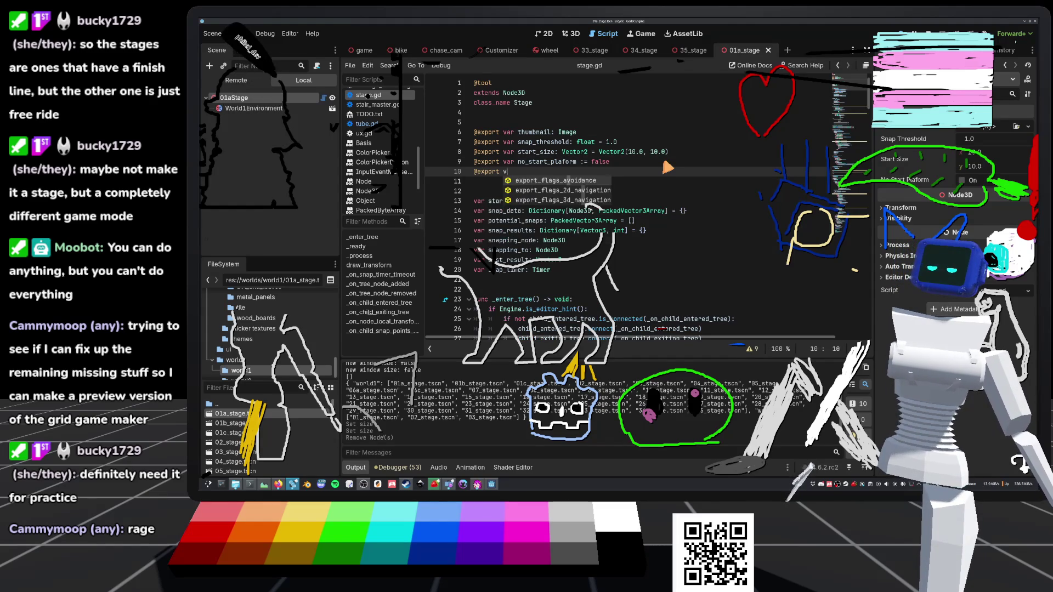
text(reeride :)
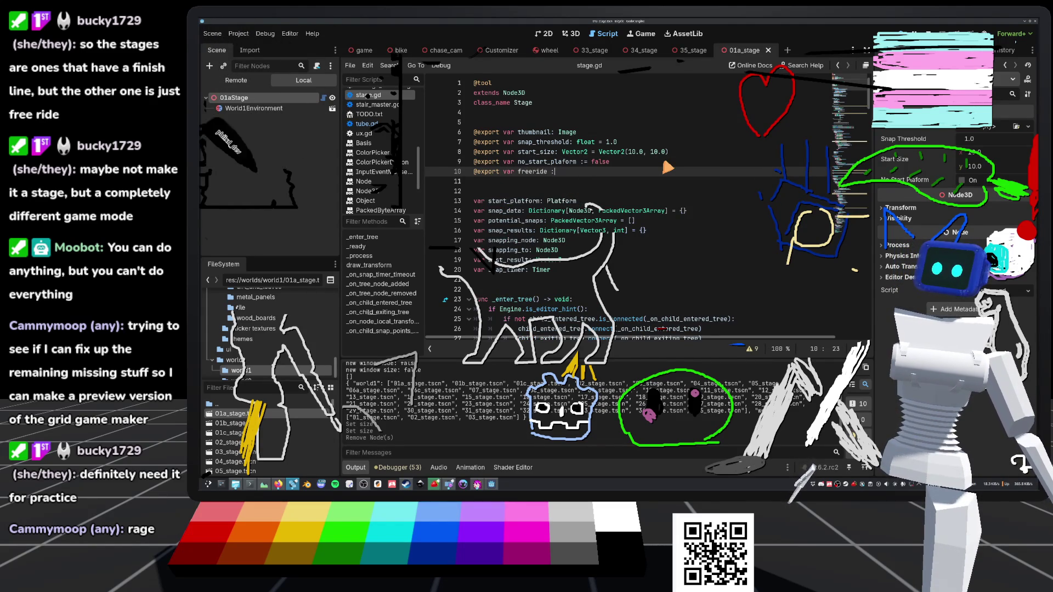
text(= false)
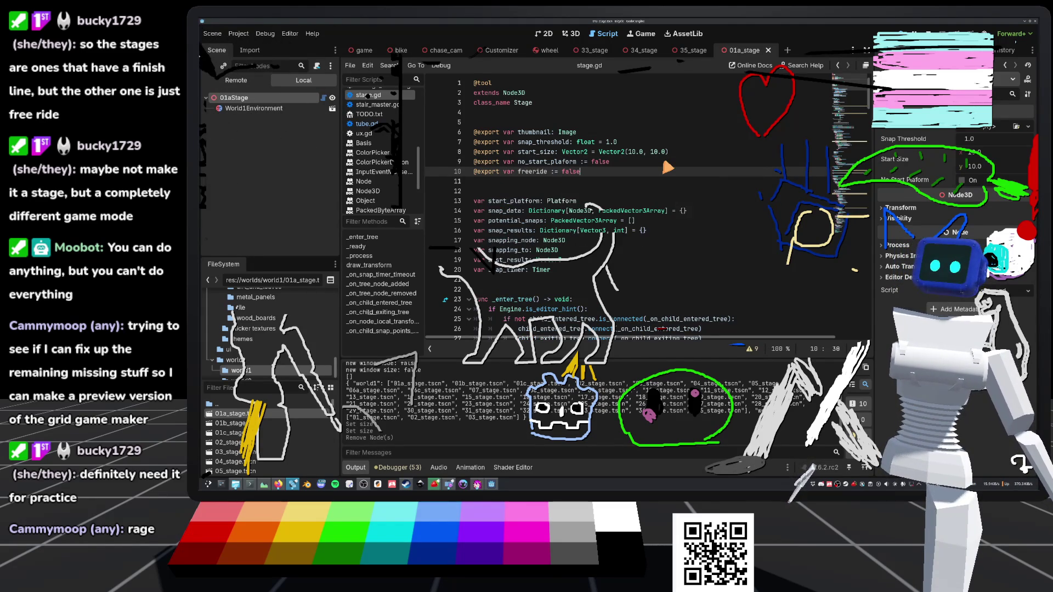
click(666, 164)
scroll(630, 191, down, 5)
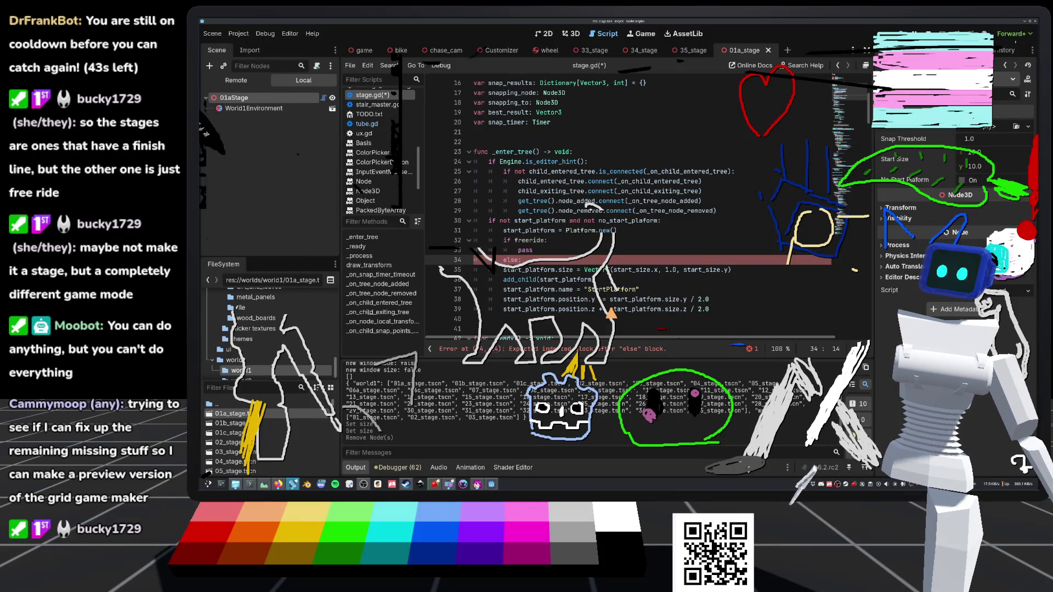
drag(735, 310, 476, 270)
Step: Indent the else block and add start_platform.size = Vector3(500.0, 1.0, 500.0) to the freeride branch
key(Tab)
click(531, 250)
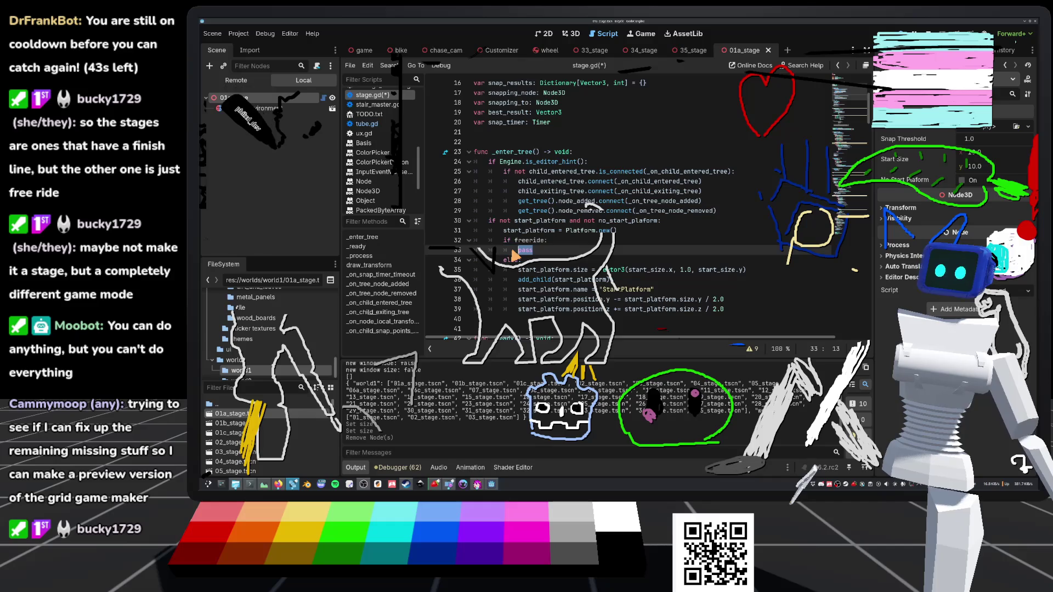
text(tan)
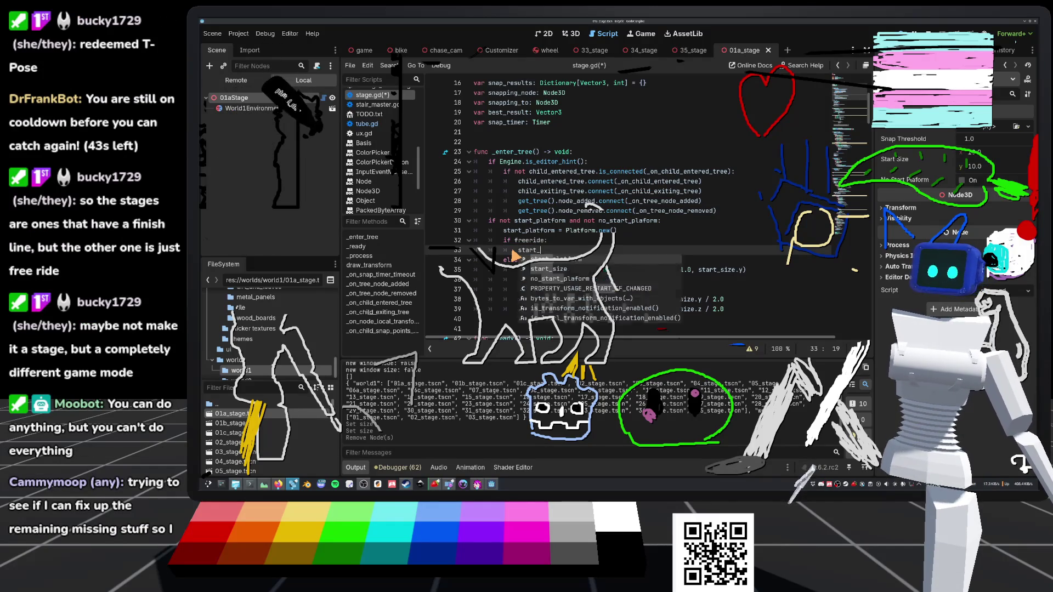
key(Return)
text(.)
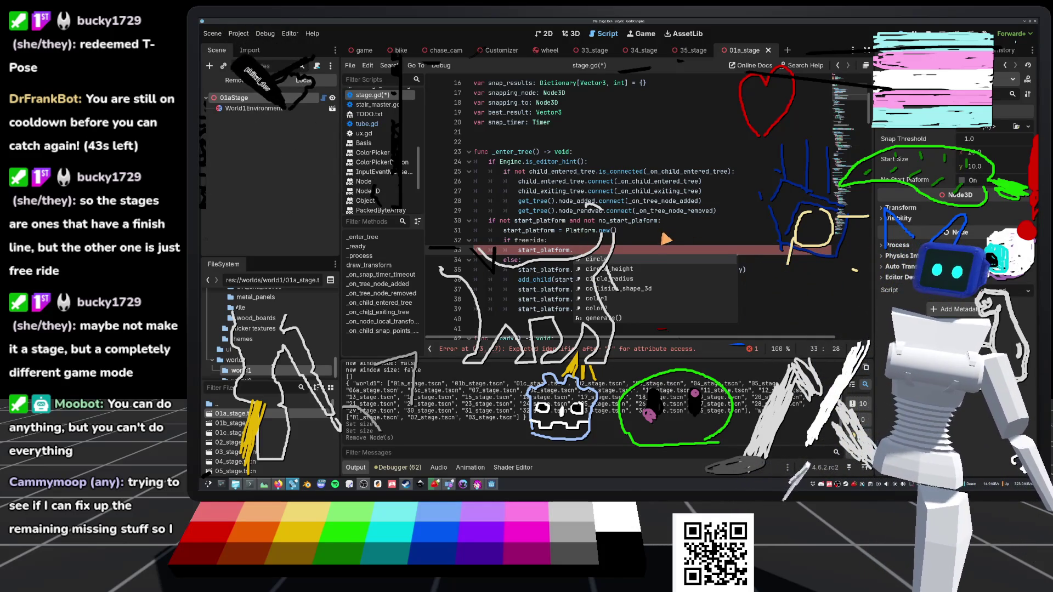
text(size)
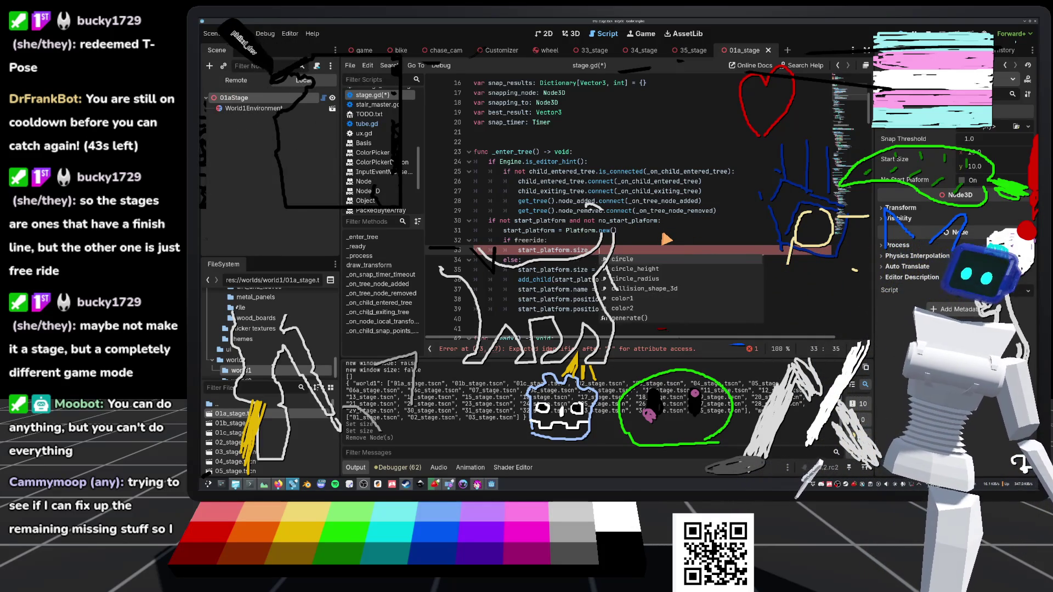
text( = Vector3()
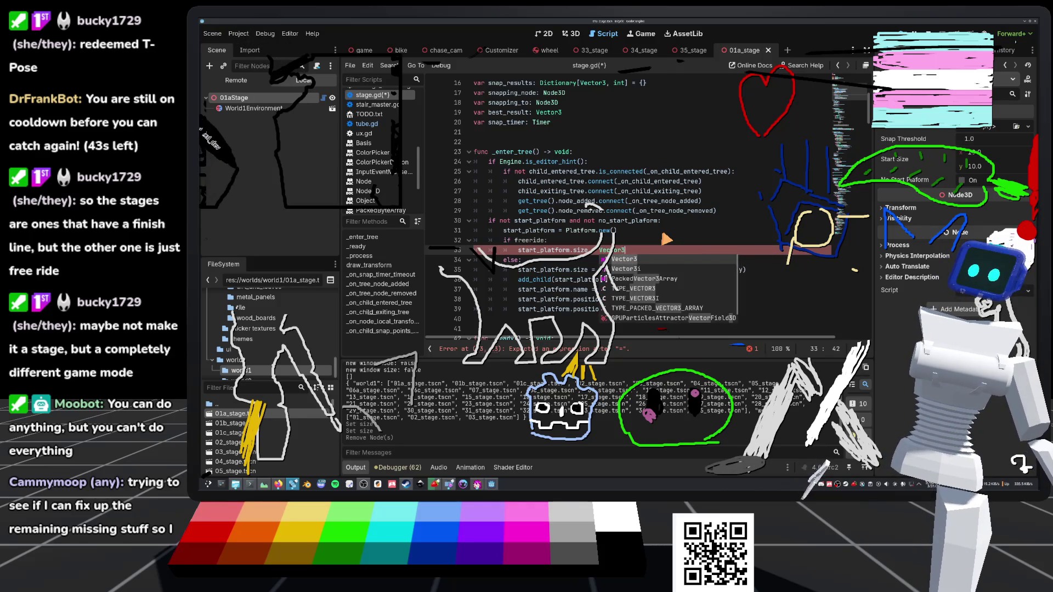
click(669, 192)
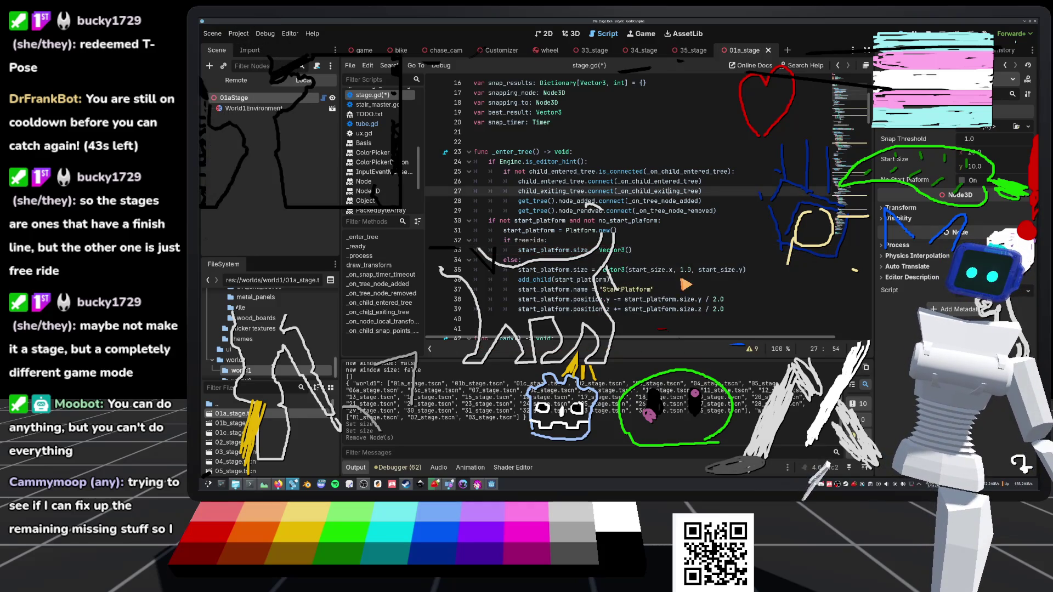
click(629, 251)
mouse_move(689, 216)
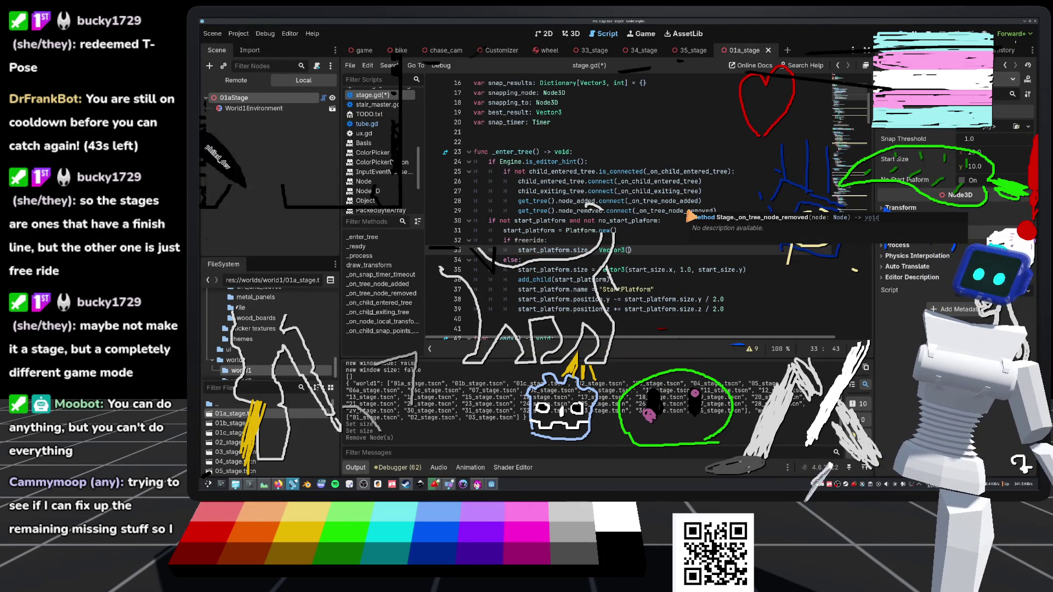
text(500.0)
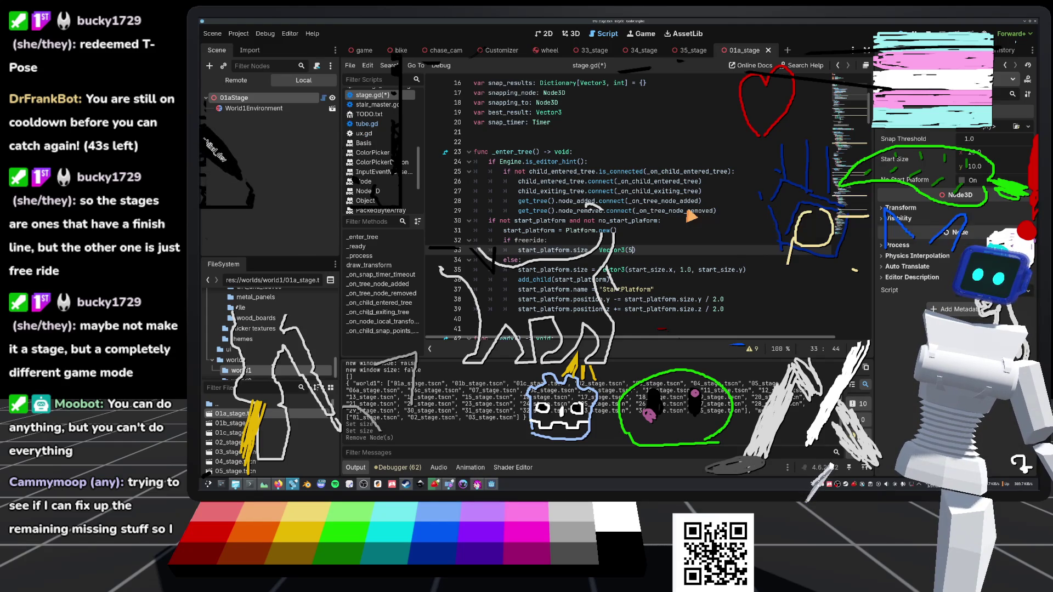
text(, 1.0, 500.0)
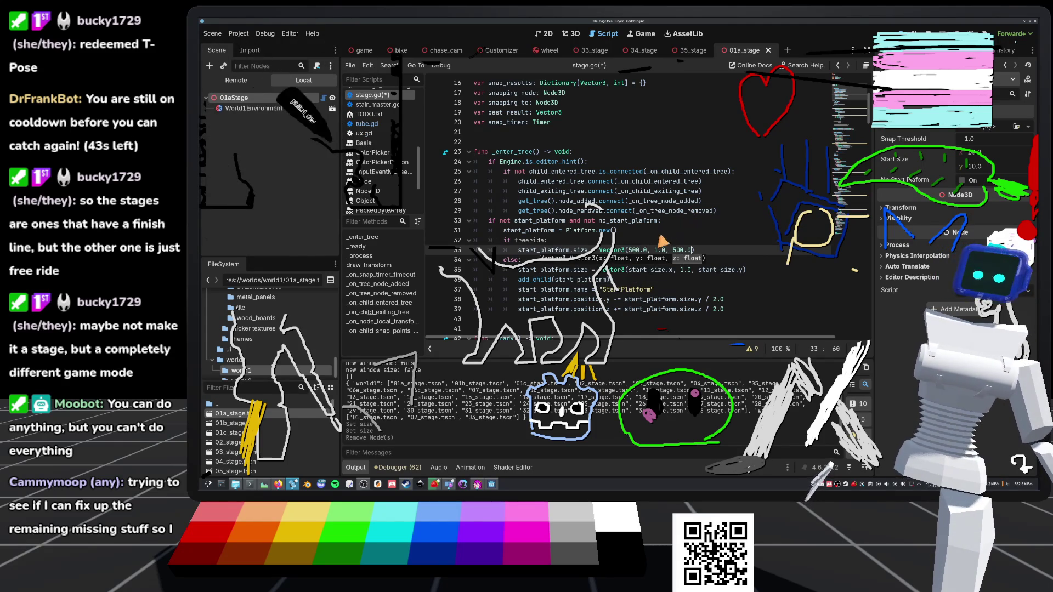
Step: Copy the platform add_child, name and position lines into the freeride branch
click(614, 240)
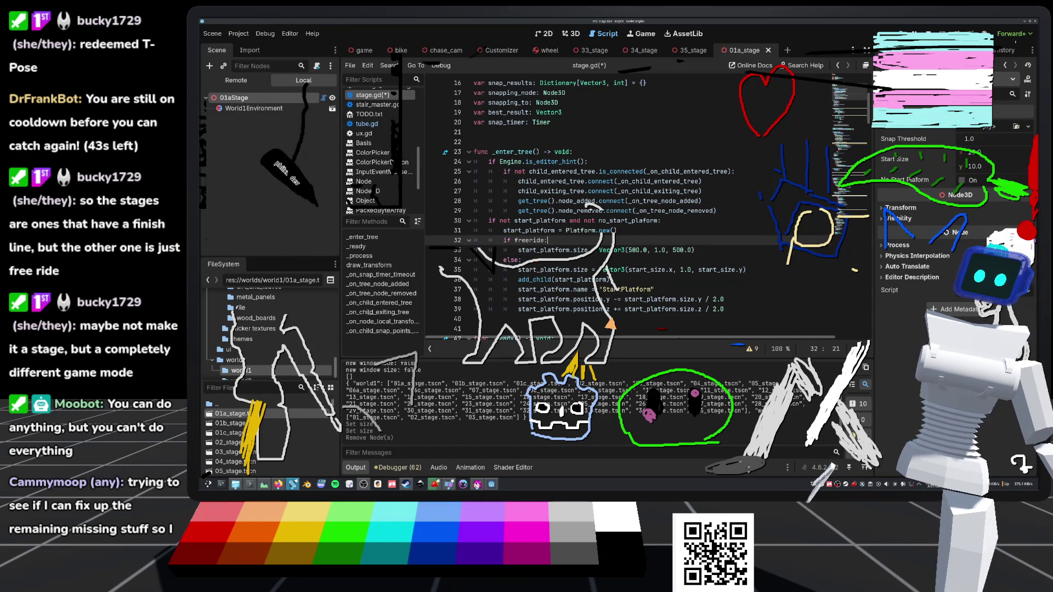
drag(518, 280, 773, 315)
key(ctrl+c)
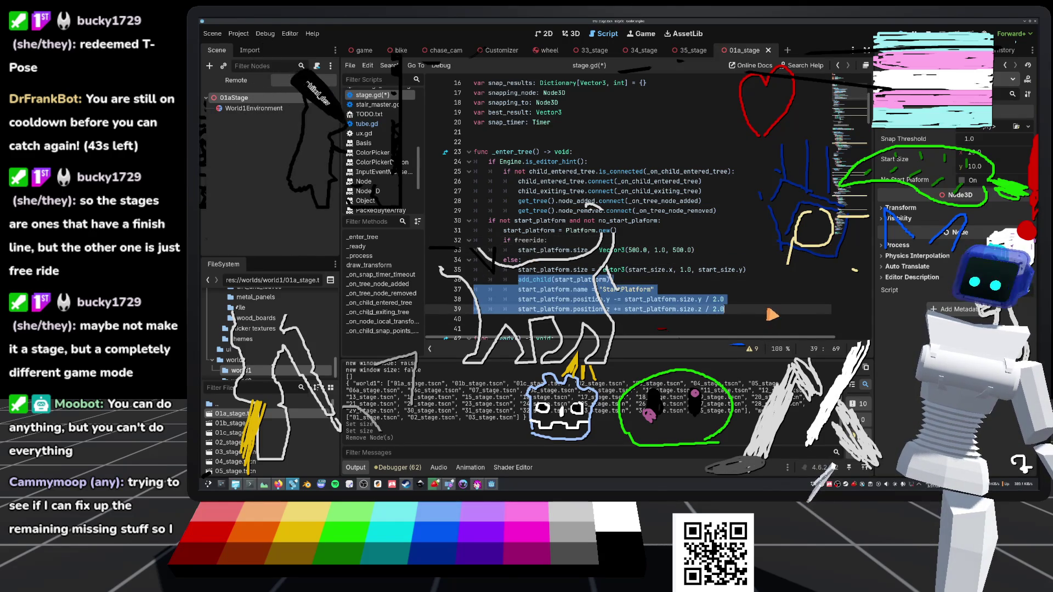
click(711, 252)
key(Return)
key(ctrl+v)
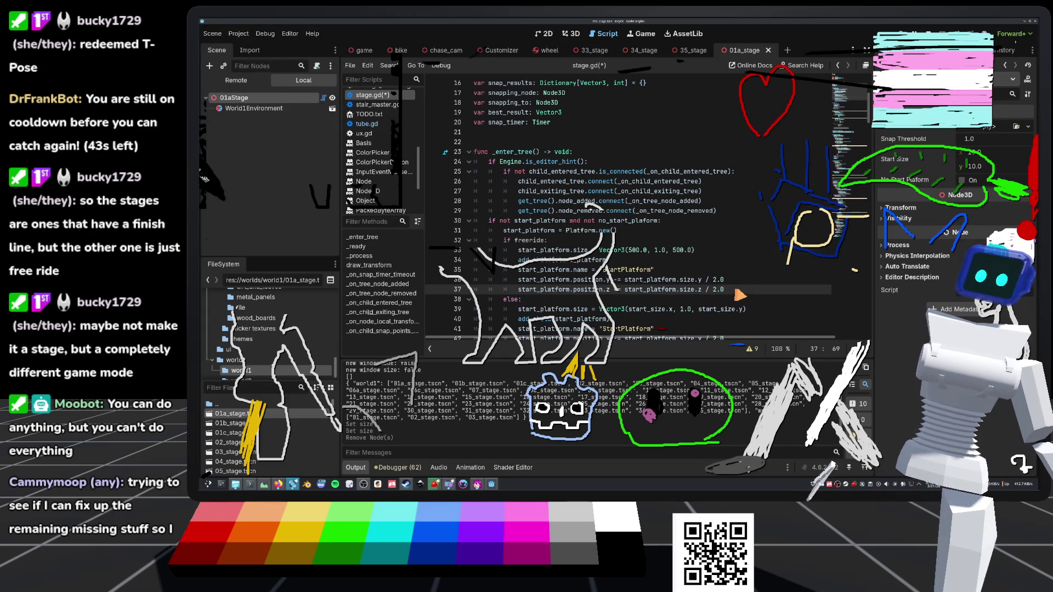
click(439, 302)
drag(440, 302, 447, 292)
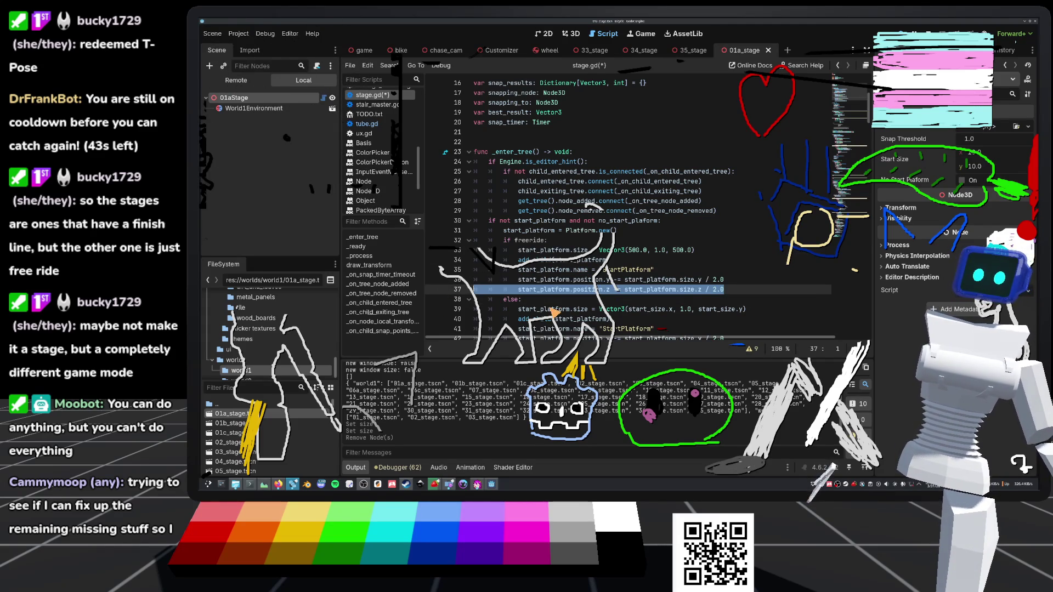
Step: Stop the running game and enable Freeride on the stage in the 3D view
click(571, 33)
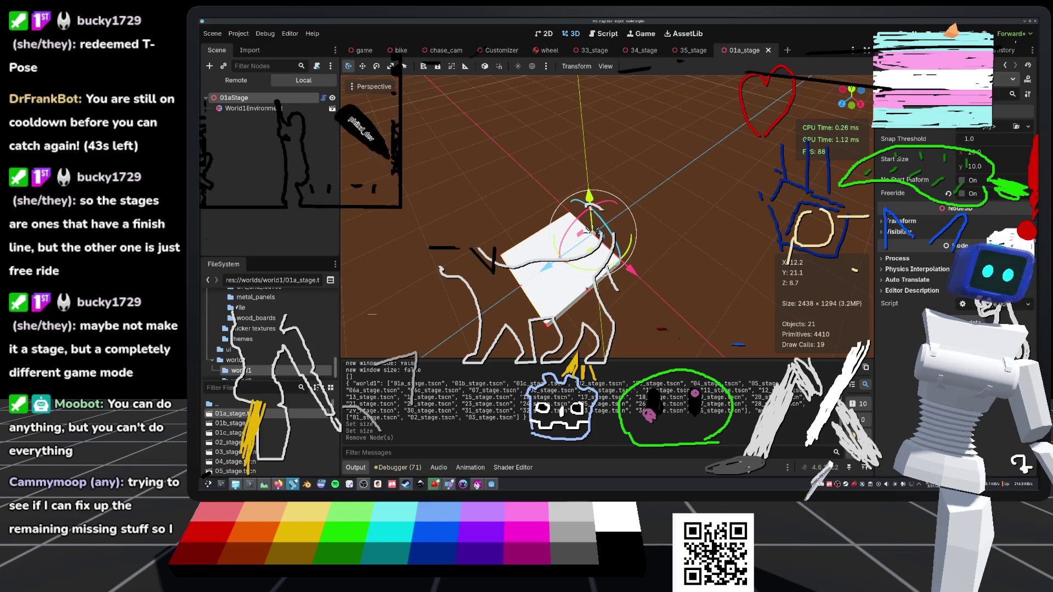
key(F8)
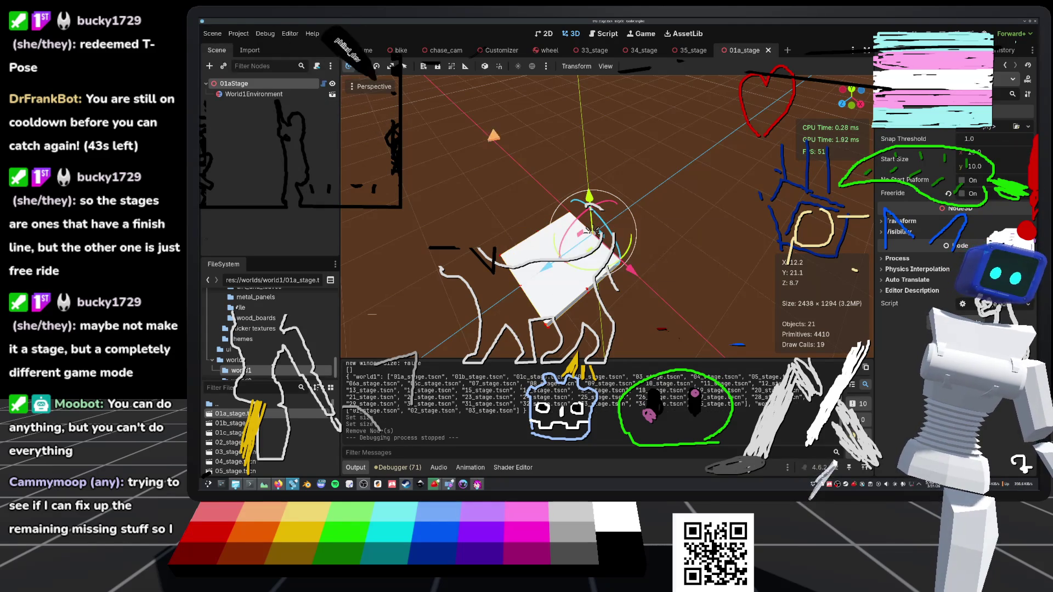
click(962, 193)
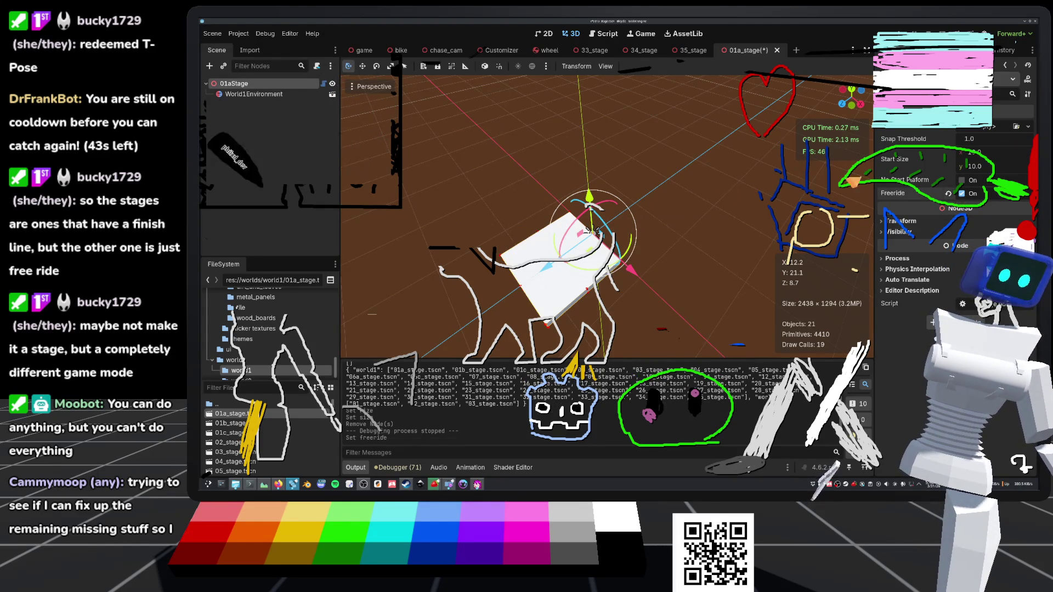
Step: Save and reload 01a_stage, then orbit to see the huge freeride floor
key(ctrl+s)
click(212, 34)
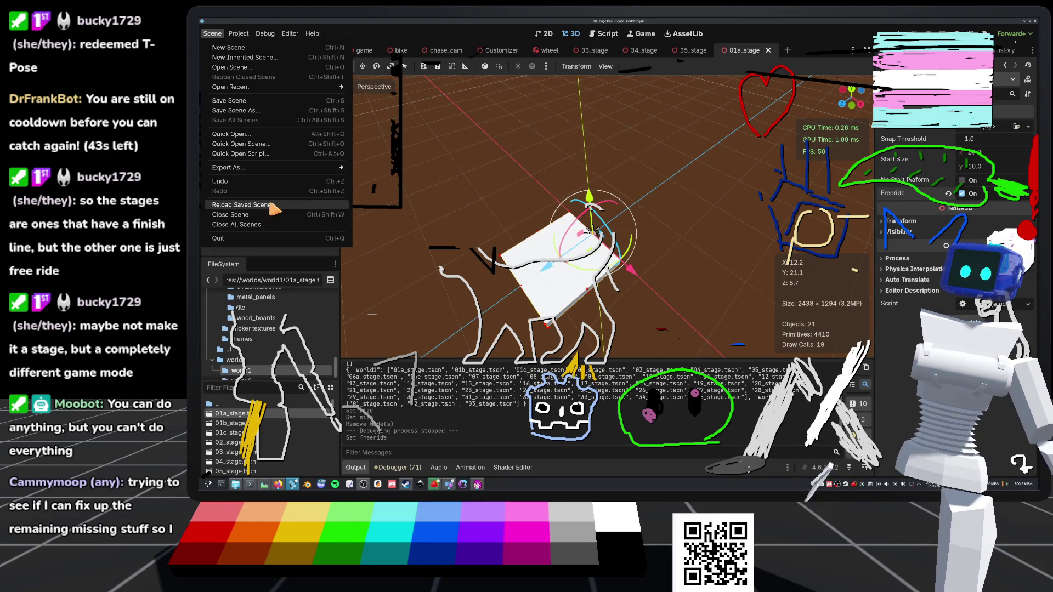
click(242, 204)
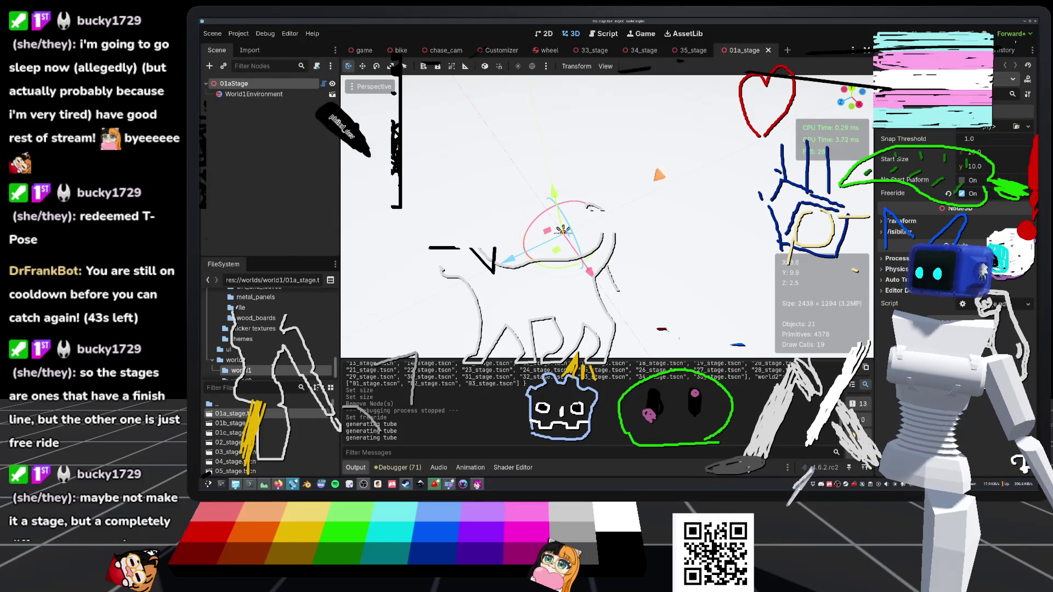
scroll(585, 142, down, 5)
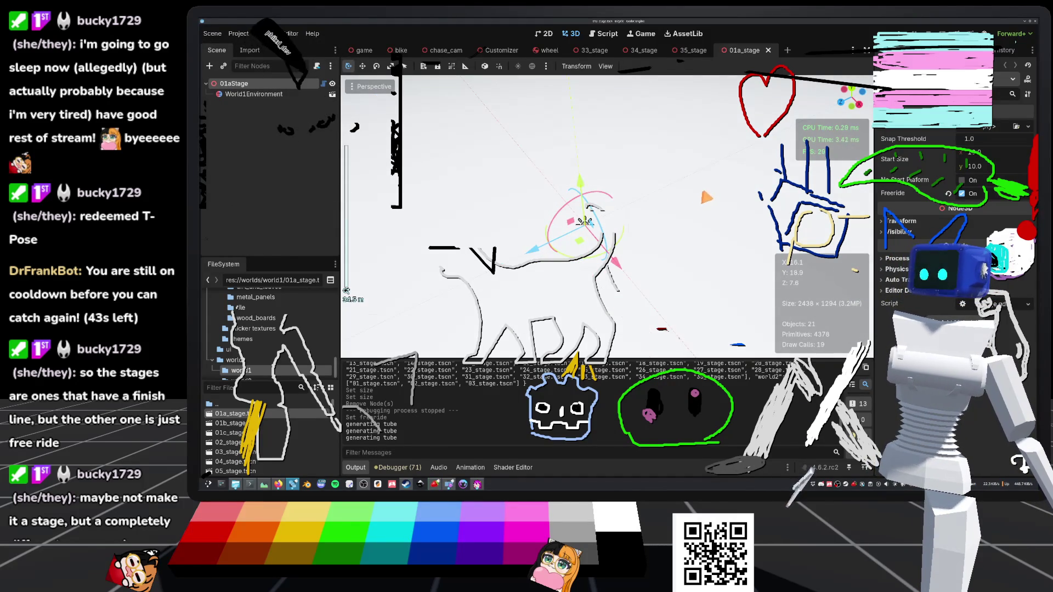
scroll(585, 219, down, 5)
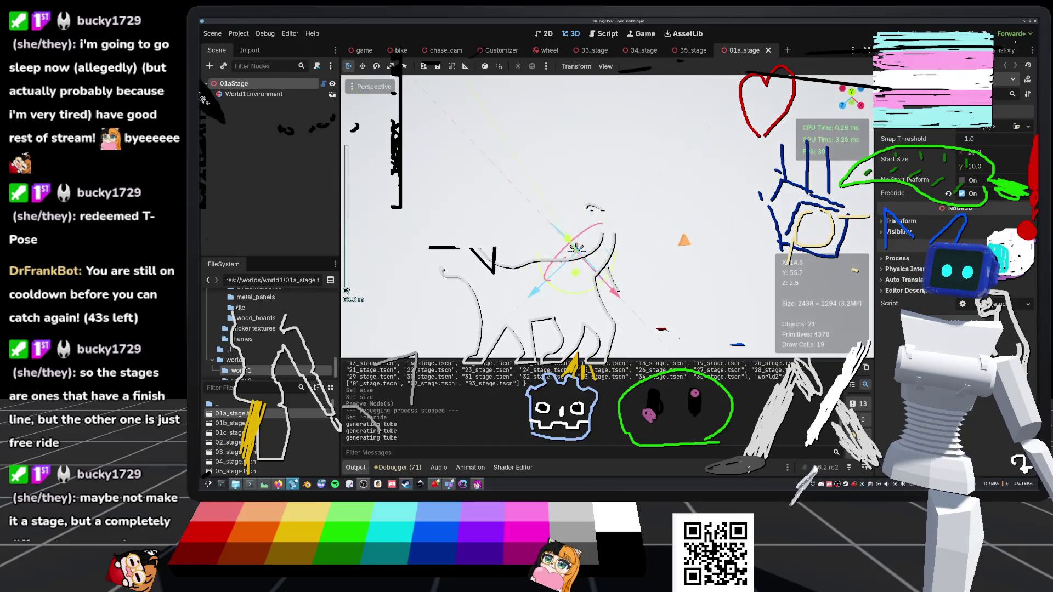
drag(560, 273, 578, 253)
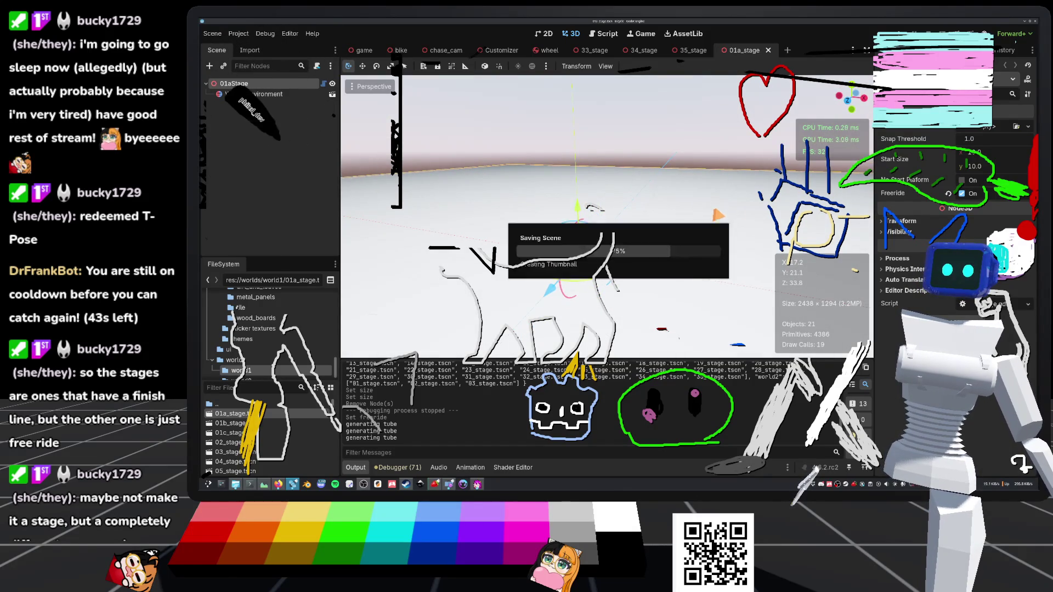
scroll(578, 253, down, 3)
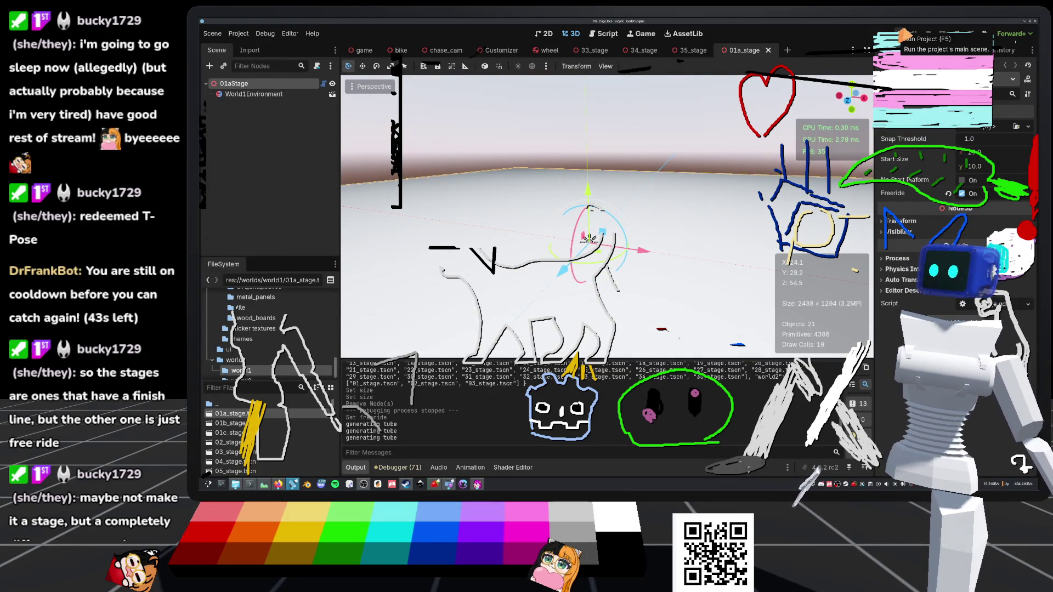
Step: Select the 01aStage root node and return to the stage script
click(289, 93)
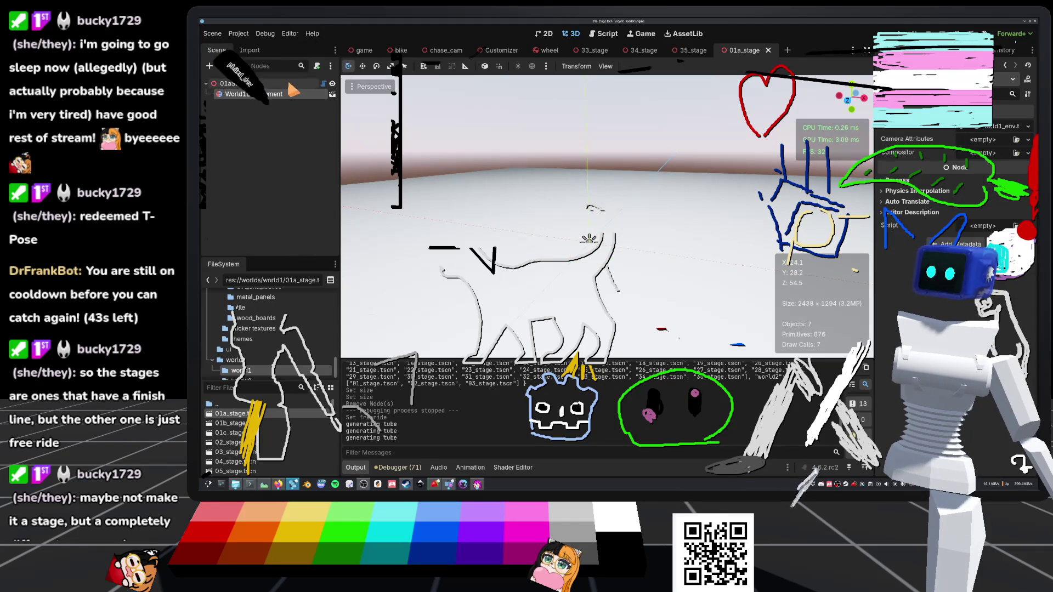
key(Up)
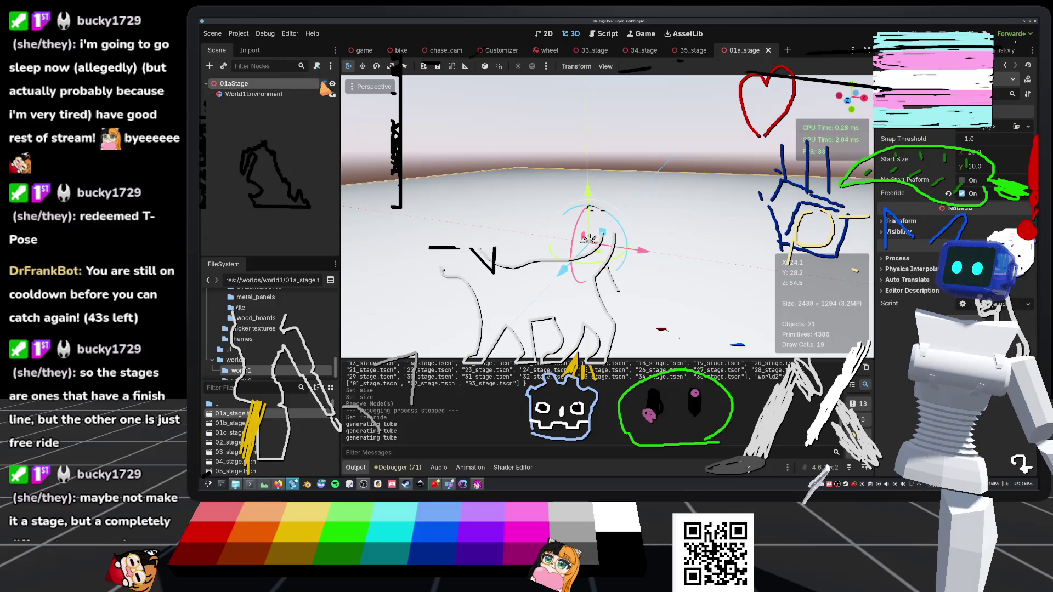
key(ctrl+F3)
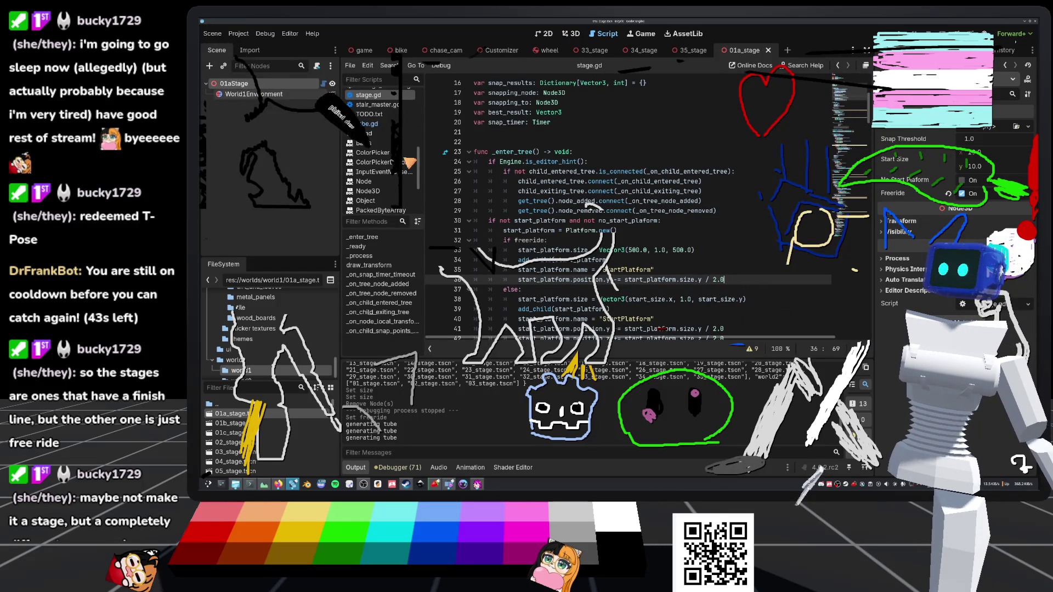
Step: Add a 'start_platform.mat =' line after line 33 of stage.gd
click(729, 253)
key(Return)
text(start_)
key(Return)
text(.mat =)
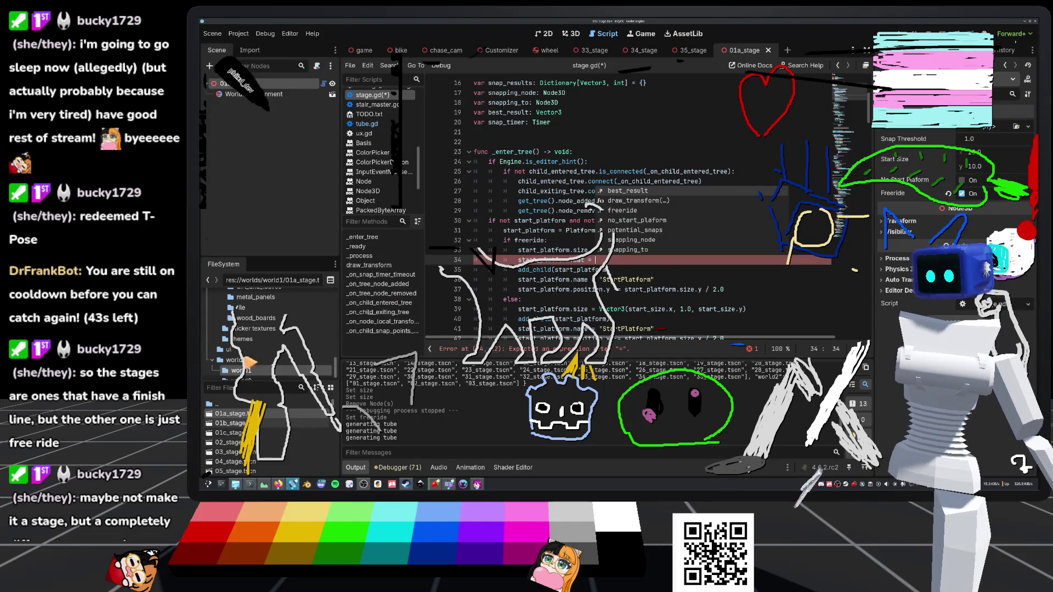
Step: Drop the tile material into the script to preload it as a TILE constant
scroll(595, 140, up, 5)
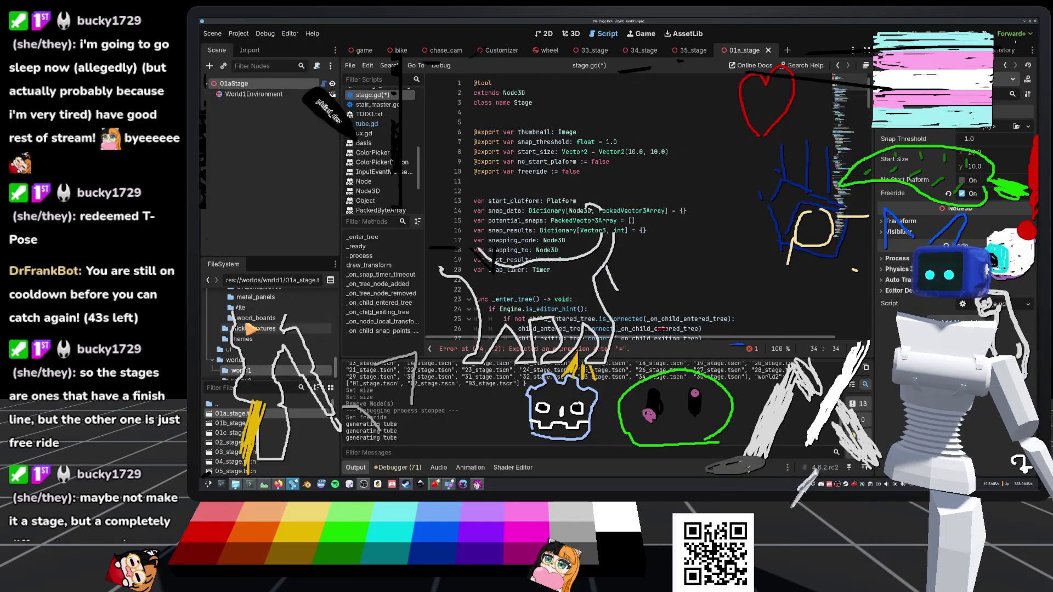
scroll(242, 333, up, 2)
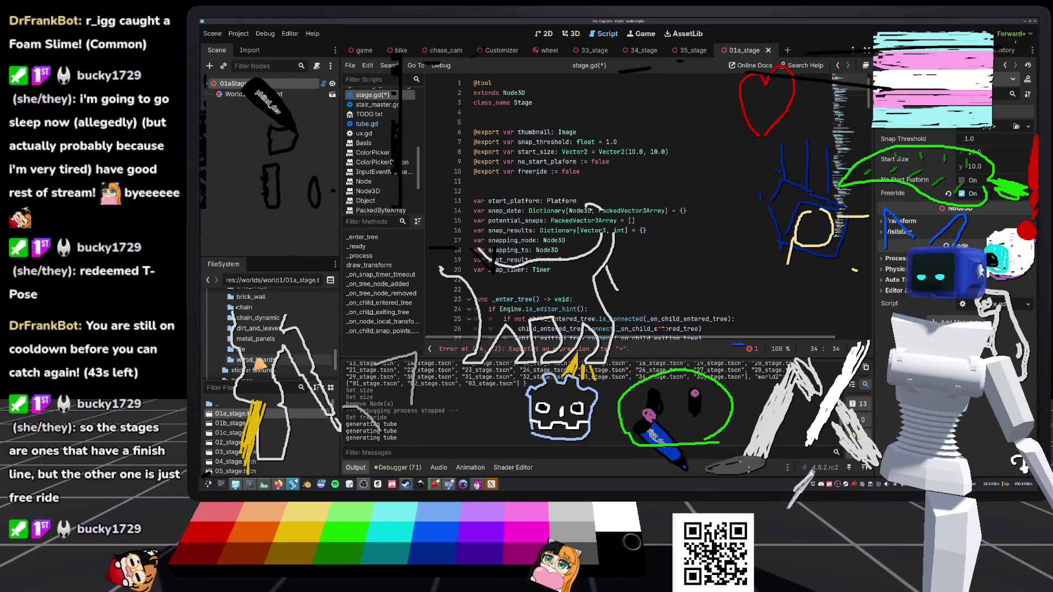
click(257, 350)
mouse_move(219, 417)
mouse_down()
mouse_move(384, 285)
mouse_move(549, 121)
mouse_up()
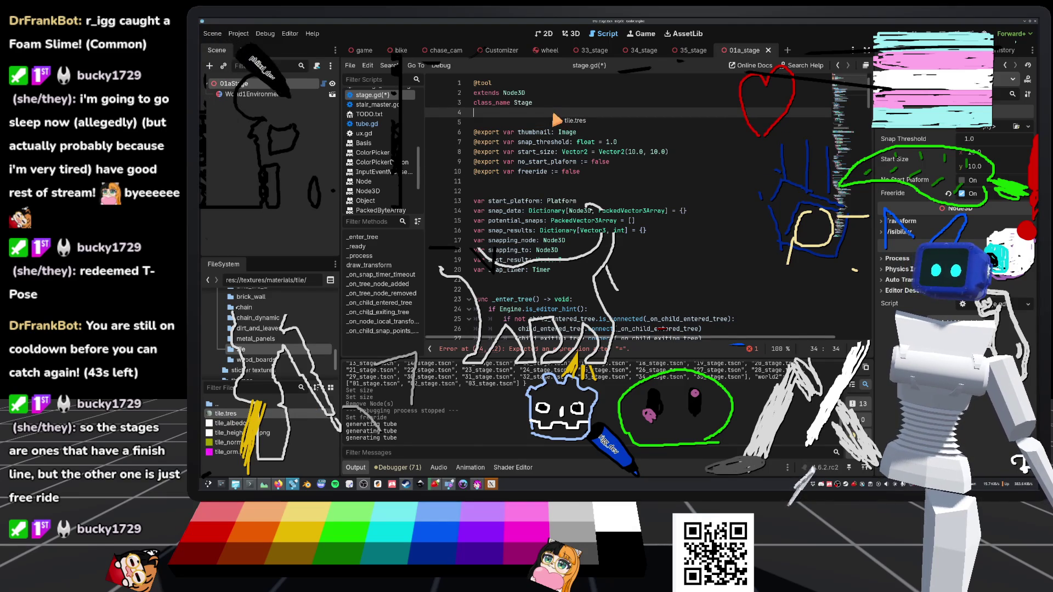
key(Return)
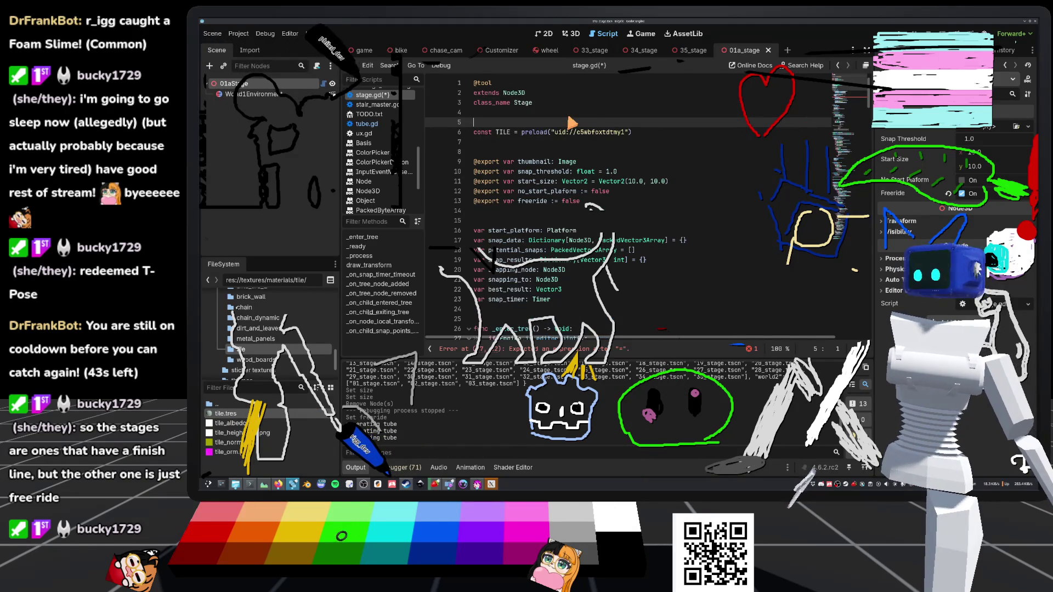
scroll(603, 205, down, 5)
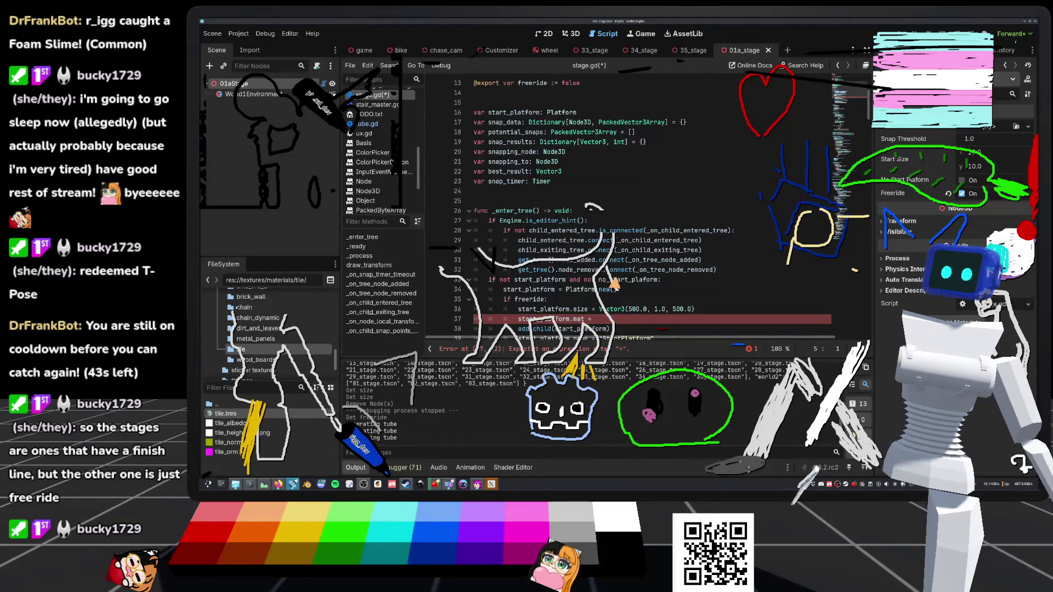
Step: Assign TILE as the start platform's material and save stage.gd
click(661, 324)
click(691, 301)
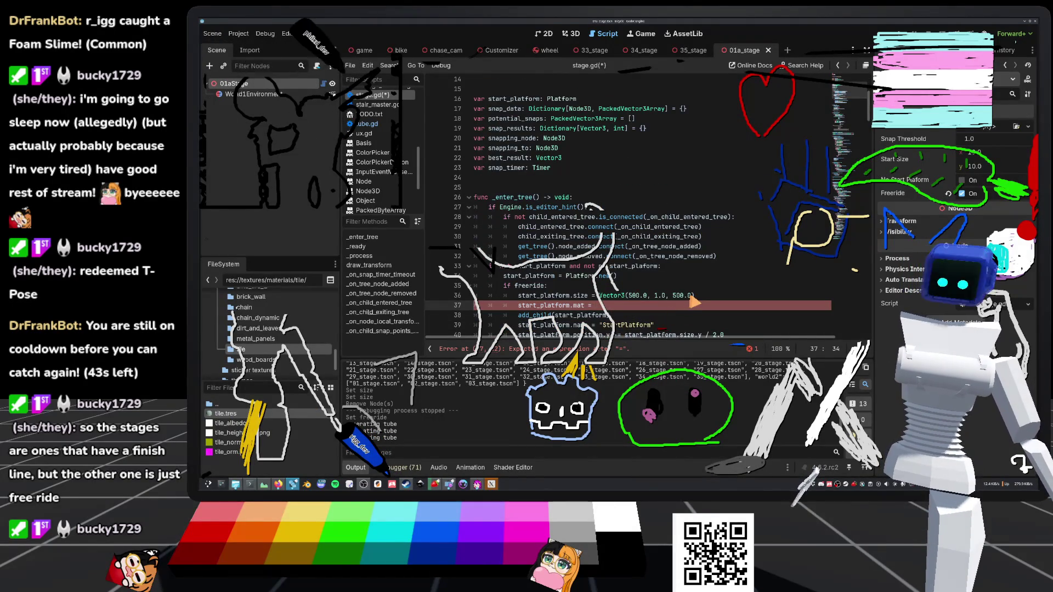
text(TILE)
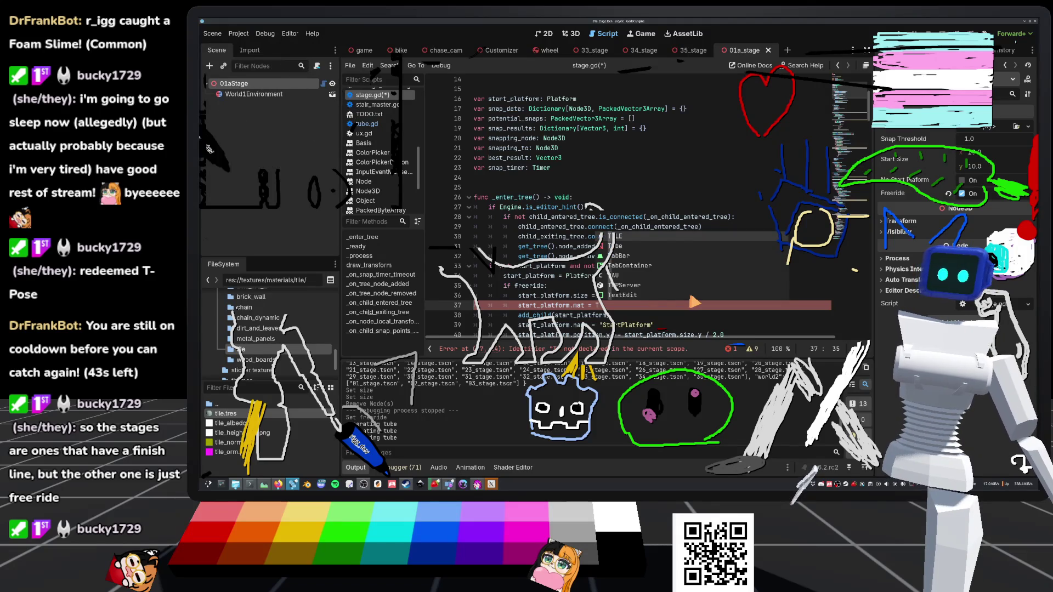
key(ctrl+s)
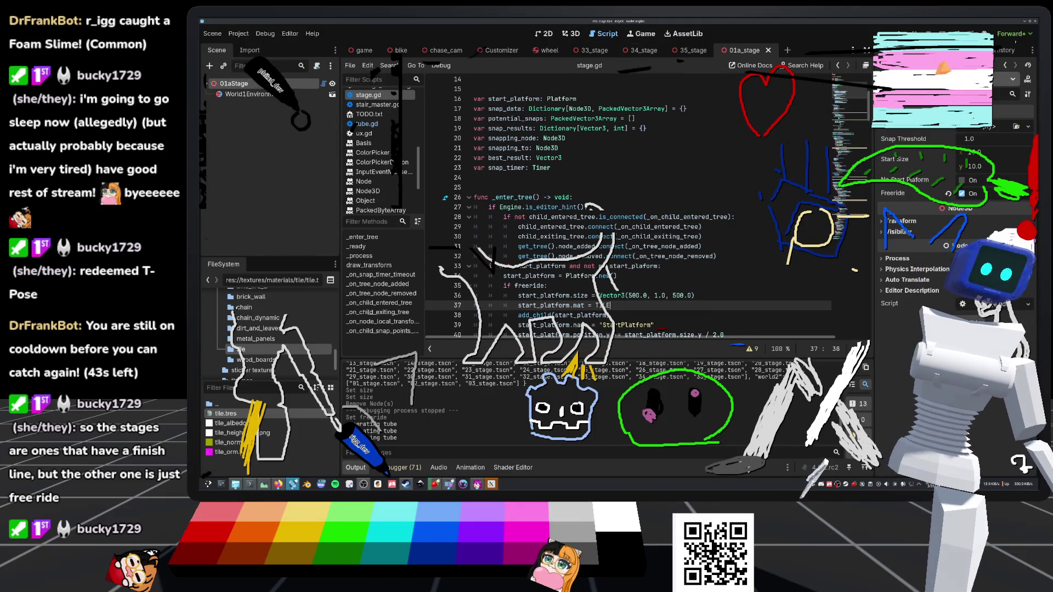
click(571, 34)
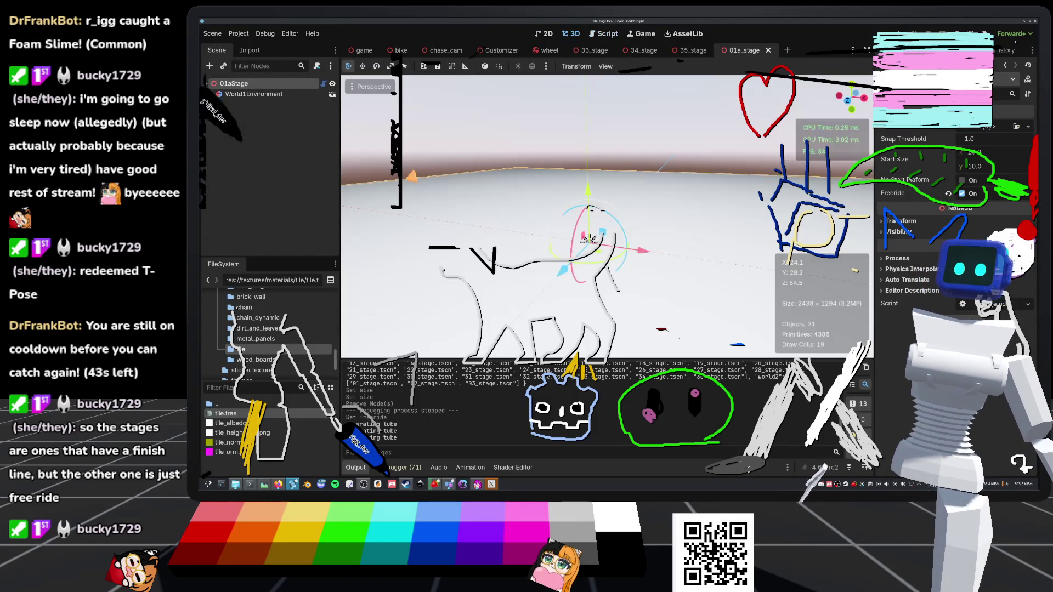
Step: Reload the saved stage scene and orbit to a low view toward the horizon
click(213, 34)
click(242, 205)
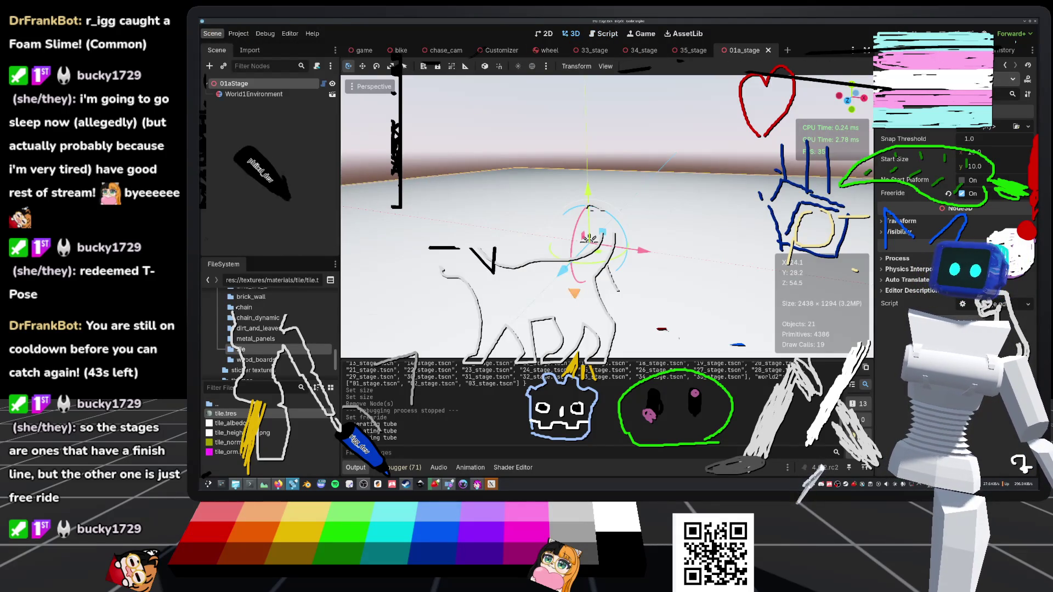
mouse_move(591, 233)
mouse_down()
mouse_move(581, 250)
mouse_move(625, 262)
mouse_up()
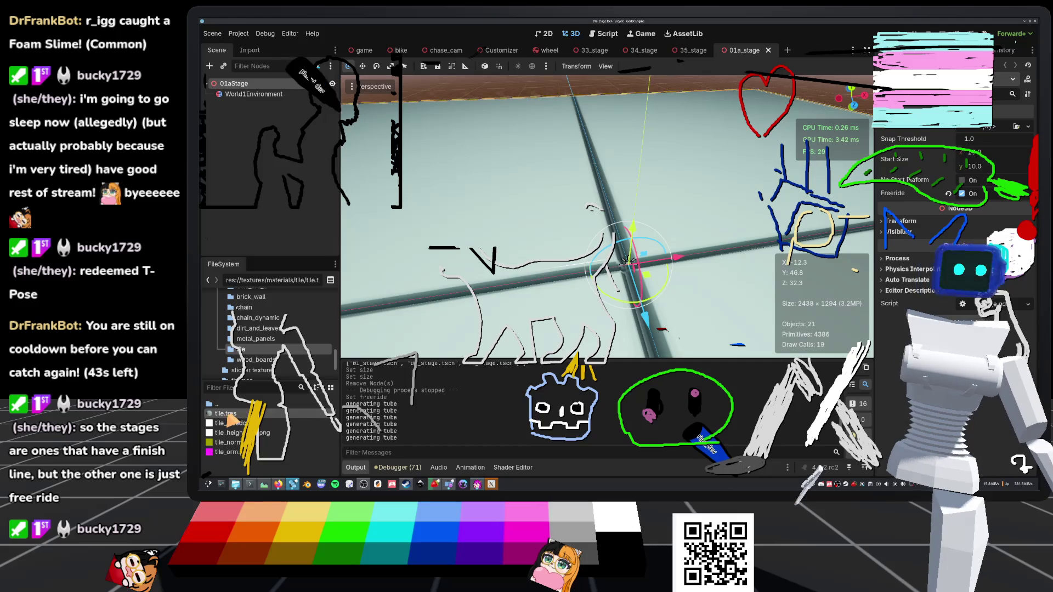
Step: Make tile.tres local to scene, with triplanar mapping and UV1 scale 100
click(225, 413)
scroll(932, 275, down, 6)
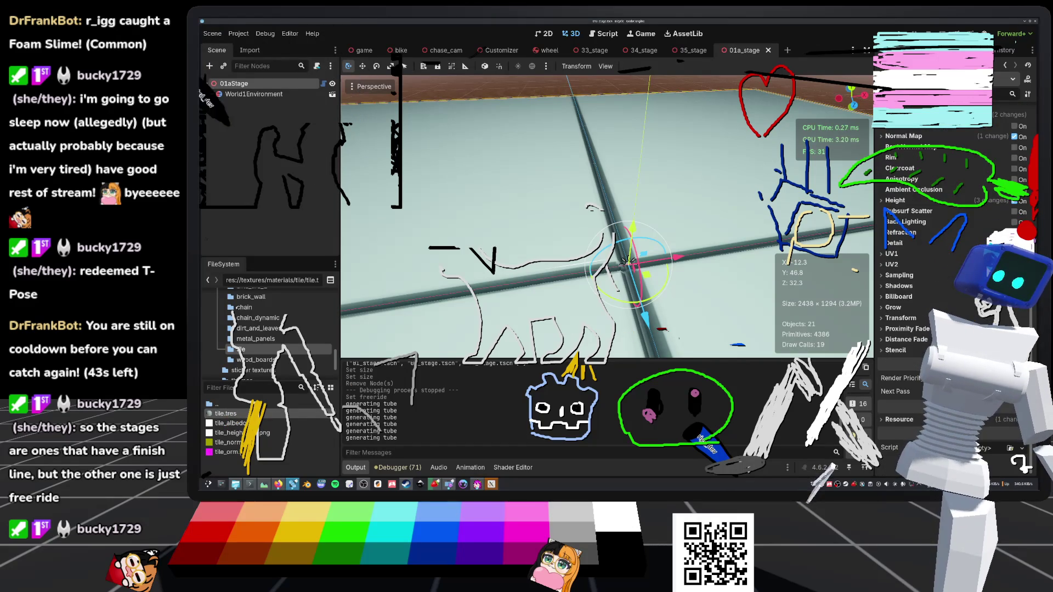
click(899, 419)
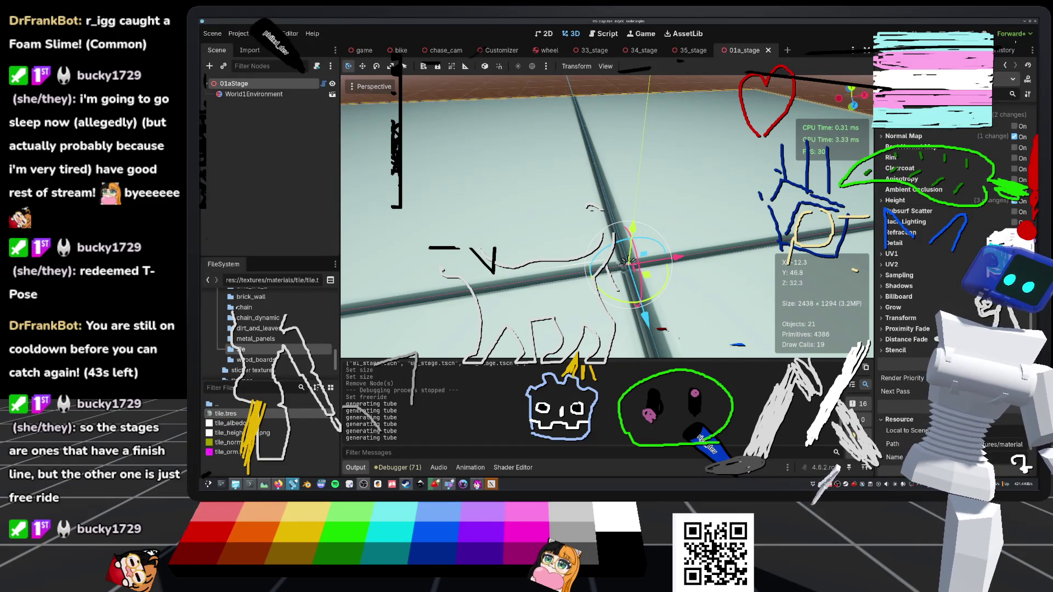
click(987, 431)
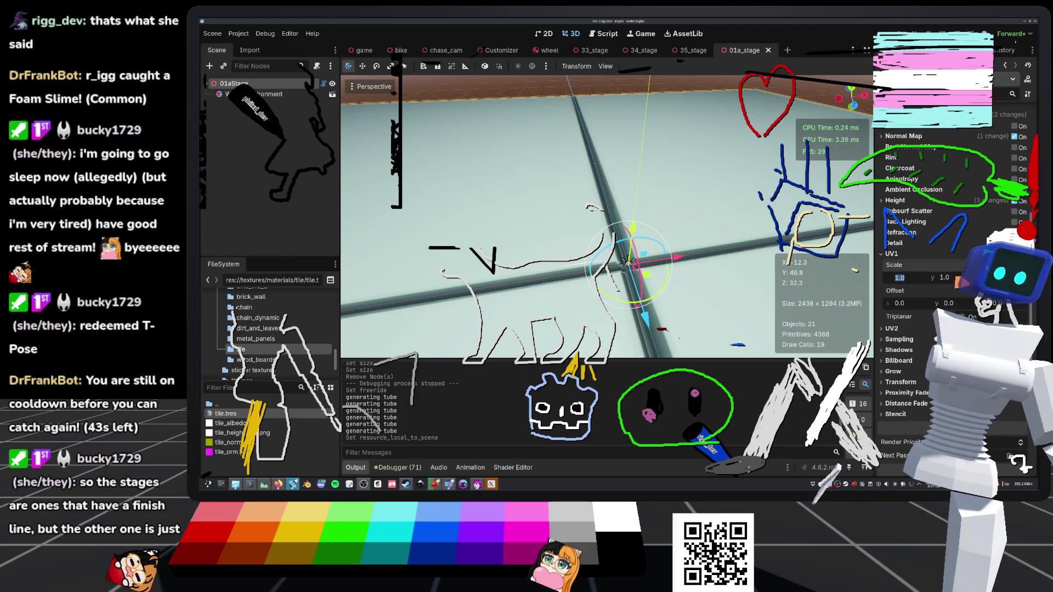
key(Tab)
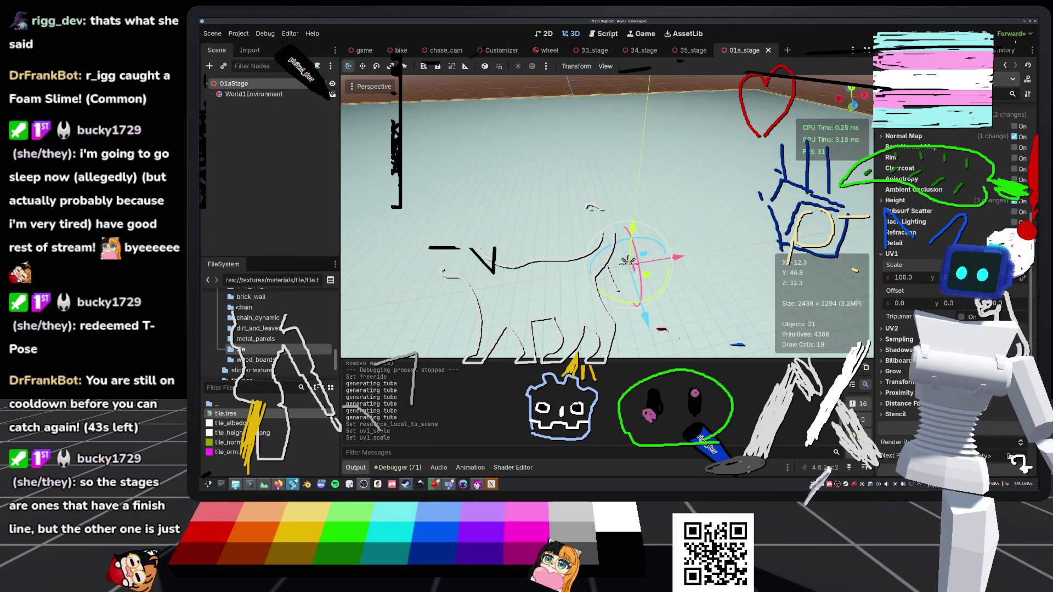
scroll(627, 261, up, 5)
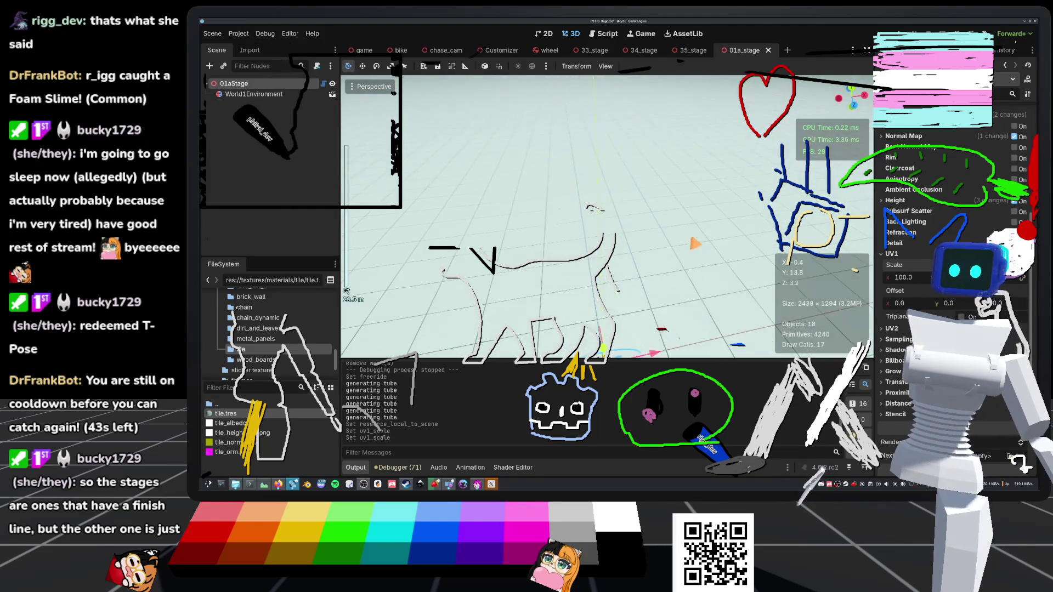
scroll(679, 225, down, 3)
mouse_move(603, 220)
mouse_down()
mouse_move(641, 242)
mouse_move(650, 275)
mouse_up()
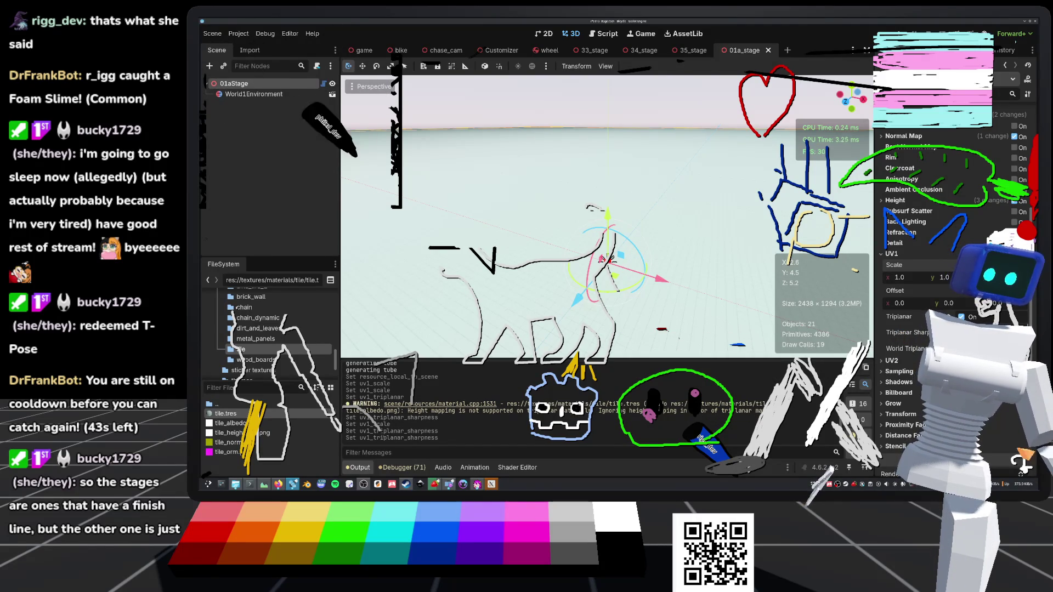
Step: Save the stage scene and launch the game with F5
key(ctrl+s)
scroll(606, 217, down, 5)
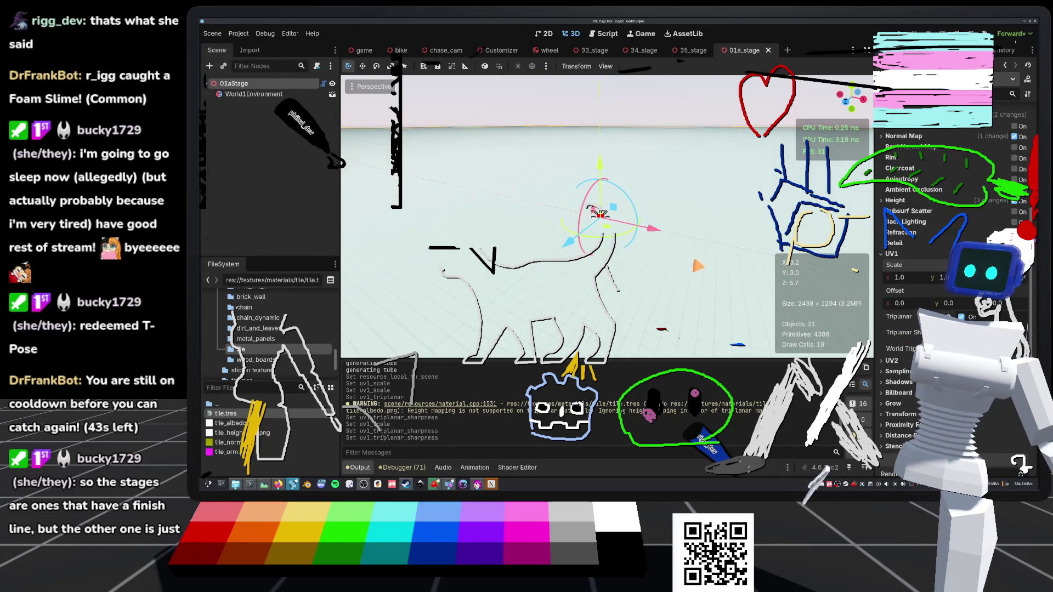
drag(604, 214, 622, 239)
key(ctrl+s)
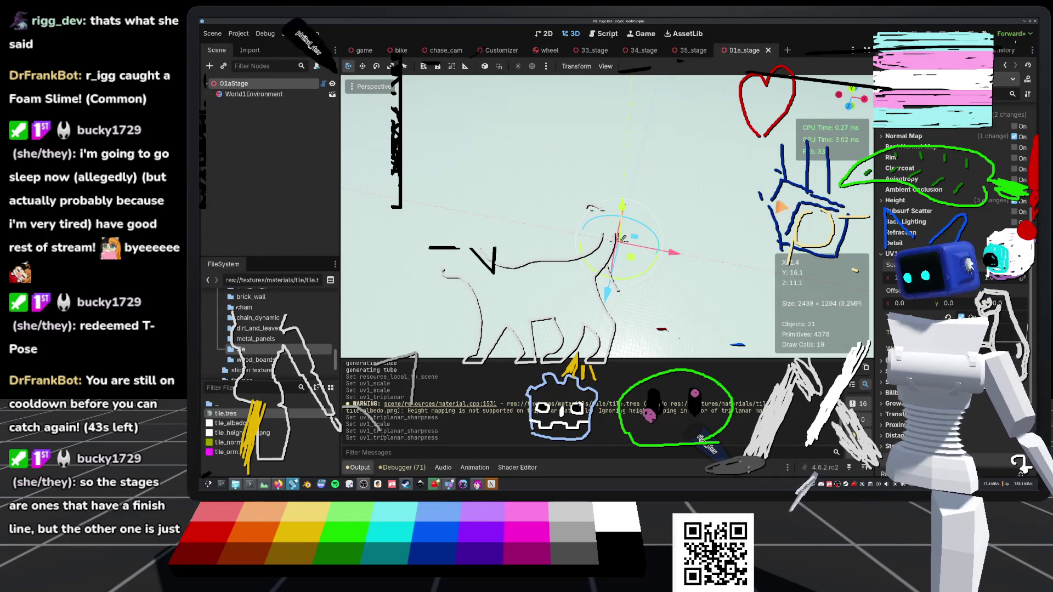
key(F5)
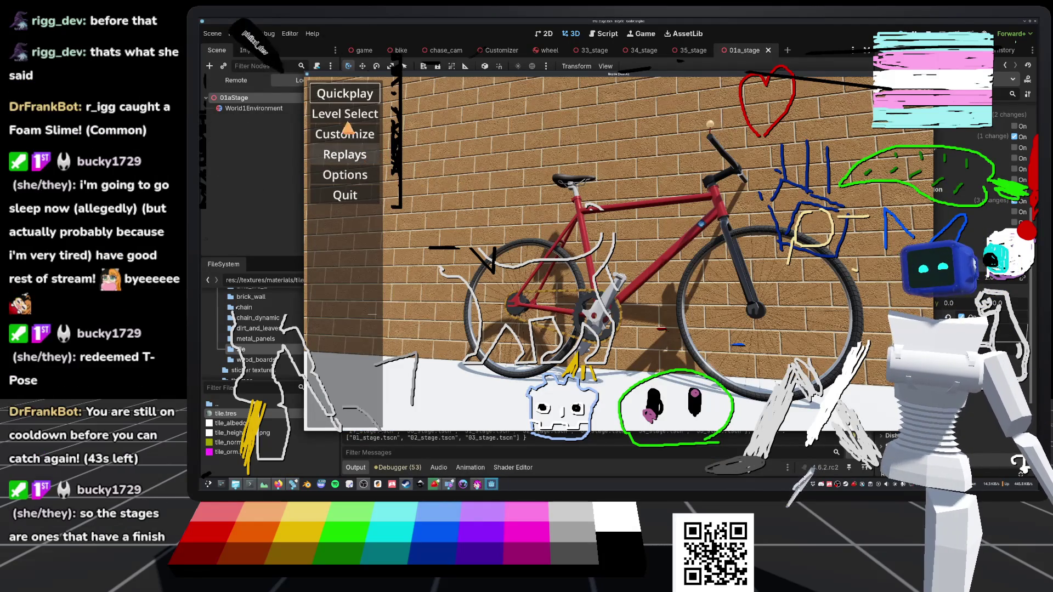
Step: Load 01a_stage from the game's Level Select, play it briefly, then stop with F8
click(354, 121)
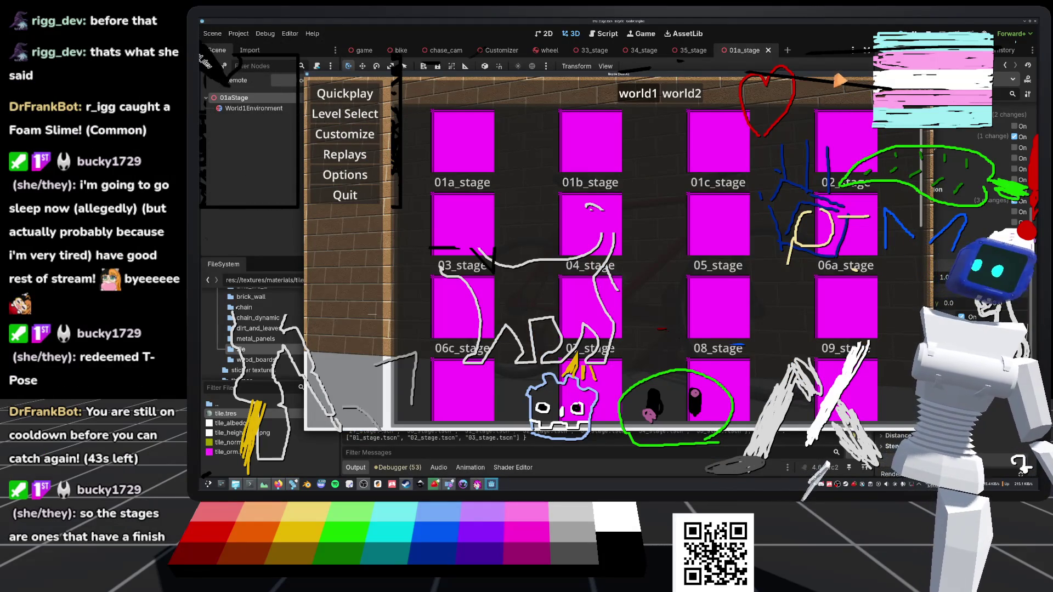
drag(620, 73, 584, 66)
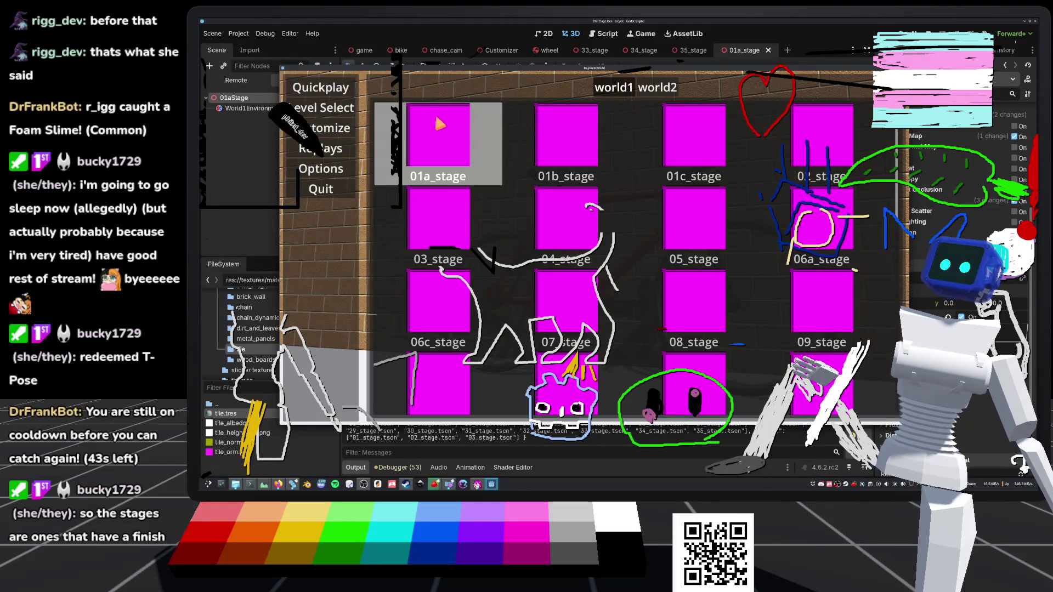
click(434, 117)
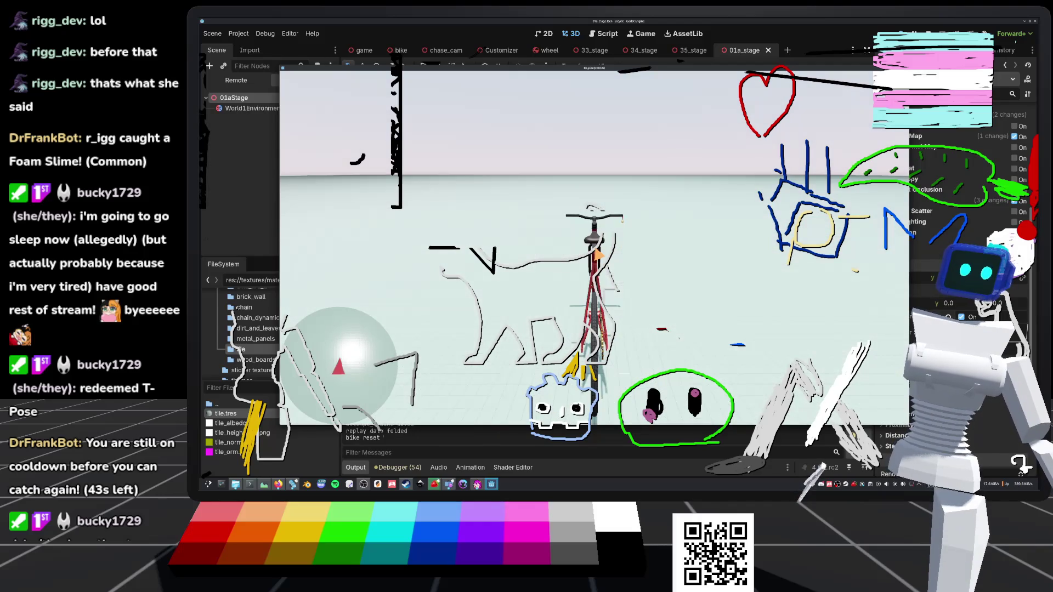
key(F8)
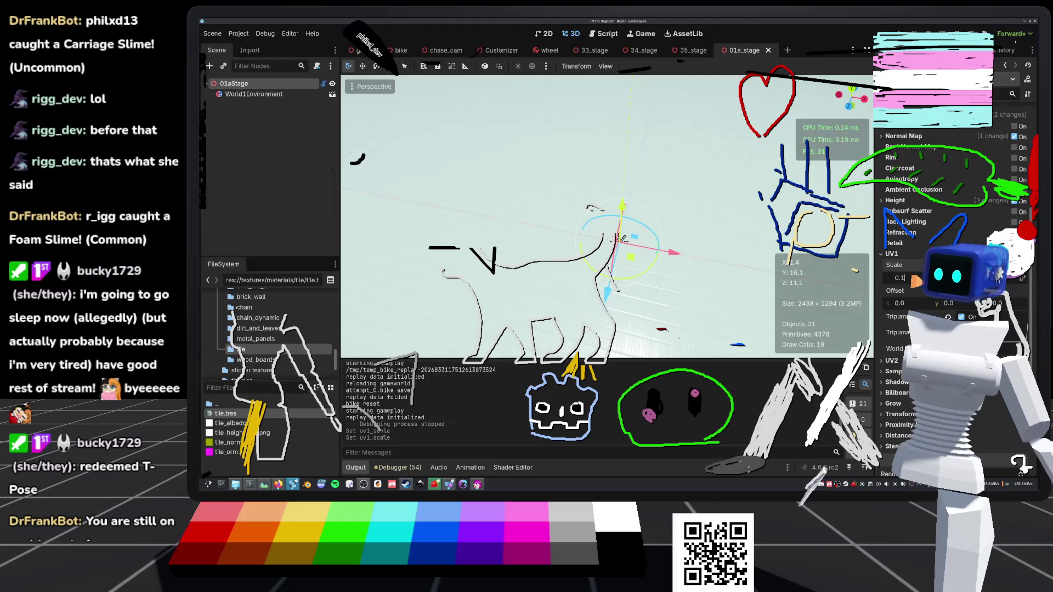
Step: Frame the selected node, playtest 01a_stage from the level select, then stop the game
key(f)
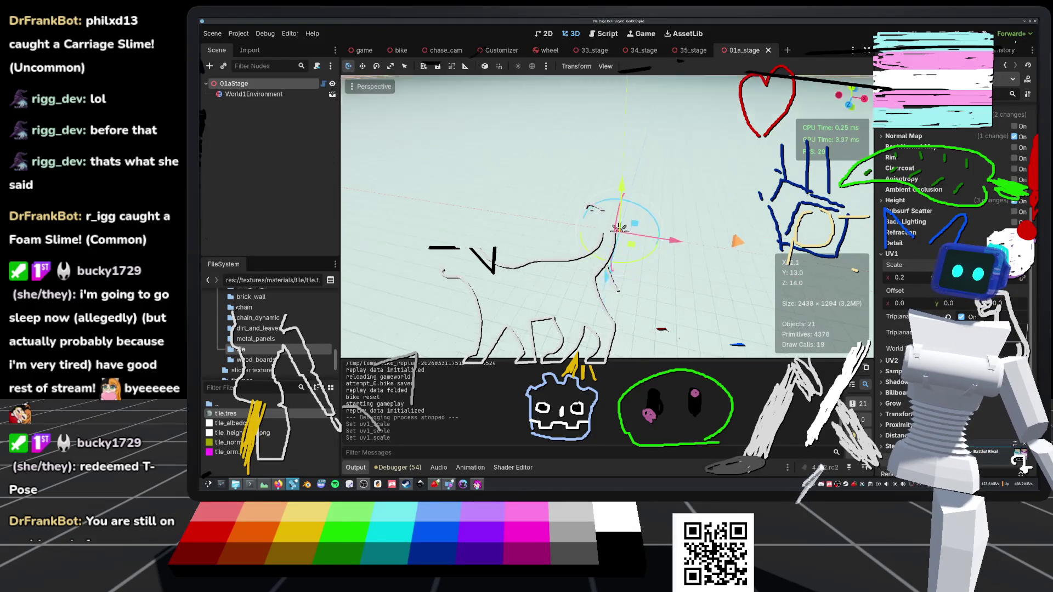
drag(732, 223, 735, 247)
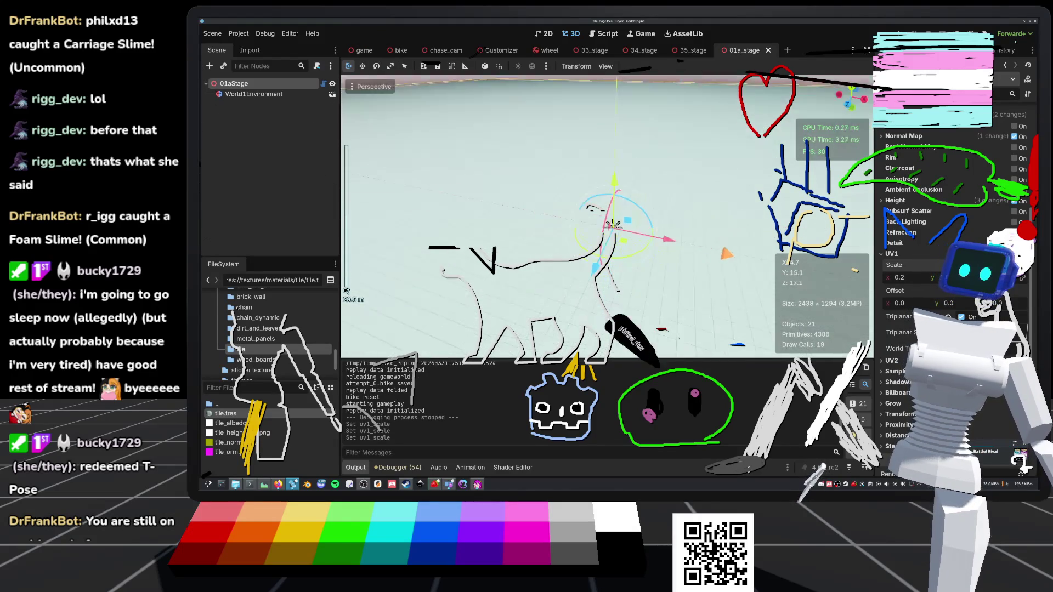
click(907, 34)
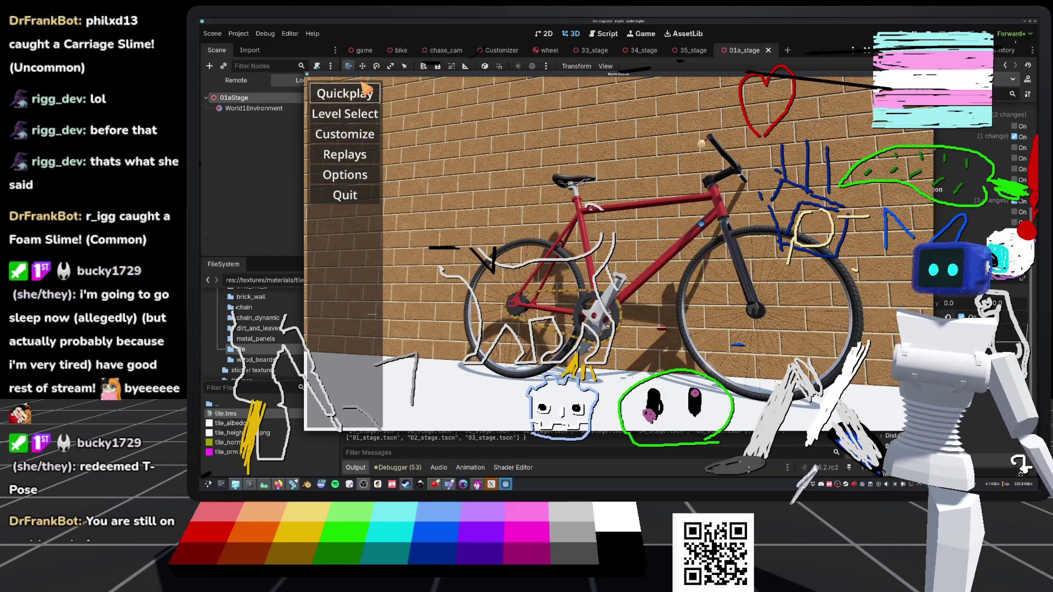
click(344, 114)
click(470, 138)
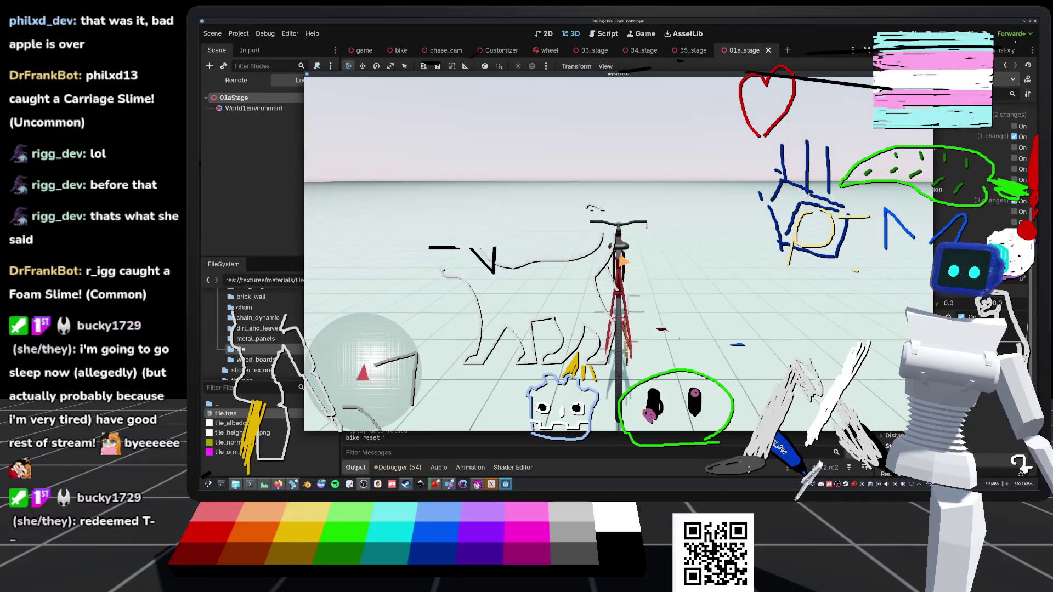
key(F8)
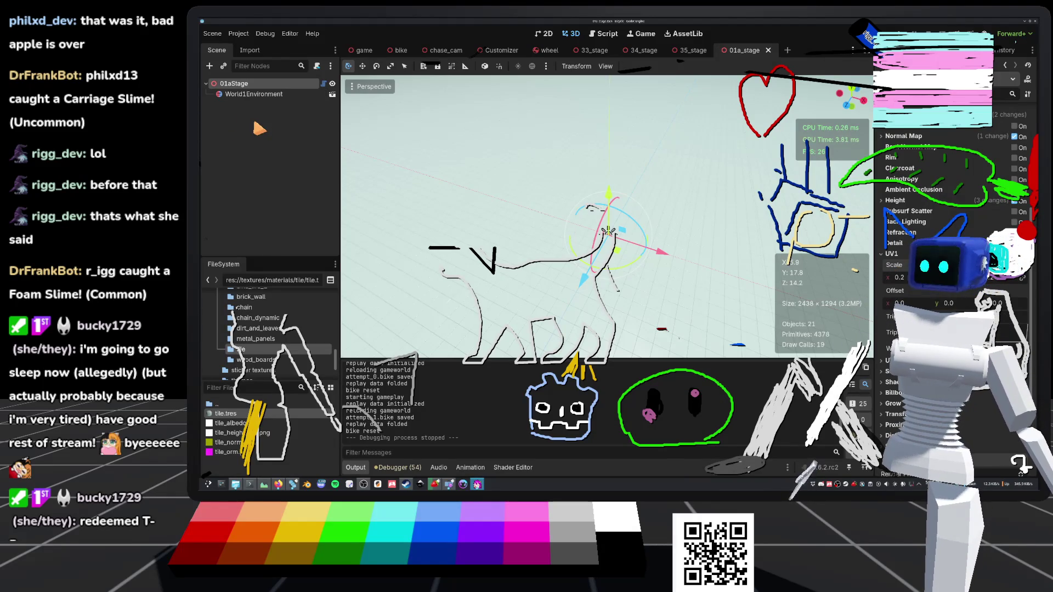
Step: Lower the selected node in the scene and orbit to bring the horizon into view
mouse_move(608, 231)
mouse_down()
mouse_move(613, 272)
mouse_move(576, 185)
mouse_move(561, 235)
mouse_move(579, 251)
mouse_up()
scroll(954, 246, up, 5)
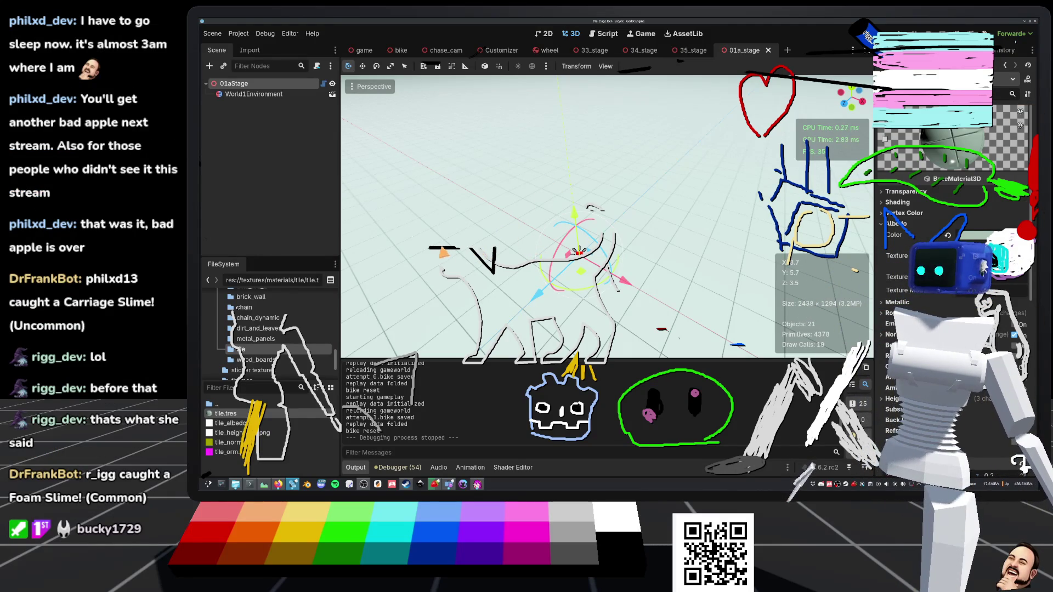
scroll(604, 220, down, 5)
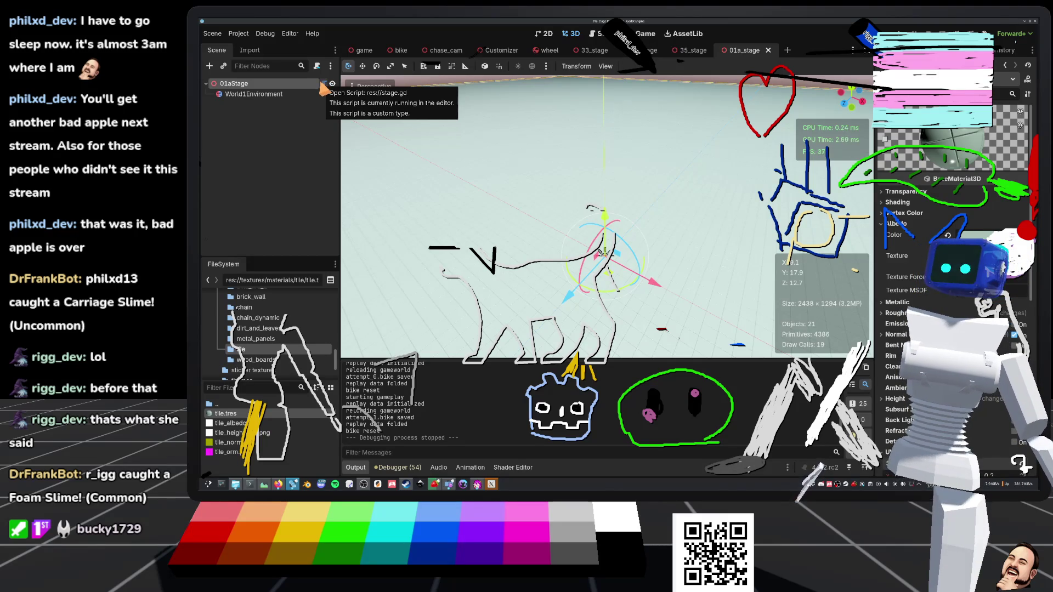
drag(604, 253, 346, 291)
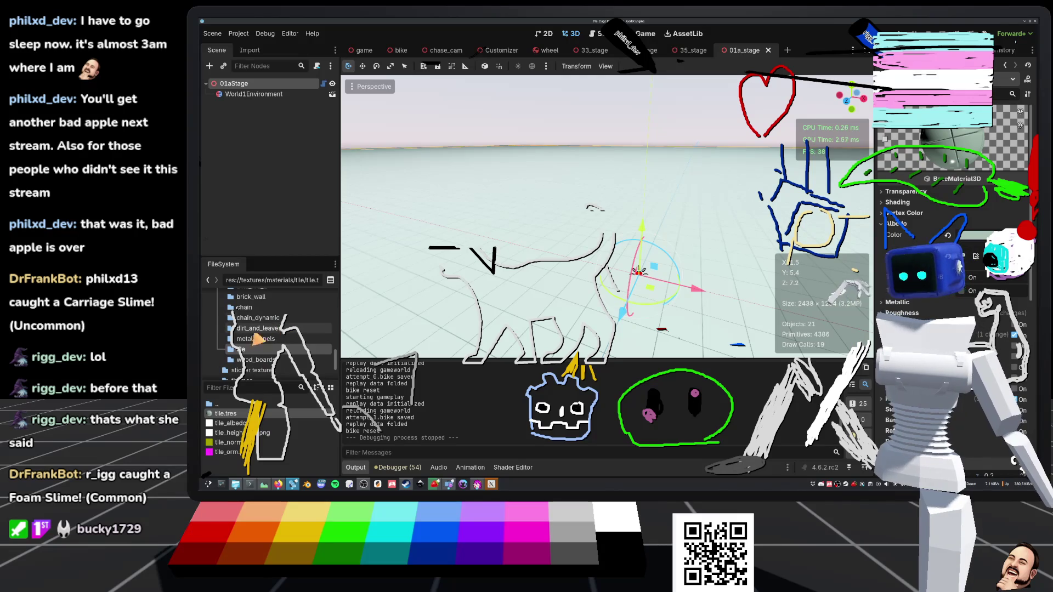
Step: Drop dirt_and_leaves.tres into stage.gd below TILE as a DIRT_AND_LEAVES preload constant
click(259, 340)
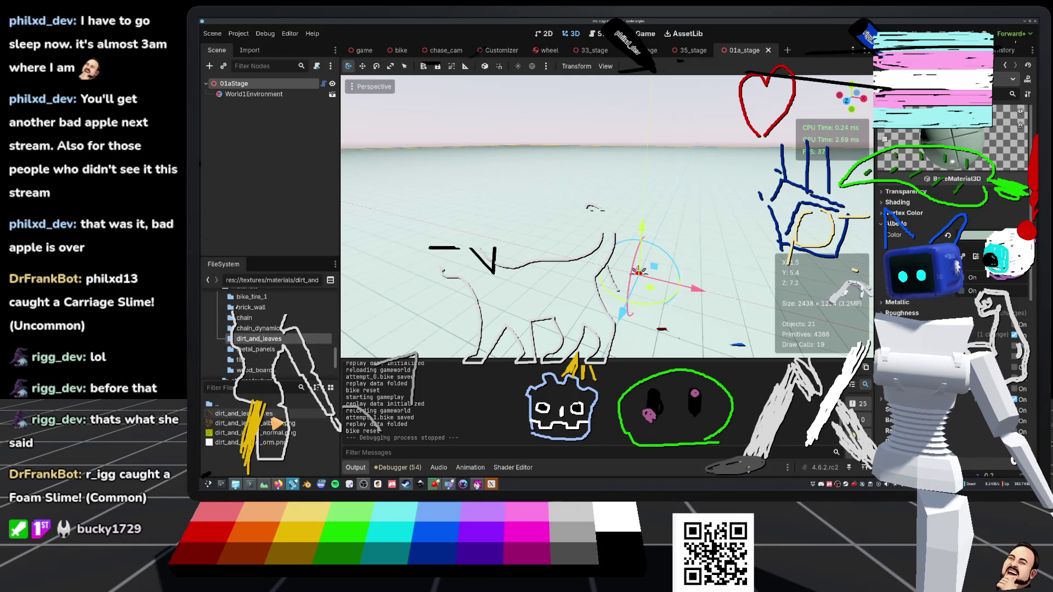
click(322, 85)
mouse_move(227, 413)
mouse_down()
mouse_move(555, 142)
mouse_move(541, 143)
mouse_up()
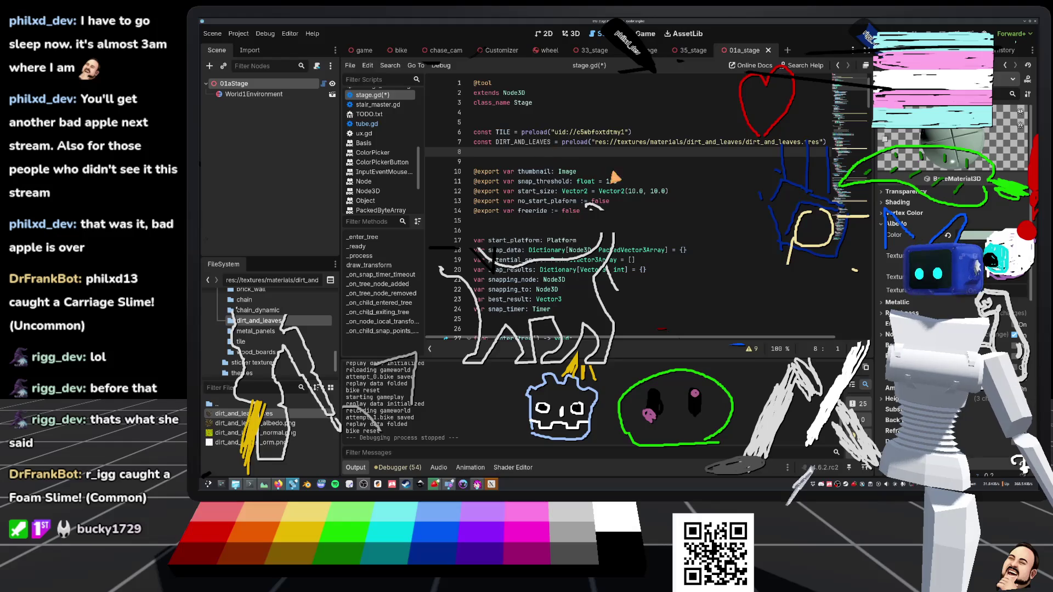
click(541, 162)
Step: Save stage.gd and scroll to the freeride platform code around line 38
key(ctrl+s)
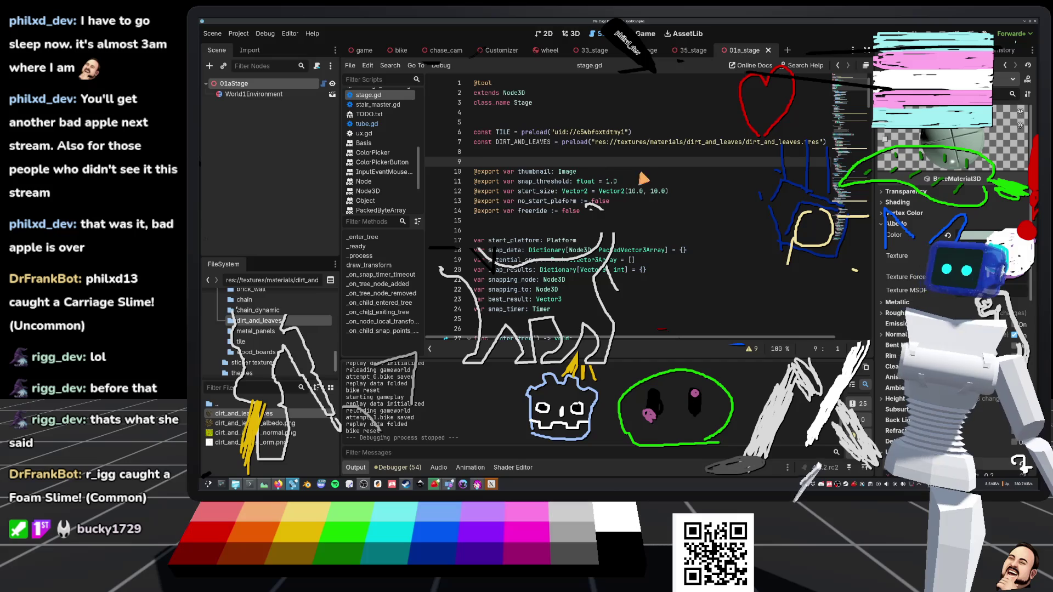
key(Up)
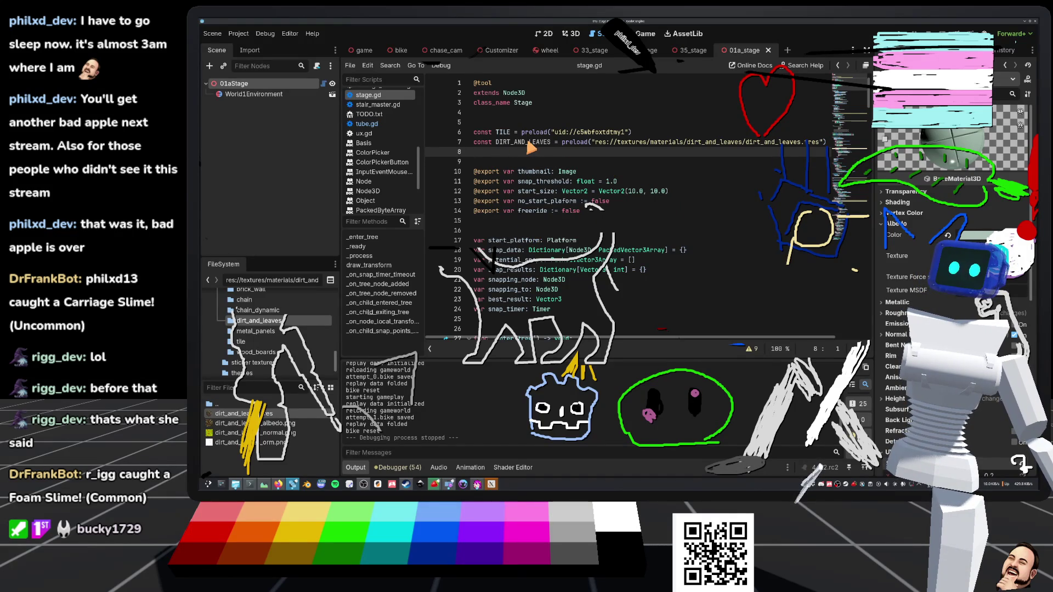
scroll(539, 185, down, 10)
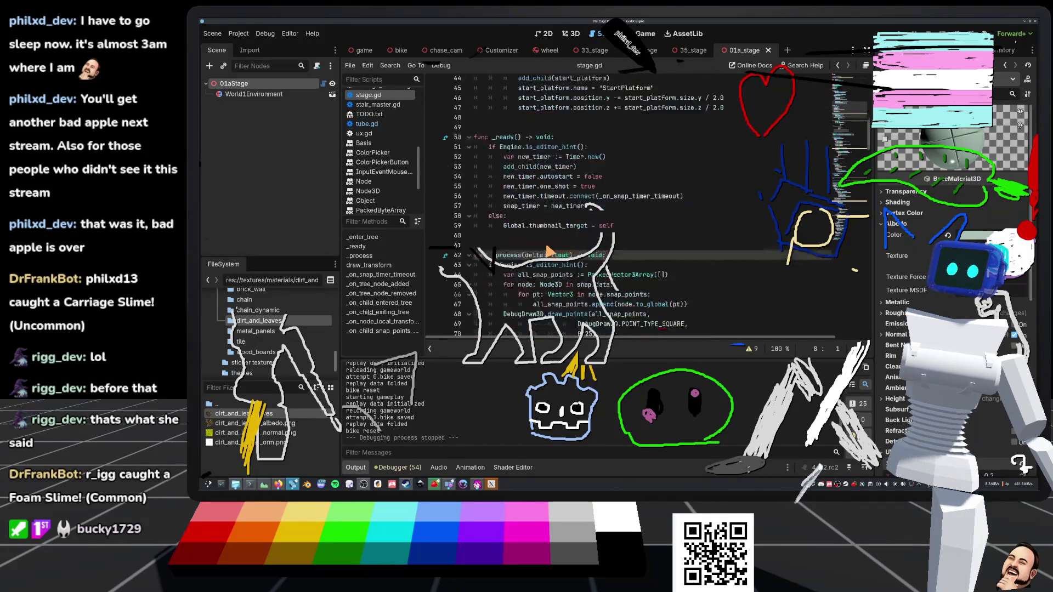
scroll(622, 274, down, 2)
scroll(516, 270, down, 3)
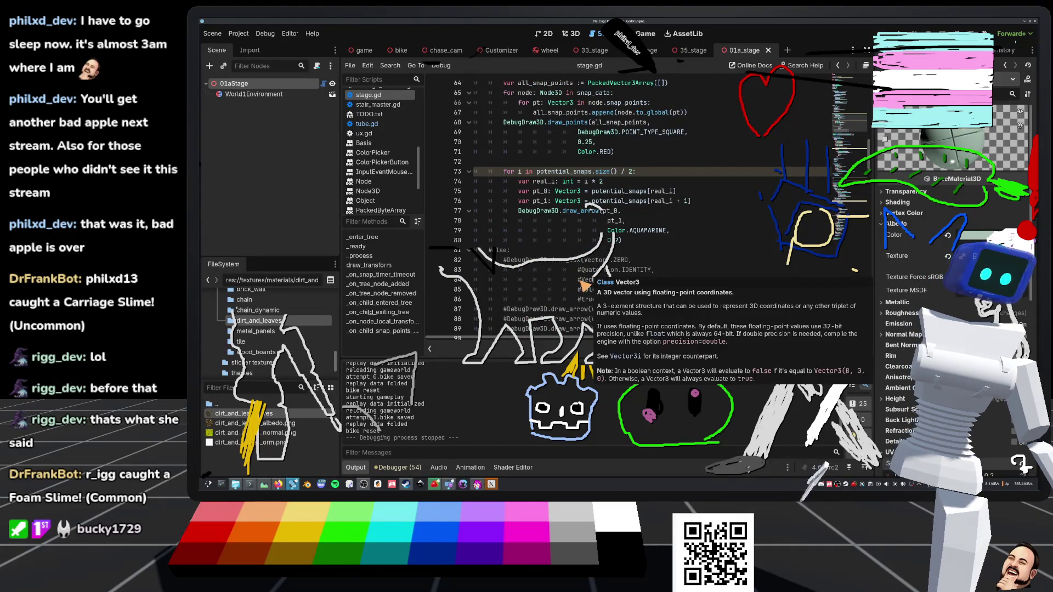
scroll(565, 169, up, 4)
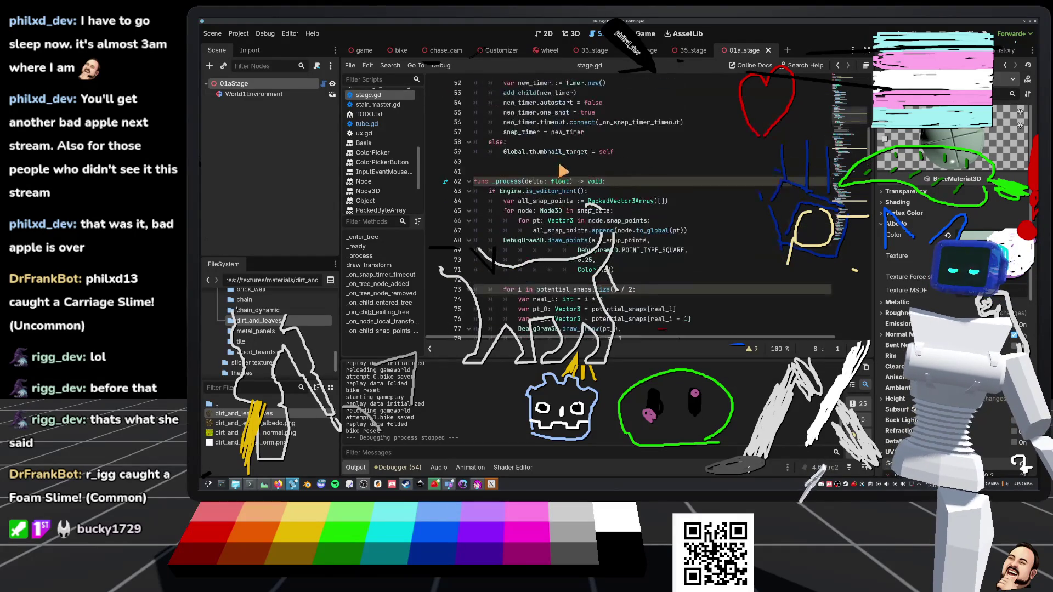
scroll(580, 200, up, 8)
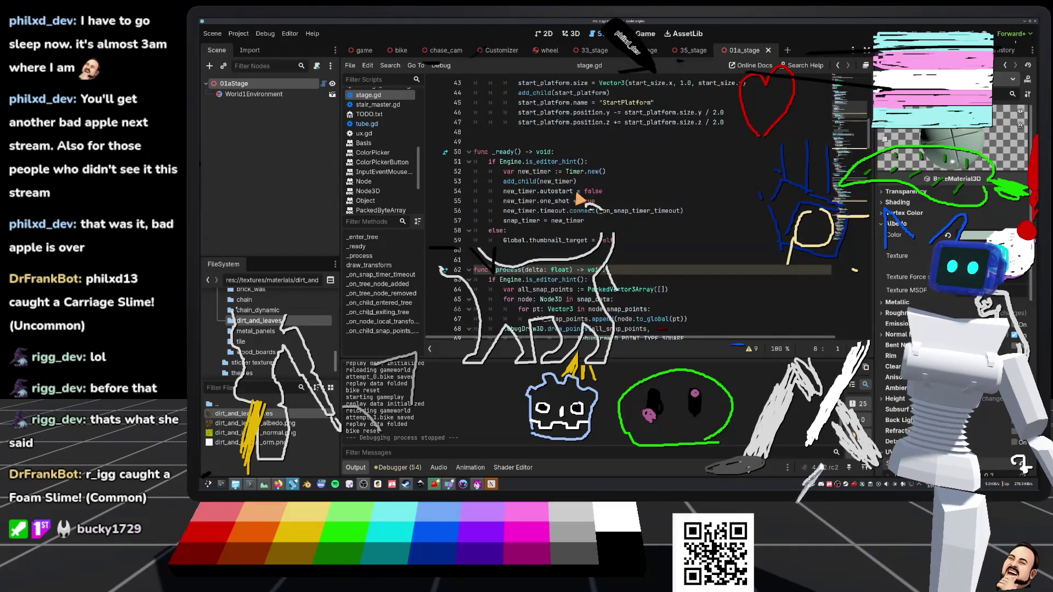
Step: Replace TILE with DIRT_AND_LEAVES on line 38 and return to the 3D scene
double_click(602, 182)
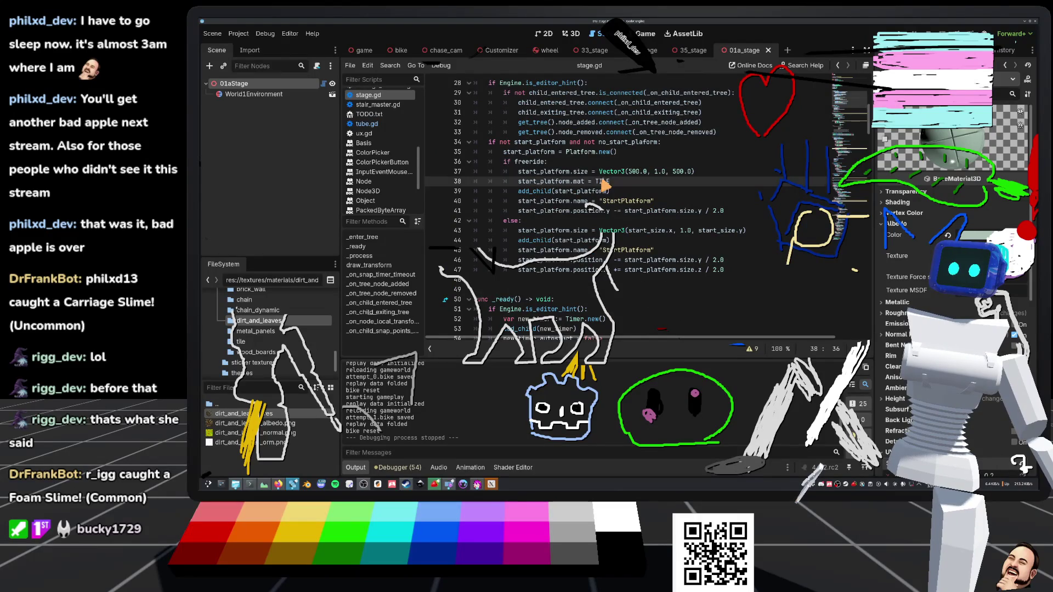
text(_)
key(Return)
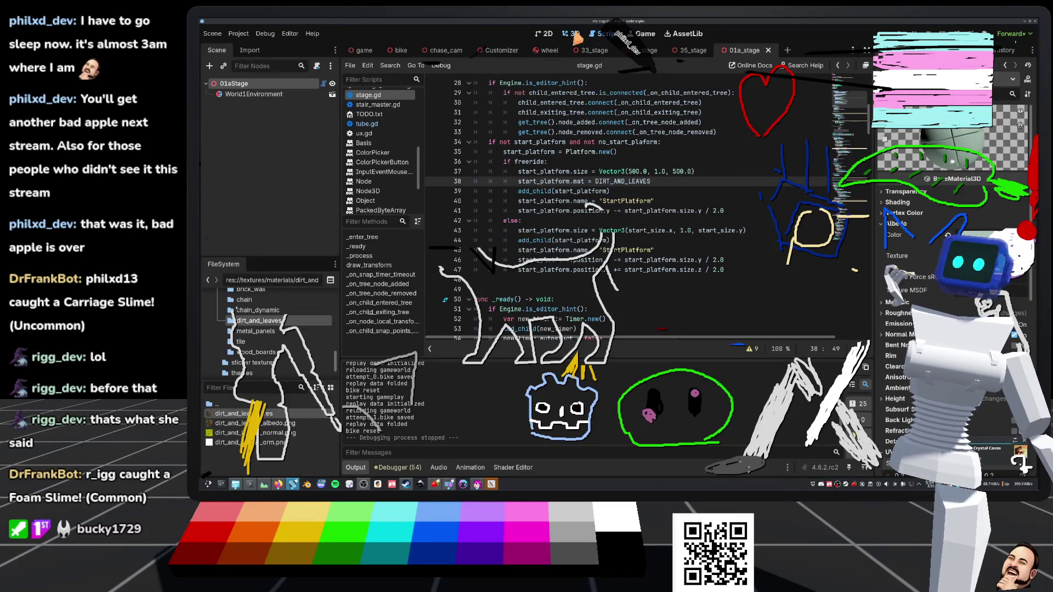
click(574, 35)
scroll(607, 216, down, 3)
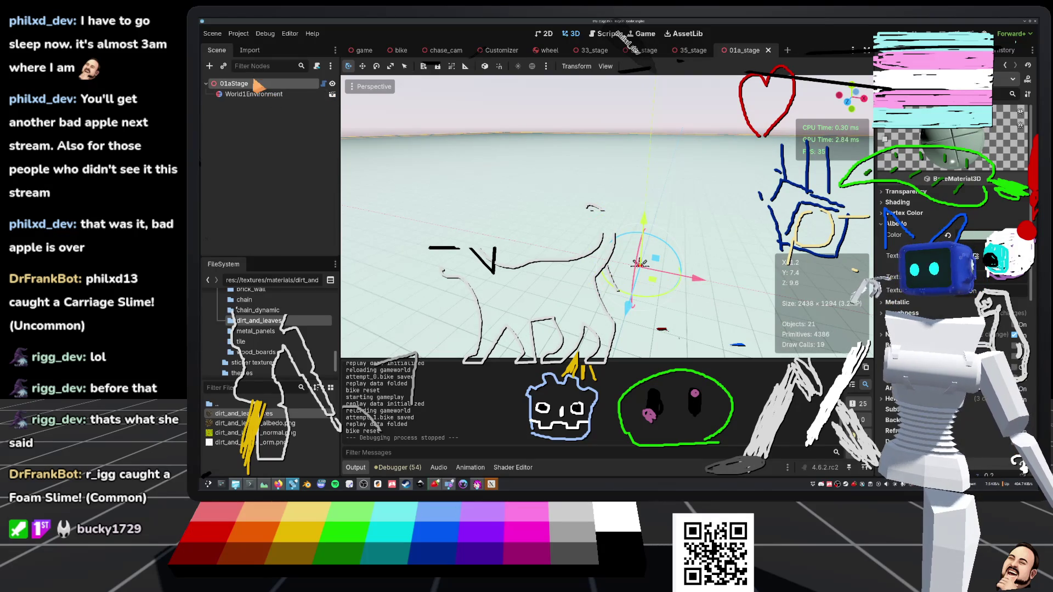
Step: Reload the saved stage scene and orbit low over the re-textured terrain
click(212, 33)
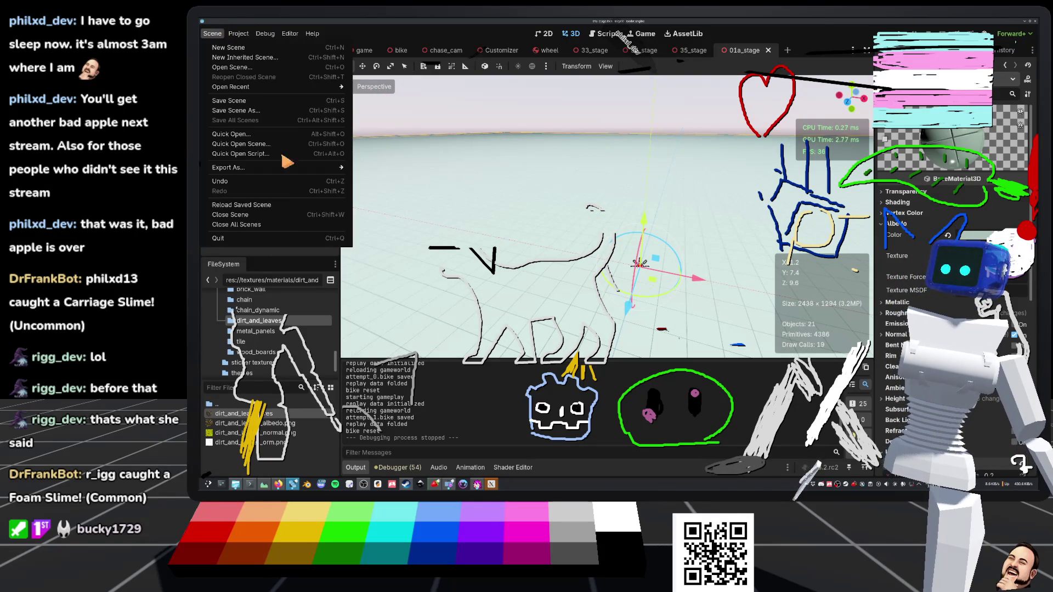
click(293, 206)
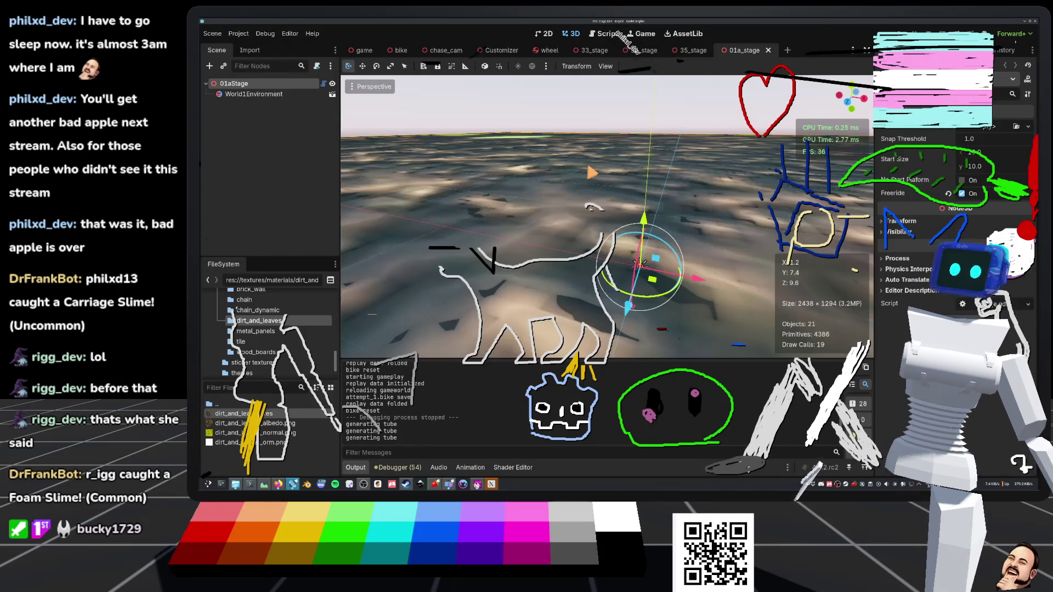
scroll(625, 242, down, 3)
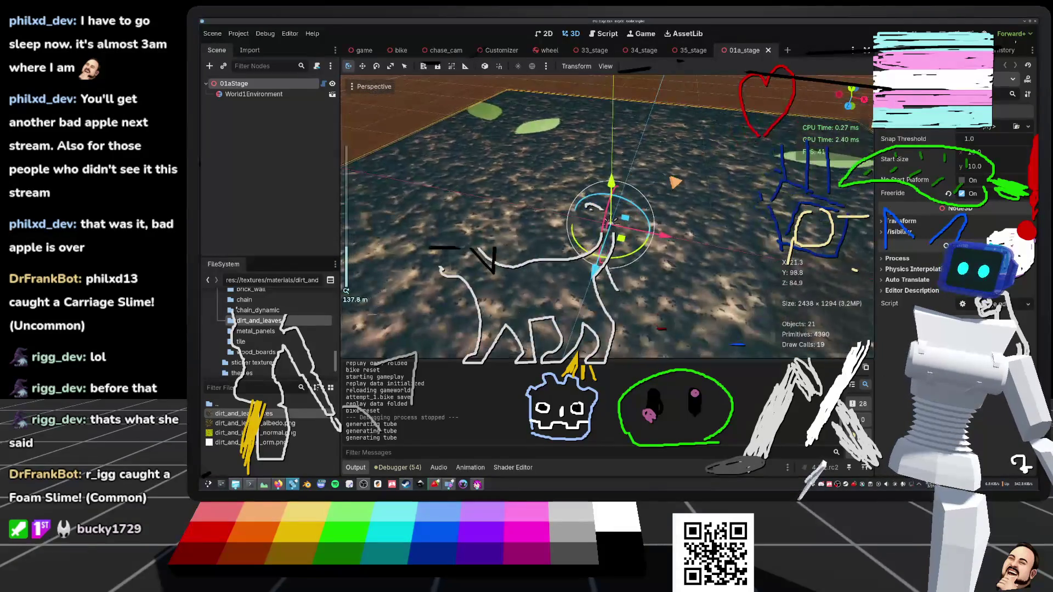
mouse_move(613, 222)
mouse_down()
mouse_move(593, 211)
mouse_move(613, 222)
mouse_up()
scroll(618, 225, up, 3)
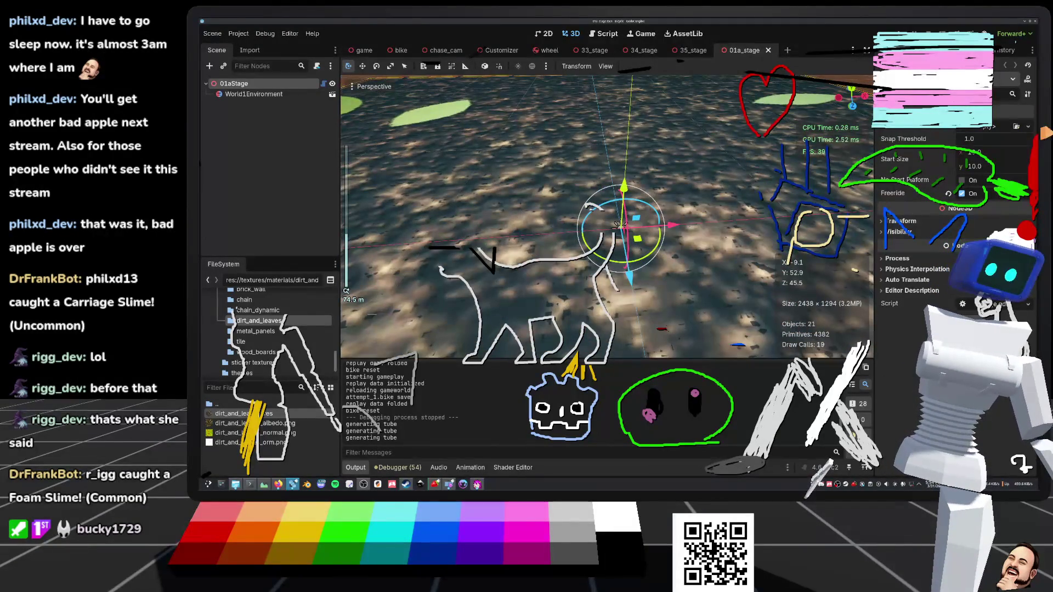
Step: Open the dirt_and_leaves material in the Inspector and enable UV1 triplanar mapping
click(253, 414)
scroll(954, 247, down, 4)
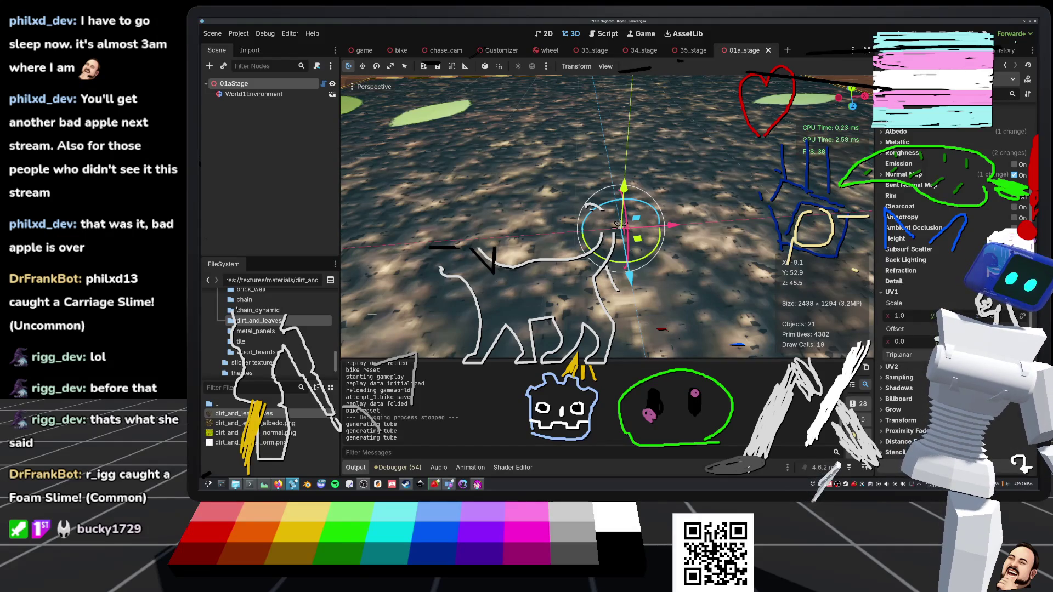
click(1021, 354)
Step: Orbit the viewport to view the dirt-and-leaves ground stretching toward the horizon
scroll(616, 224, up, 5)
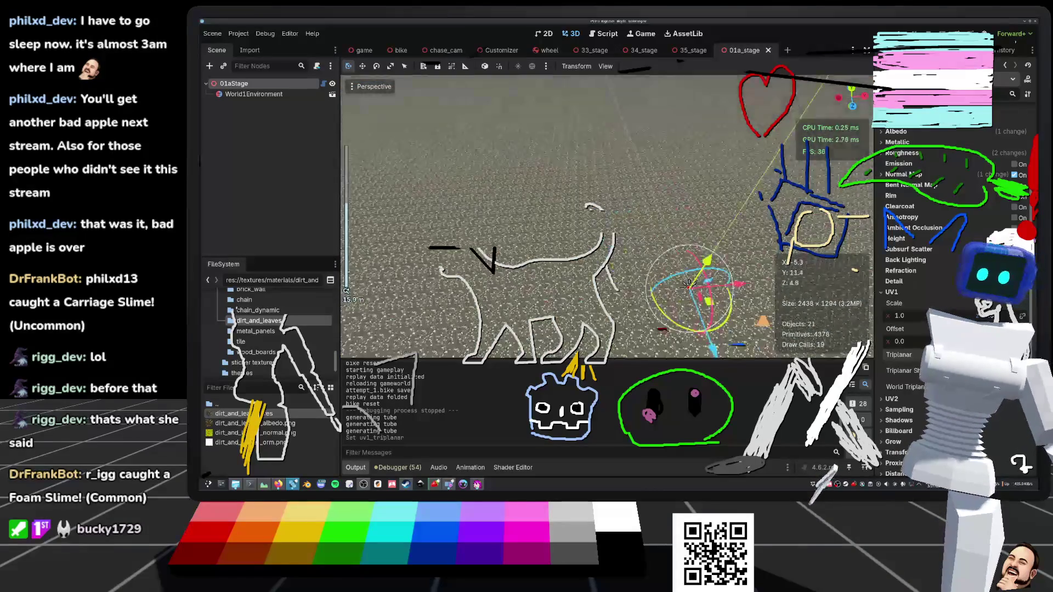
scroll(618, 230, up, 1)
drag(618, 230, 592, 208)
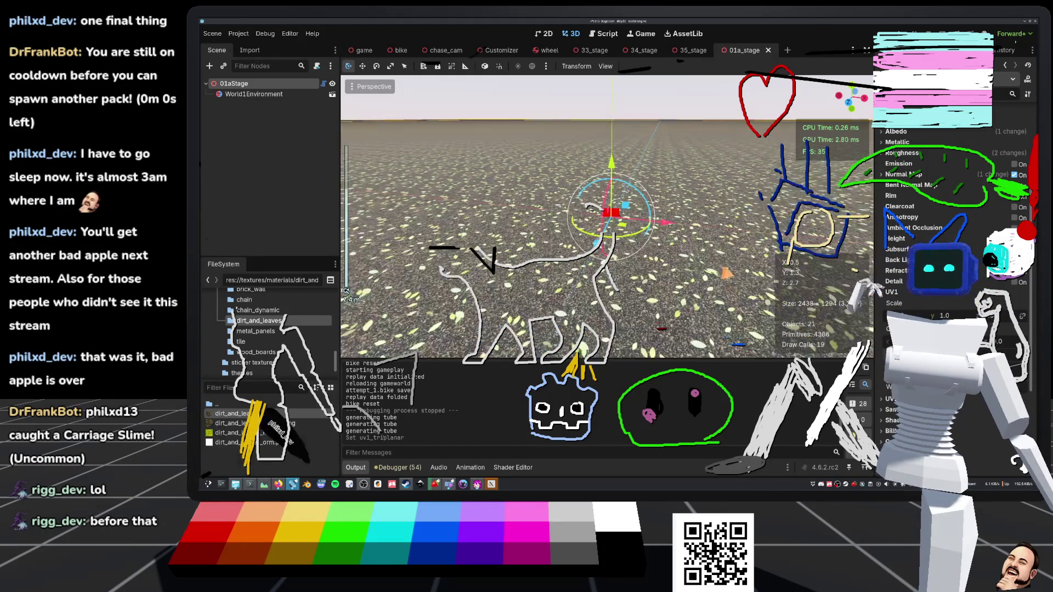
Step: Save the stage scene with the dirt-and-leaves ground applied
scroll(606, 219, up, 5)
scroll(589, 207, down, 3)
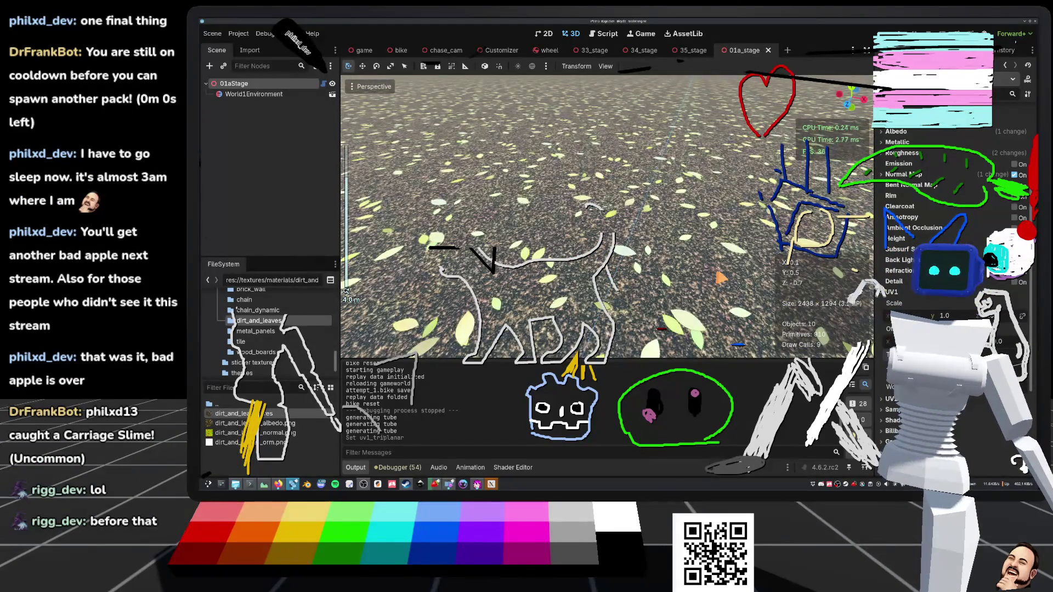
scroll(589, 208, down, 2)
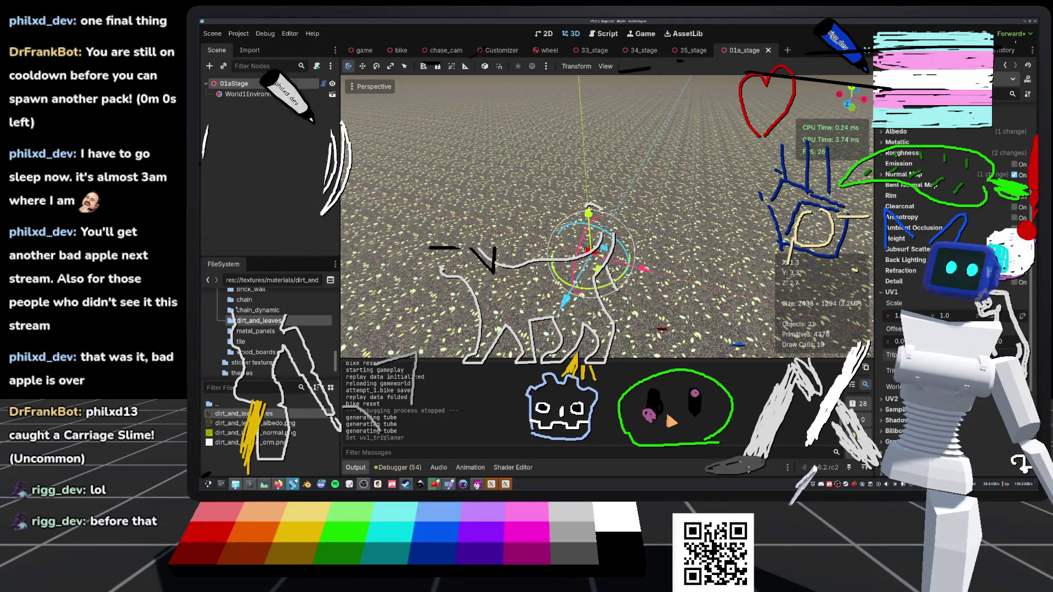
scroll(604, 220, up, 3)
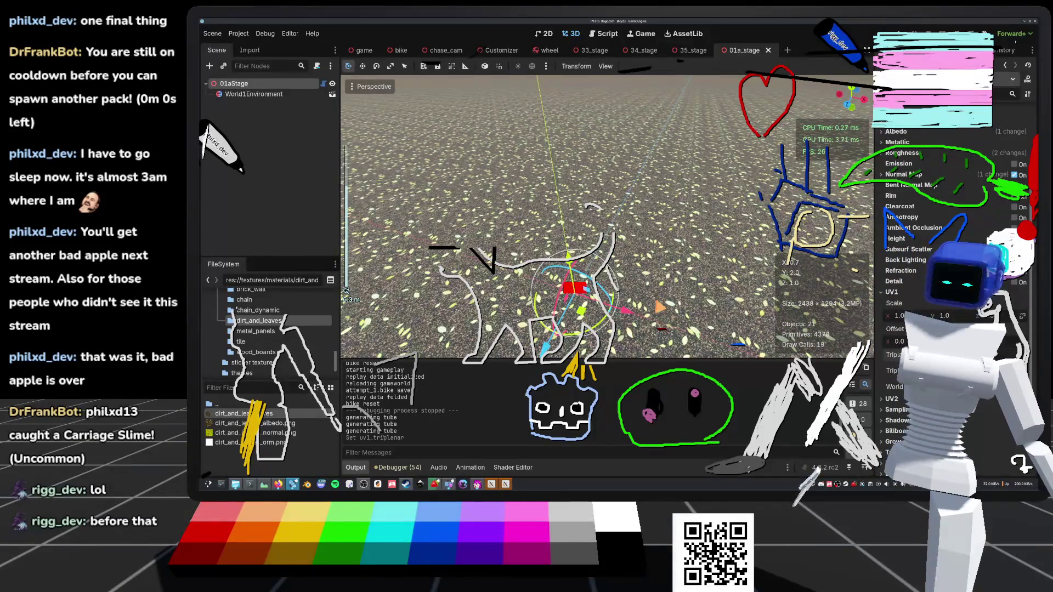
key(ctrl+s)
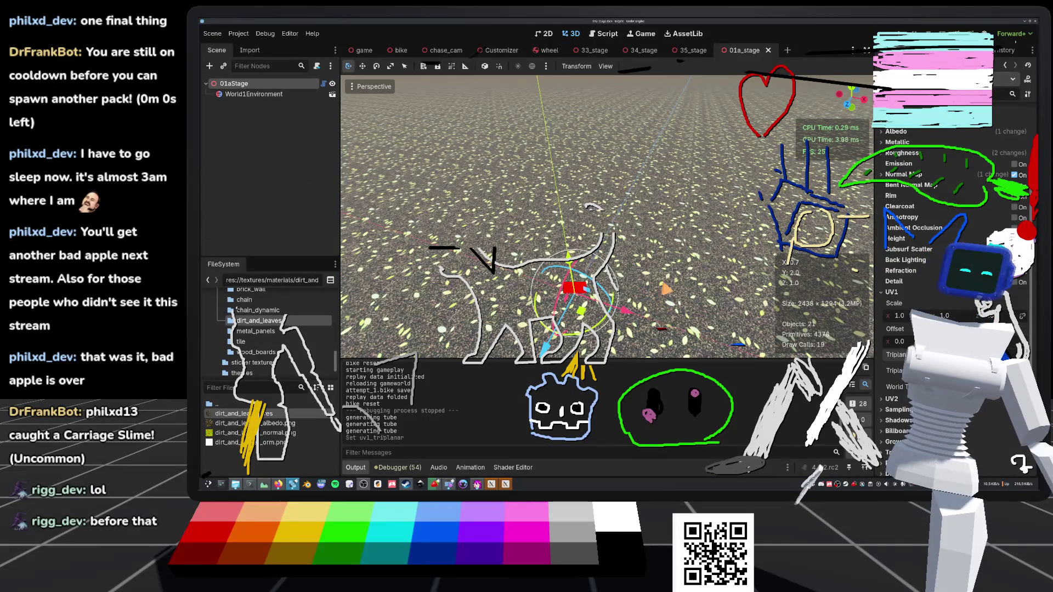
Step: Frame the selected node, zoom in on the ground, and switch to Material Maker
key(f)
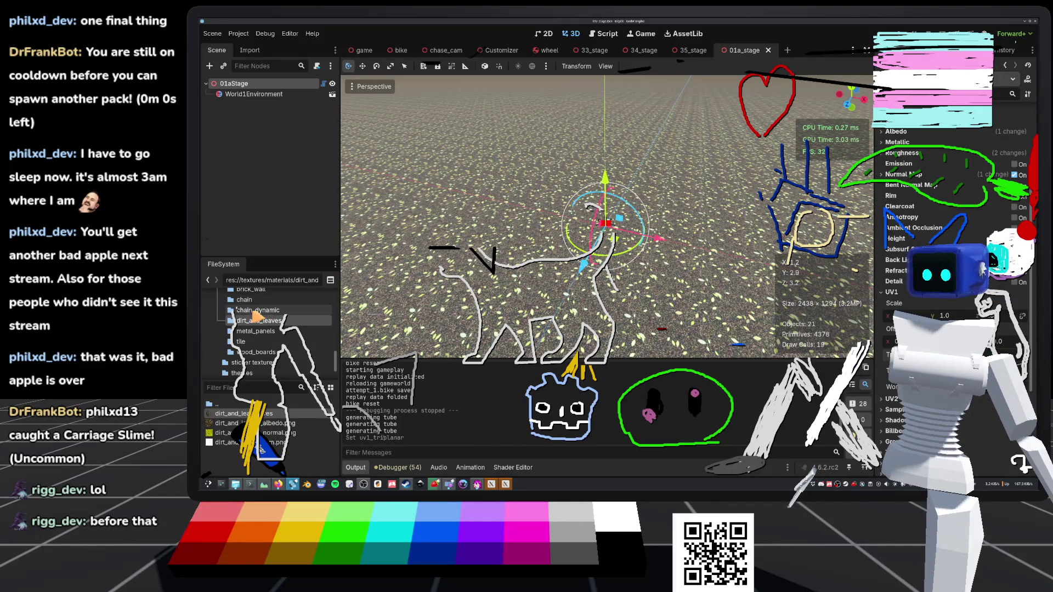
scroll(266, 306, up, 1)
scroll(264, 303, up, 3)
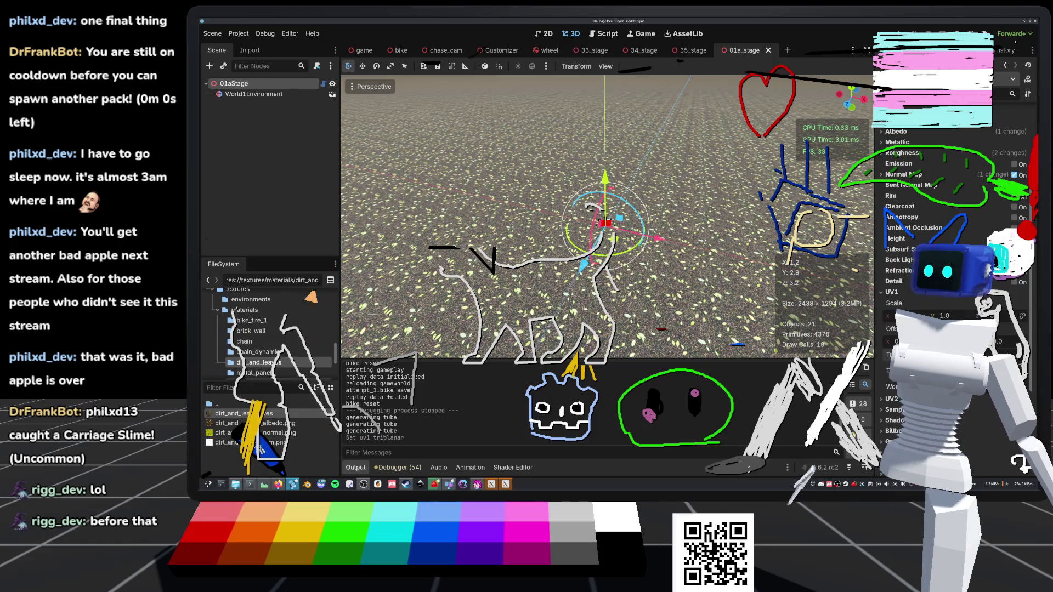
scroll(603, 220, up, 3)
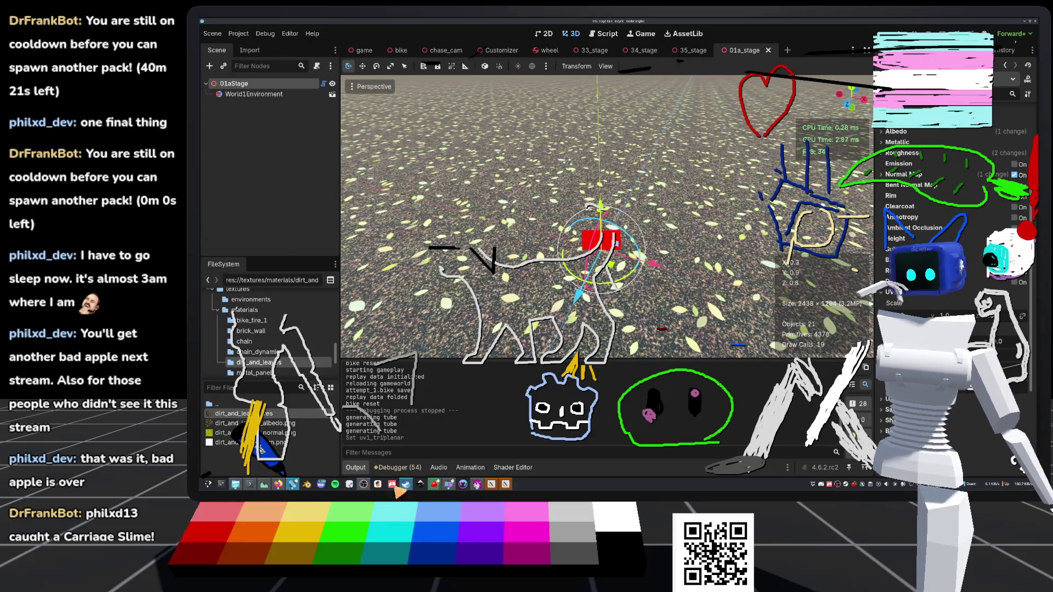
click(462, 485)
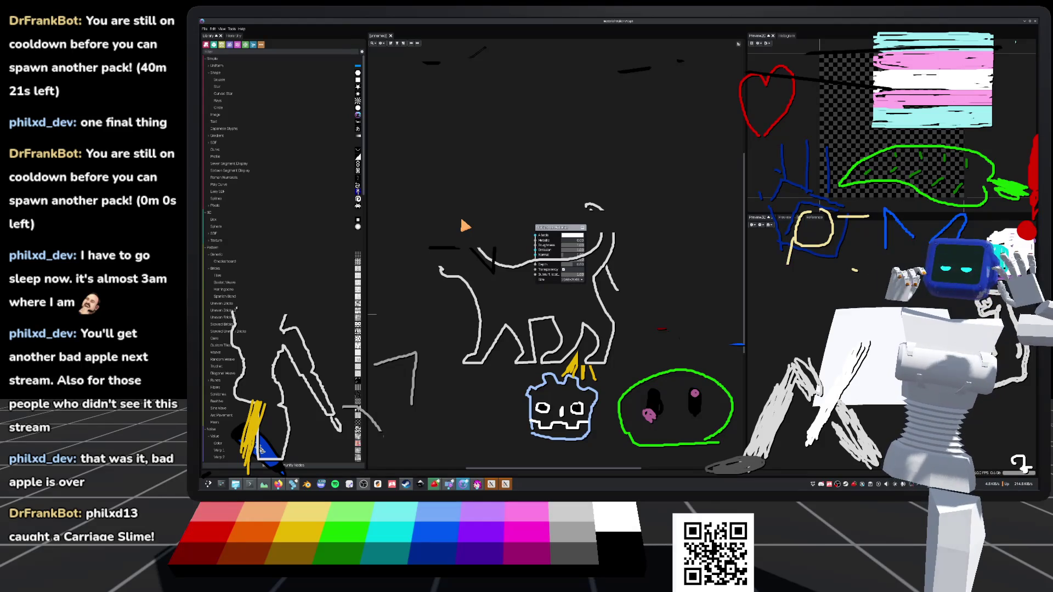
Step: Move the Static PBR Material node right and enlarge the 2D preview area
scroll(516, 269, up, 2)
scroll(614, 269, down, 2)
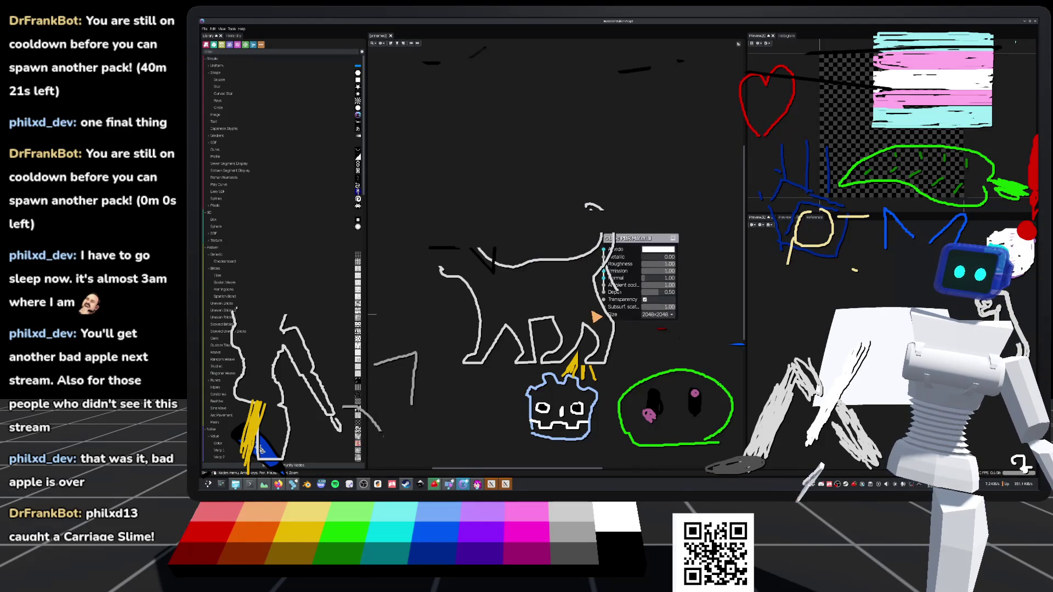
drag(625, 263, 704, 281)
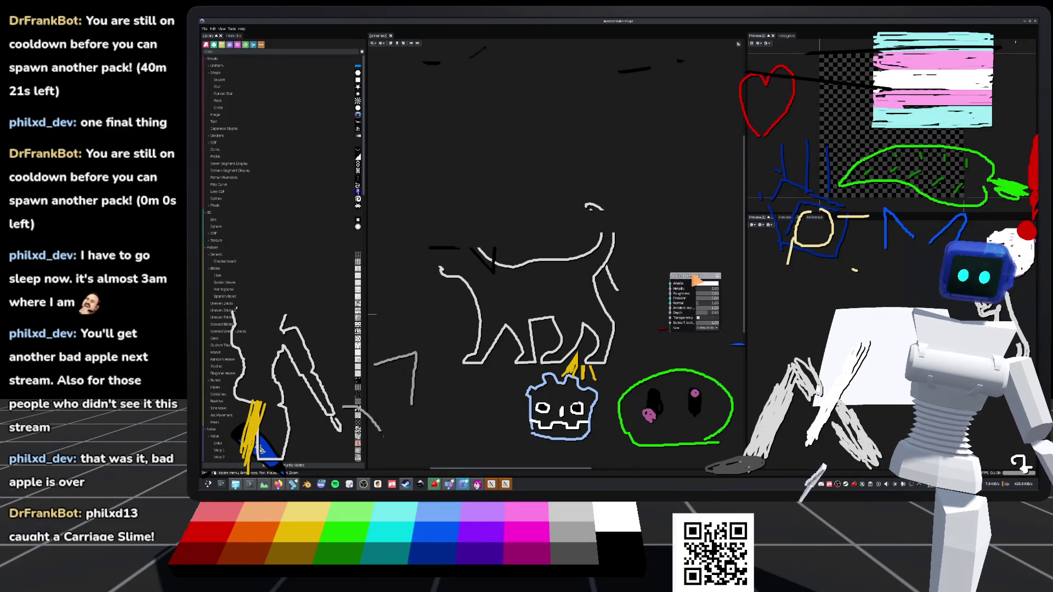
scroll(630, 278, down, 2)
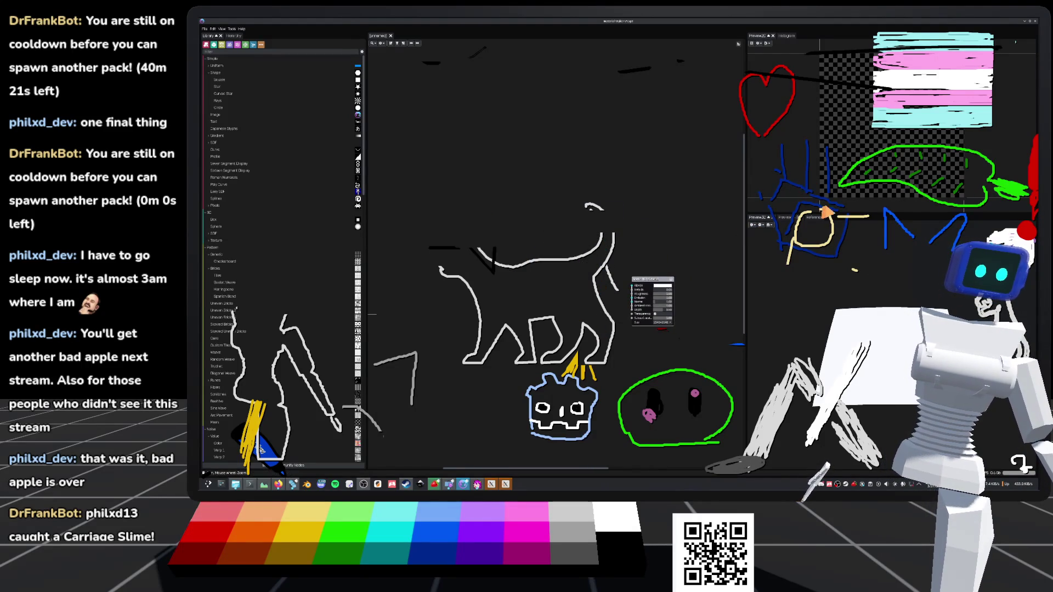
drag(873, 214, 873, 228)
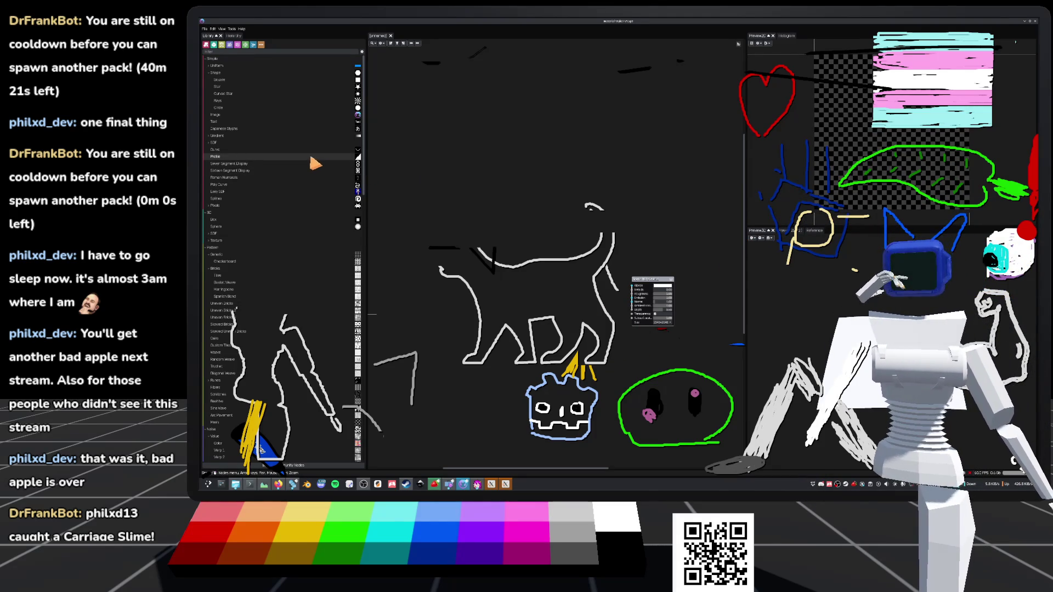
Step: Set the UI scale to 1.50 in Preferences, apply it and close the dialog
click(213, 28)
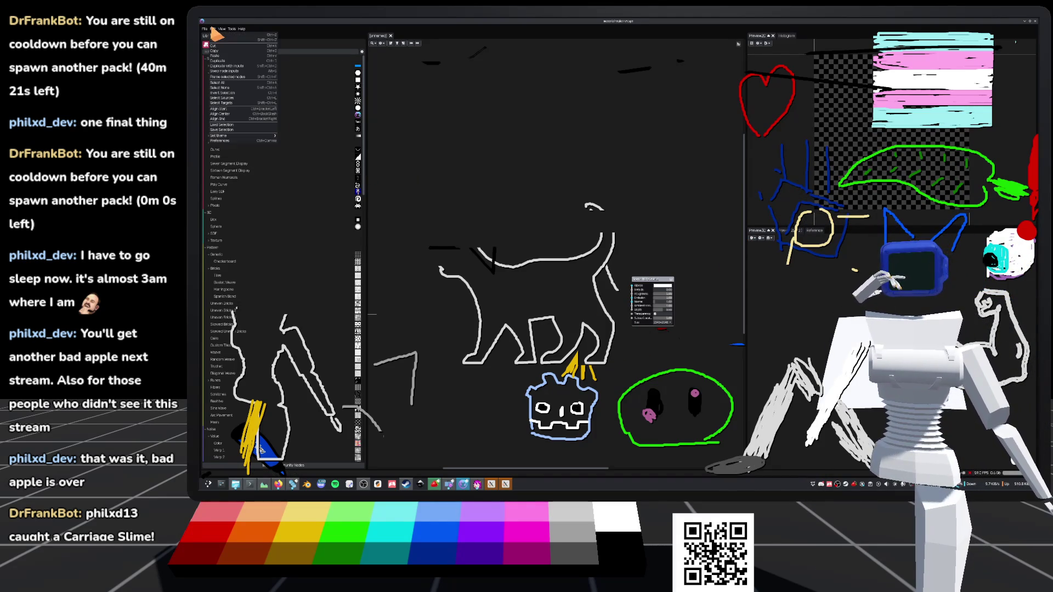
click(233, 141)
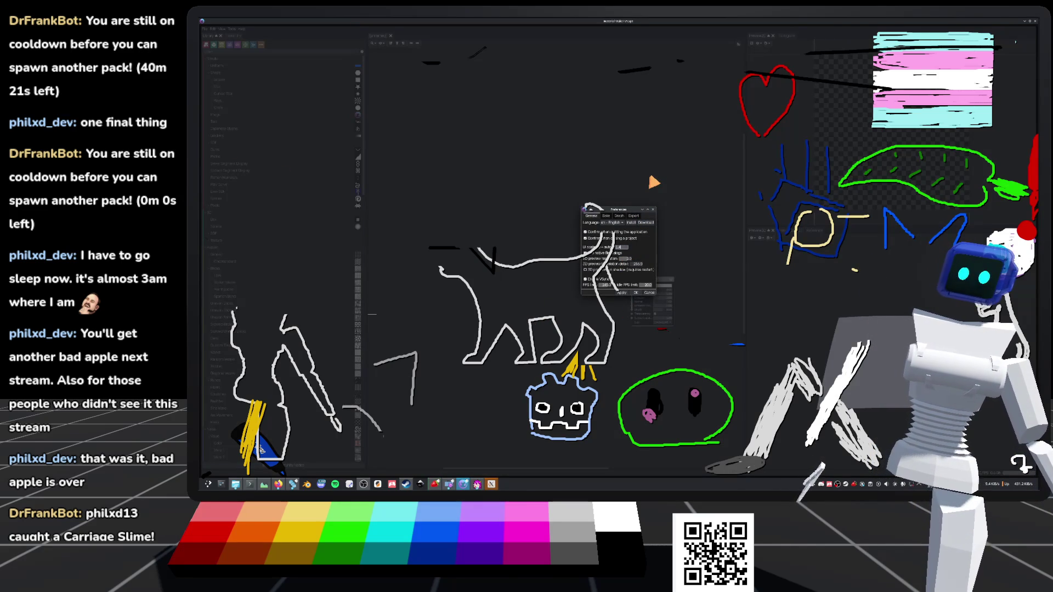
click(622, 293)
click(635, 293)
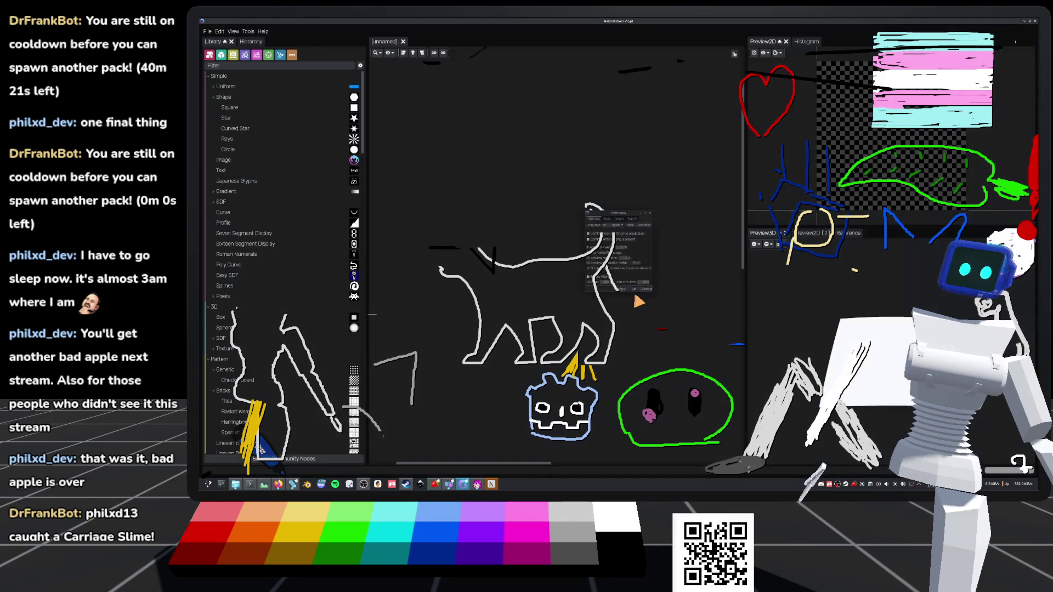
Step: Add a Dirt noise node found by searching 'dirt' and place it lower left
drag(637, 300, 545, 213)
scroll(670, 343, up, 1)
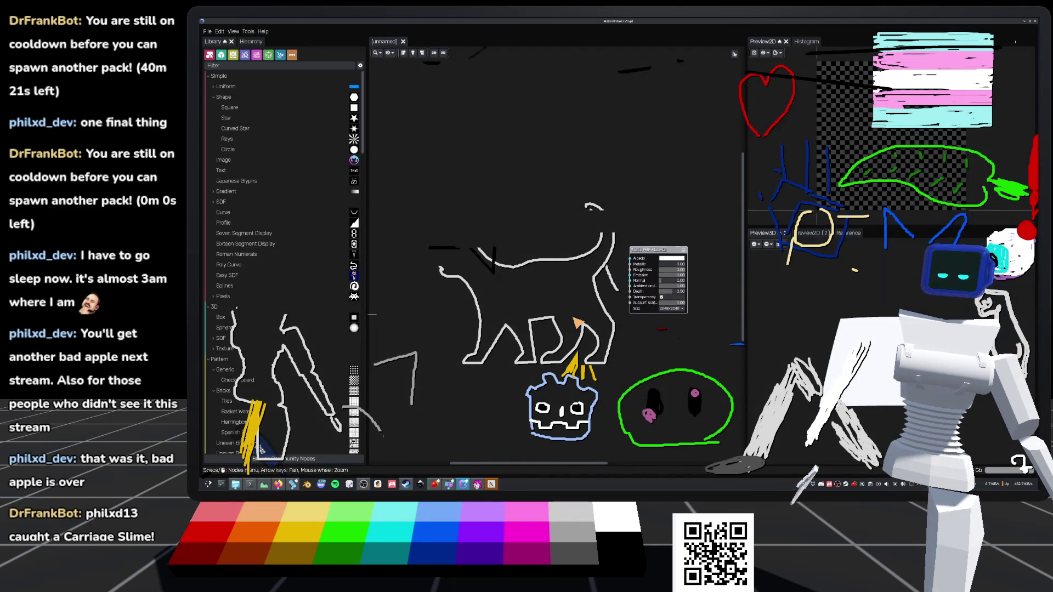
right_click(591, 218)
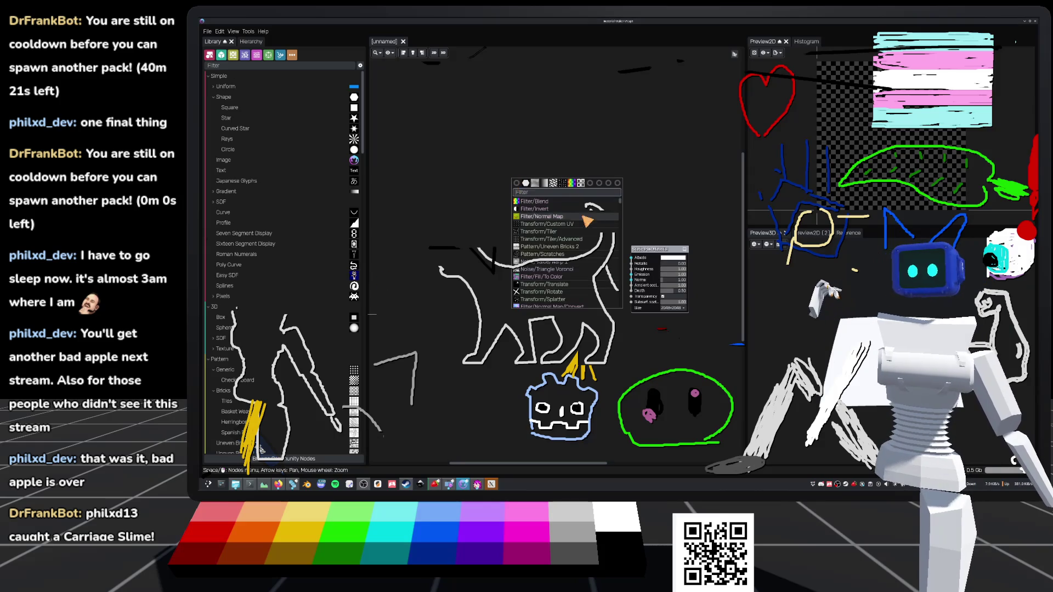
scroll(555, 298, down, 1)
scroll(555, 298, down, 1)
scroll(554, 296, down, 2)
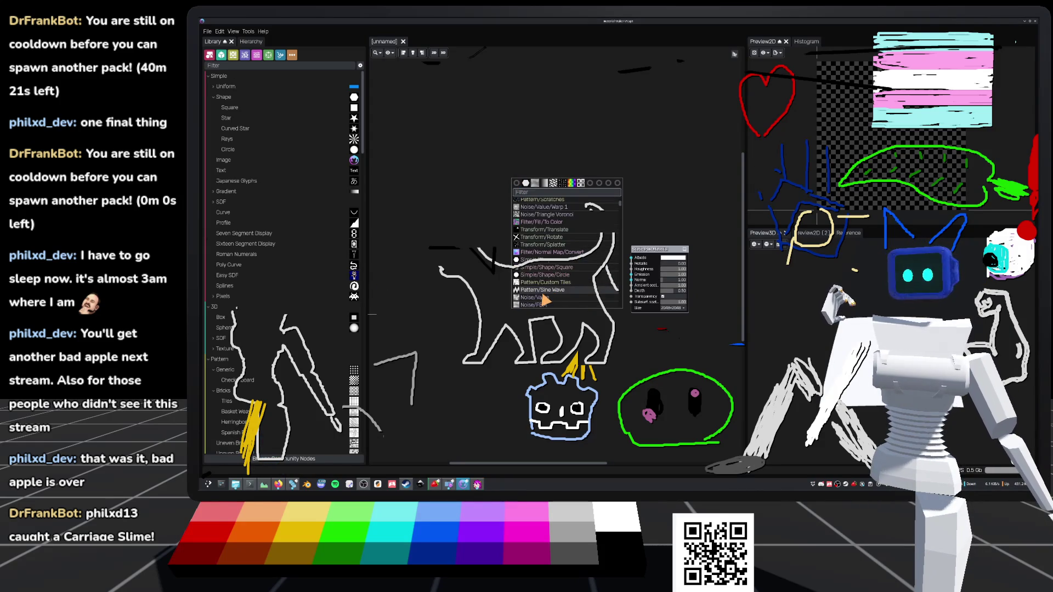
scroll(549, 297, up, 3)
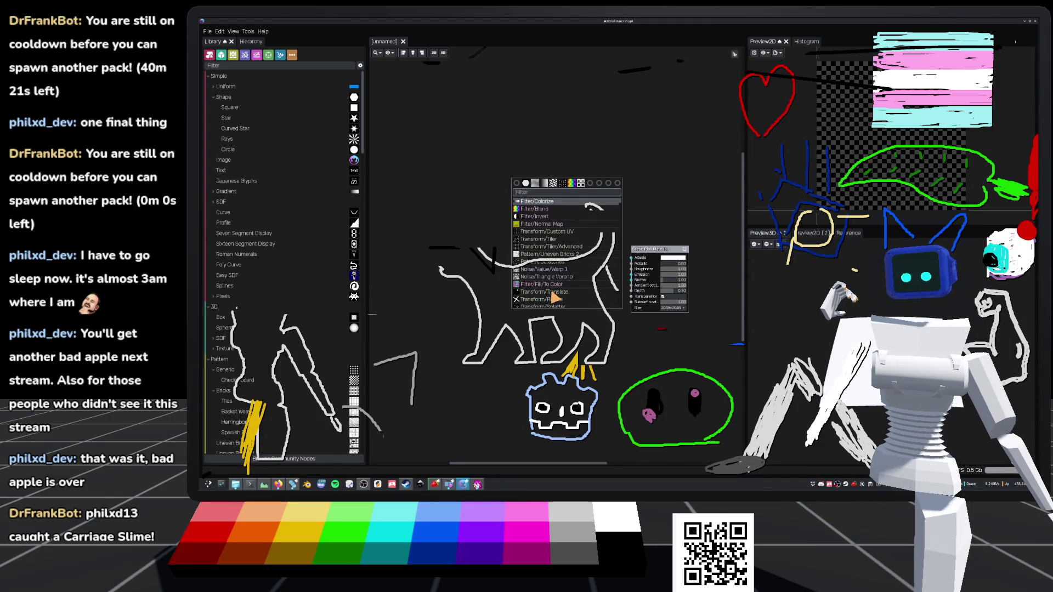
text(dirt)
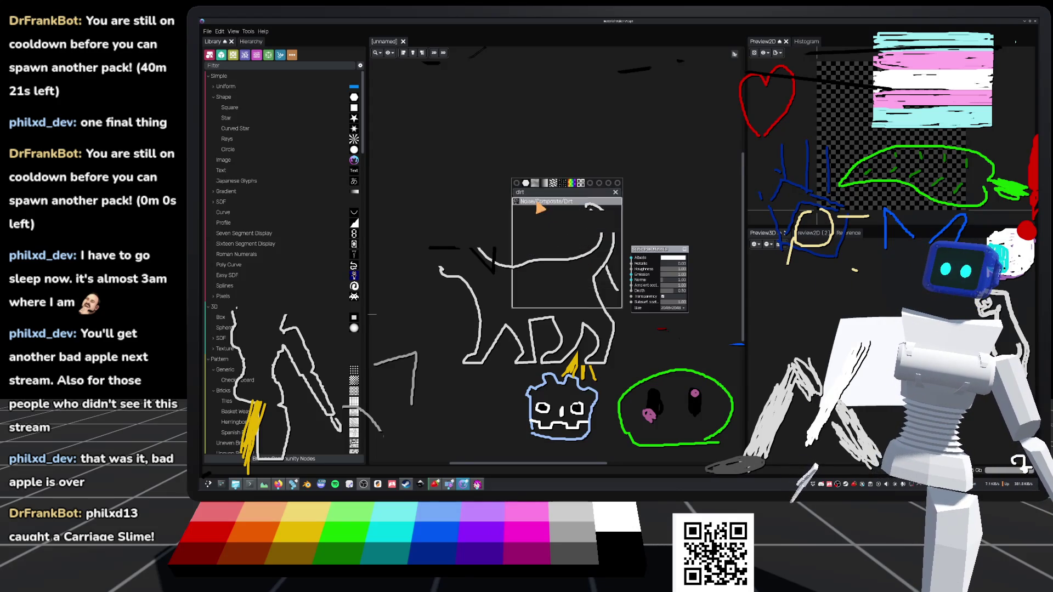
key(Return)
mouse_move(528, 190)
mouse_down()
mouse_move(458, 262)
mouse_move(467, 286)
mouse_up()
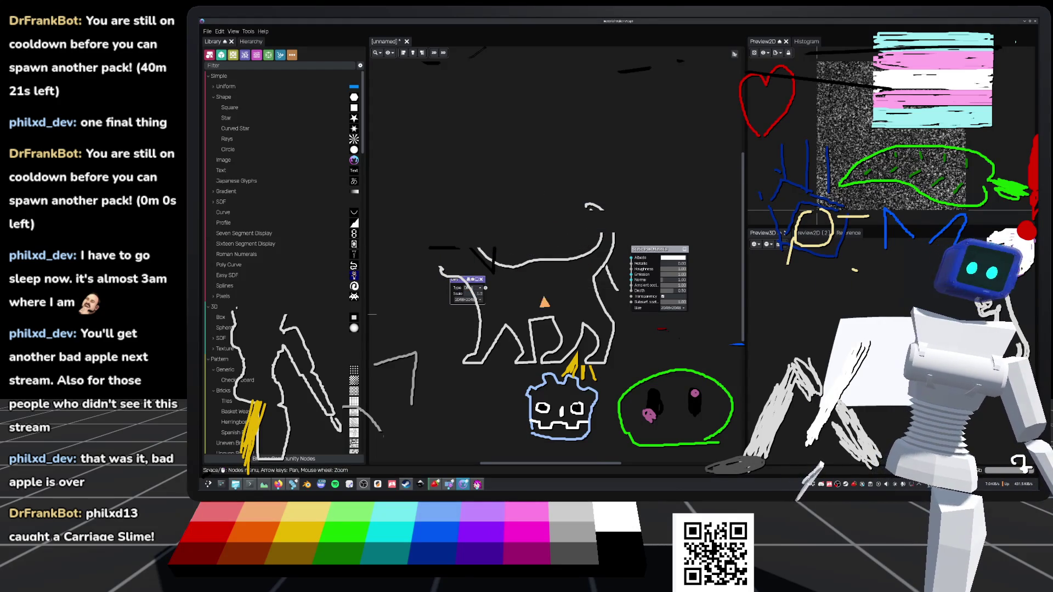
Step: Set both the Dirt node and the material node to 4096x4096 resolution
click(473, 300)
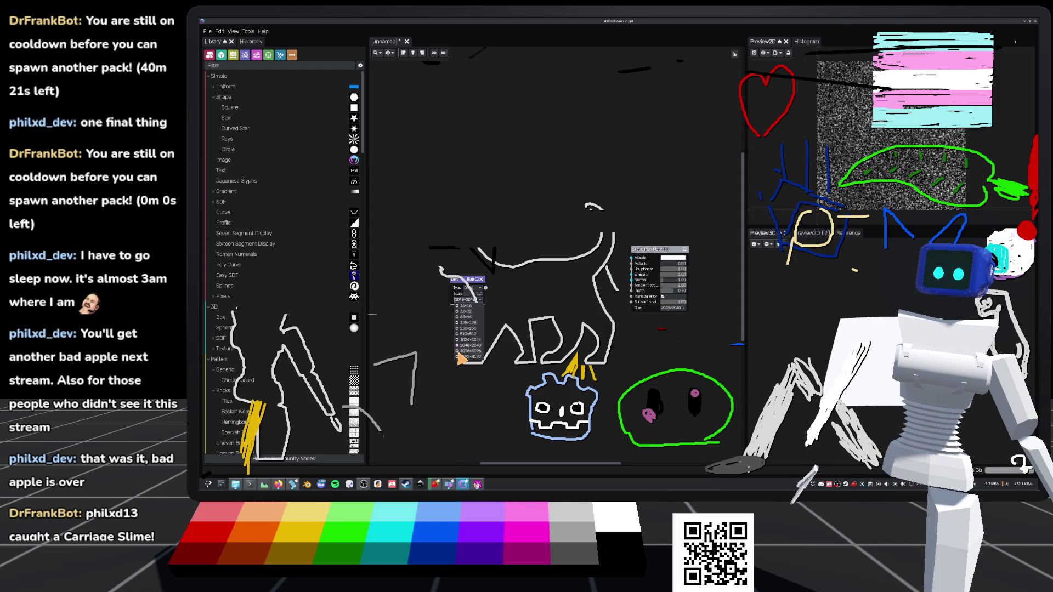
click(460, 352)
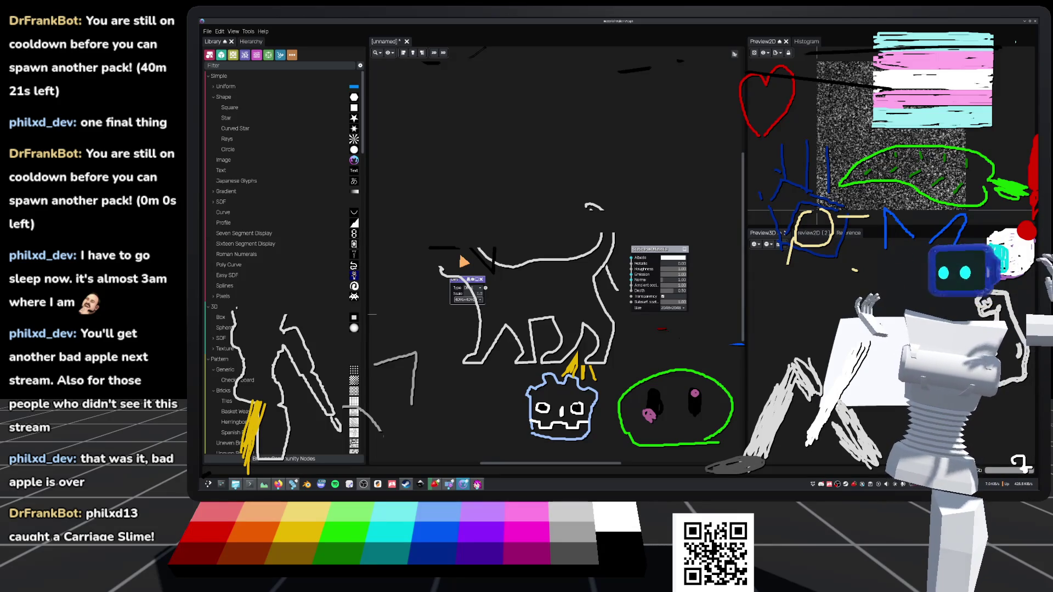
drag(560, 303, 529, 324)
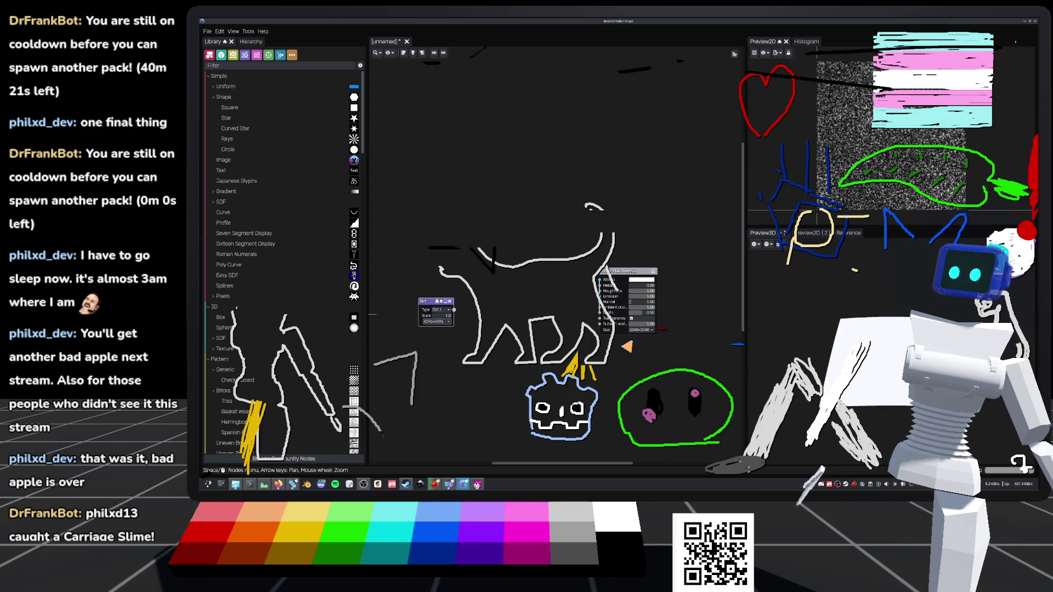
click(641, 330)
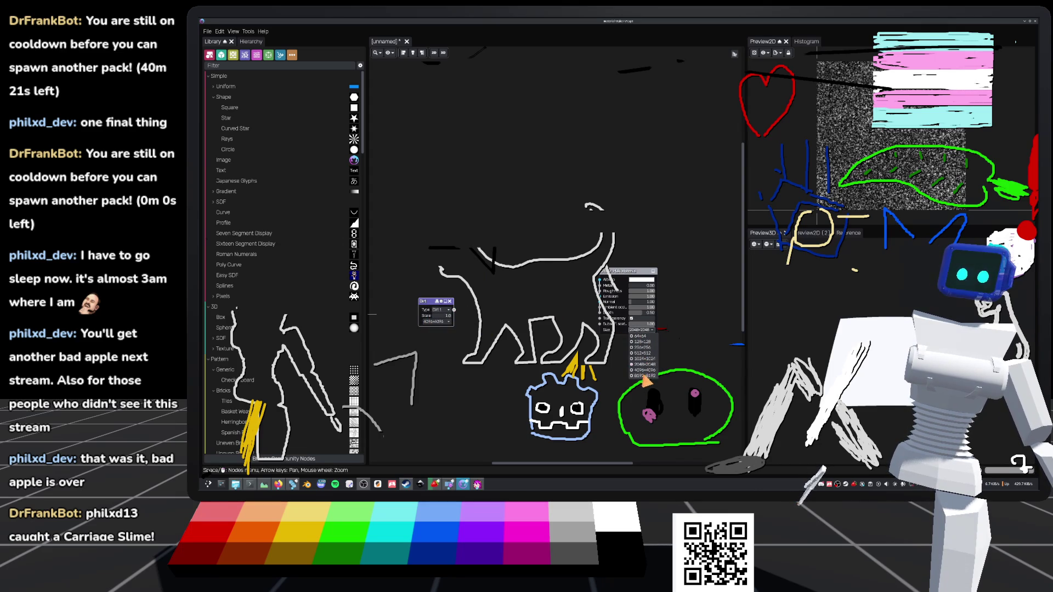
click(642, 370)
Step: Connect Dirt to the material's Albedo and tilt the 3D preview to a grazing view
scroll(586, 346, up, 1)
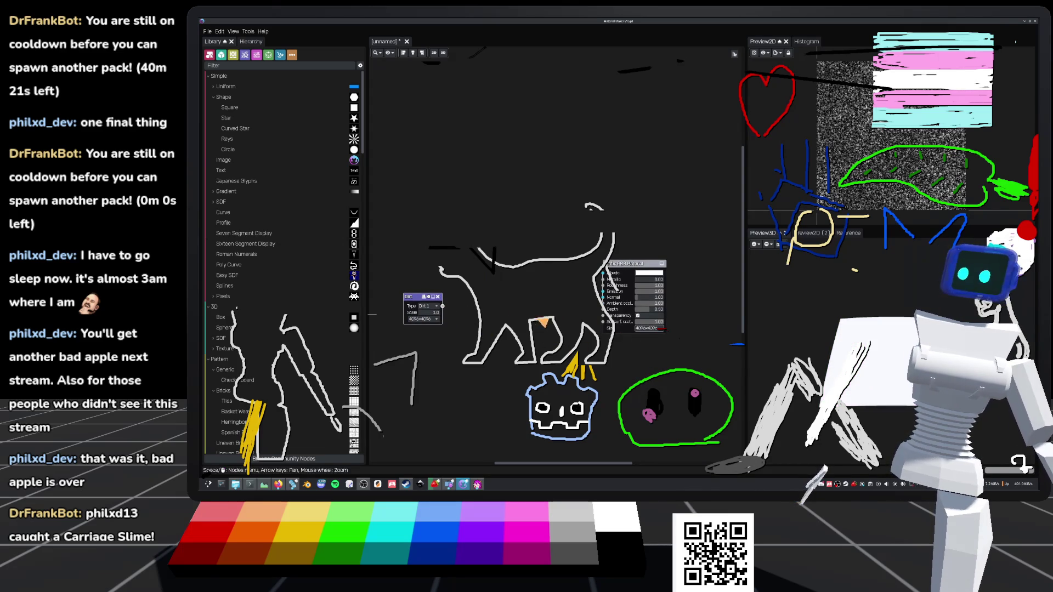
drag(443, 306, 603, 273)
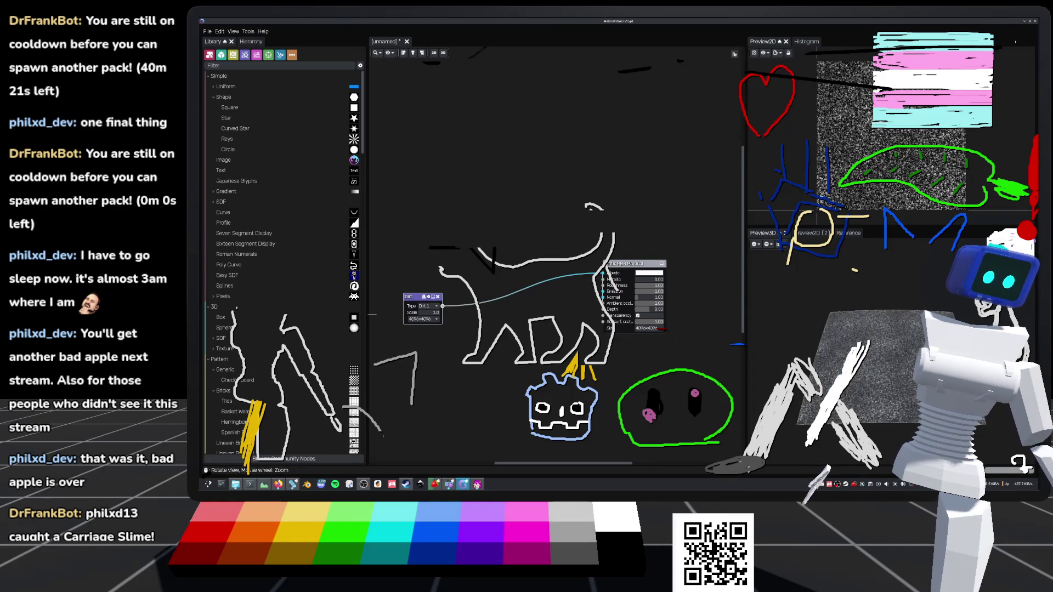
mouse_move(822, 357)
mouse_down()
mouse_move(823, 305)
mouse_move(823, 362)
mouse_up()
drag(901, 379, 901, 340)
drag(626, 273, 632, 288)
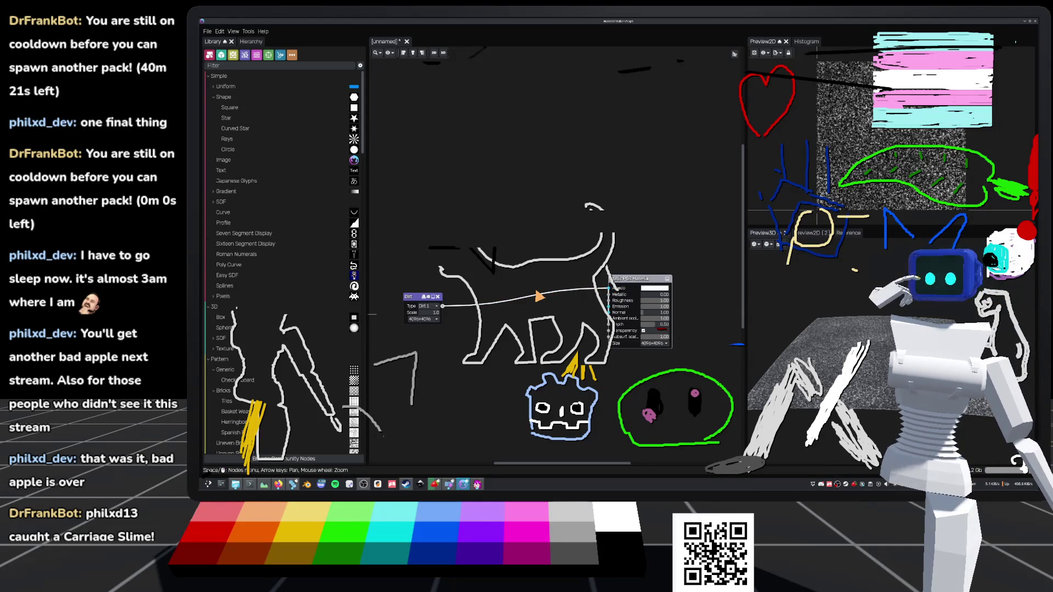
drag(511, 296, 571, 272)
right_click(497, 201)
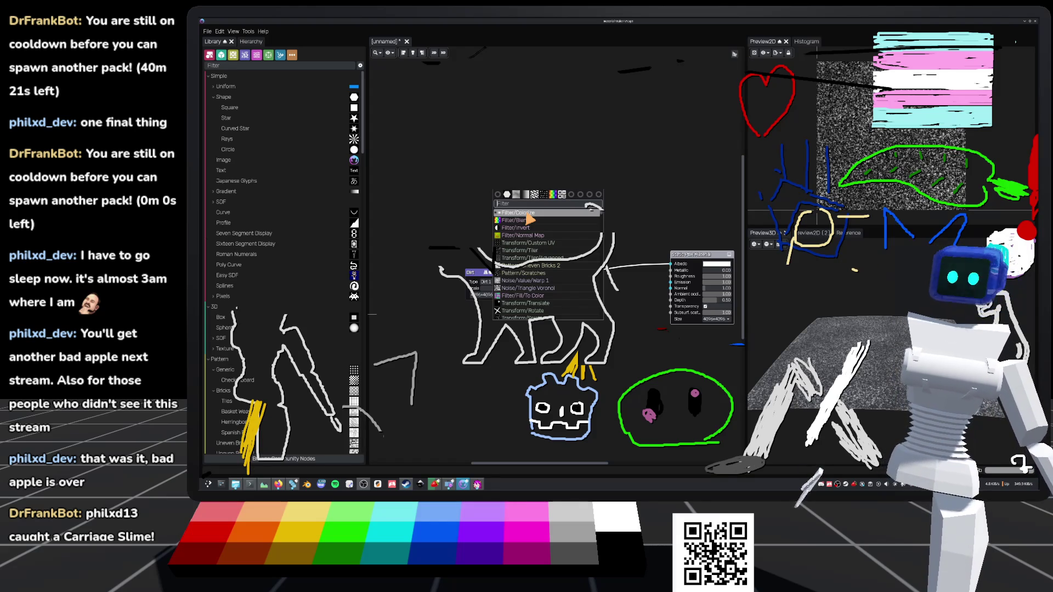
Step: Replace a mistaken Triangle Voronoi node with a regular Voronoi node from the 'noise' search
click(546, 288)
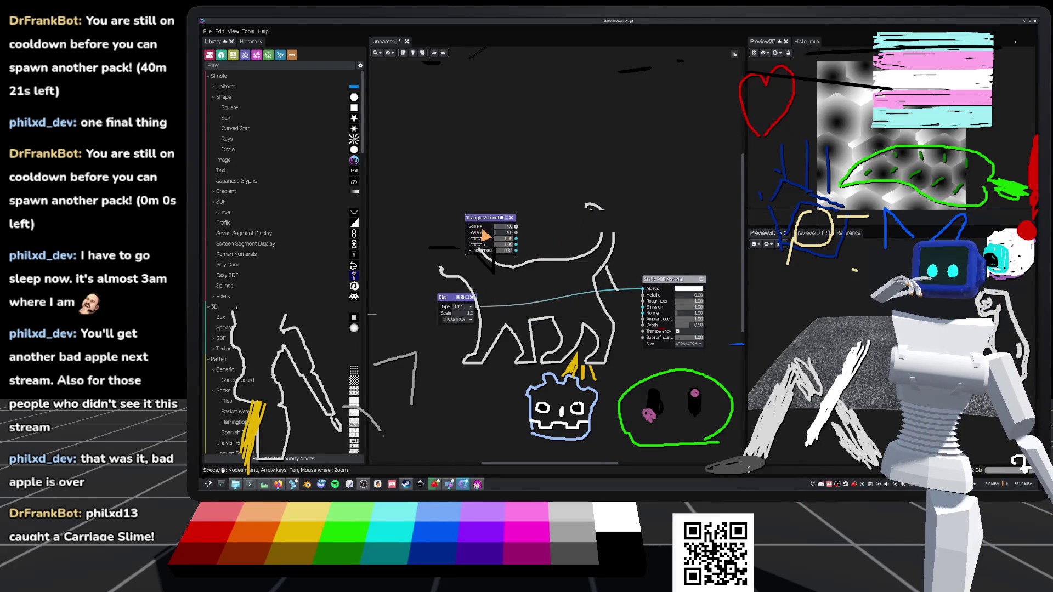
click(512, 219)
right_click(478, 214)
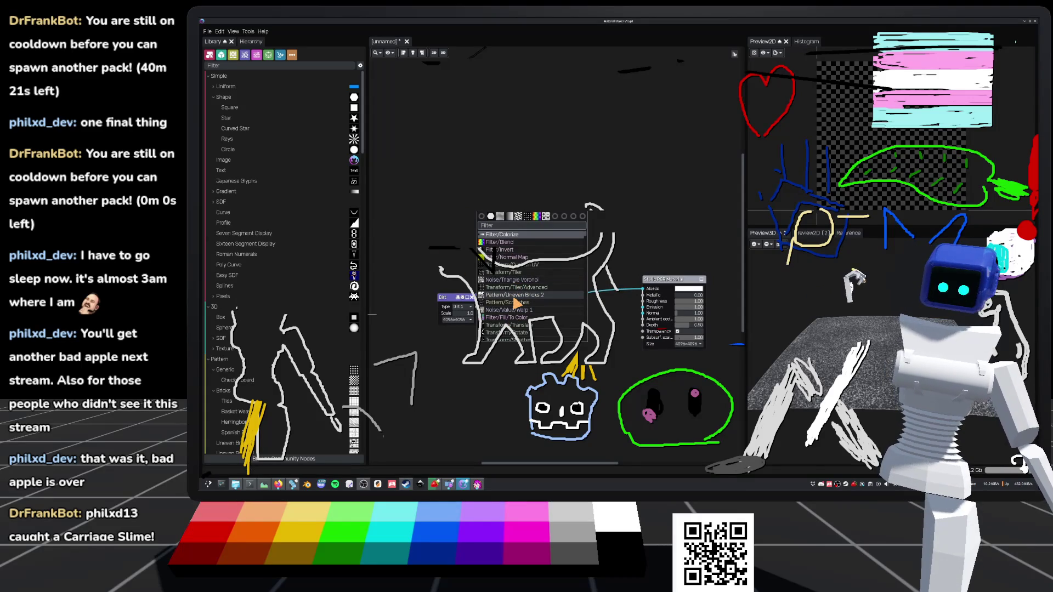
text(noise)
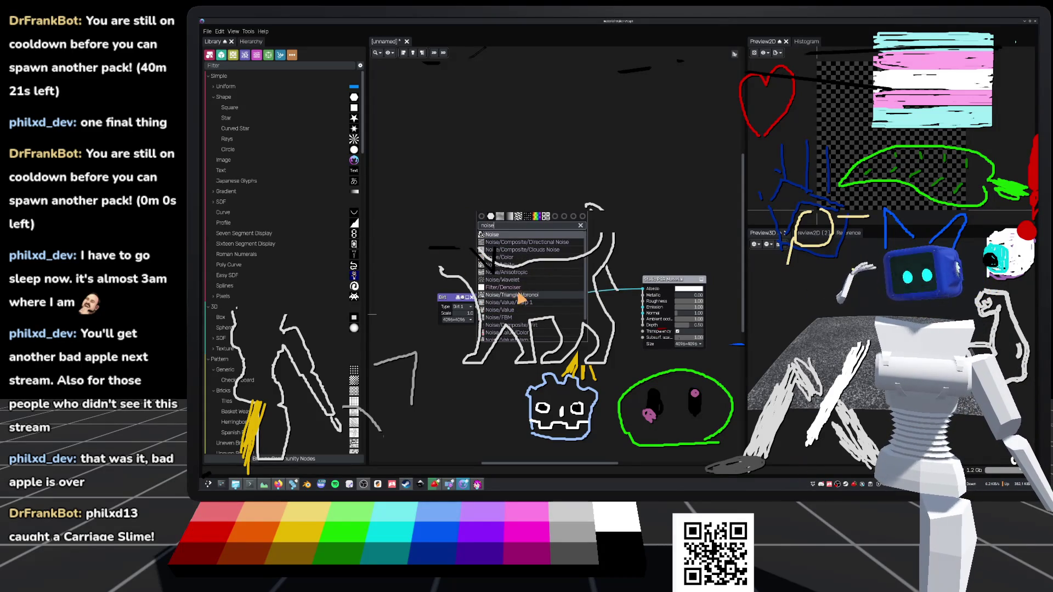
scroll(540, 294, down, 2)
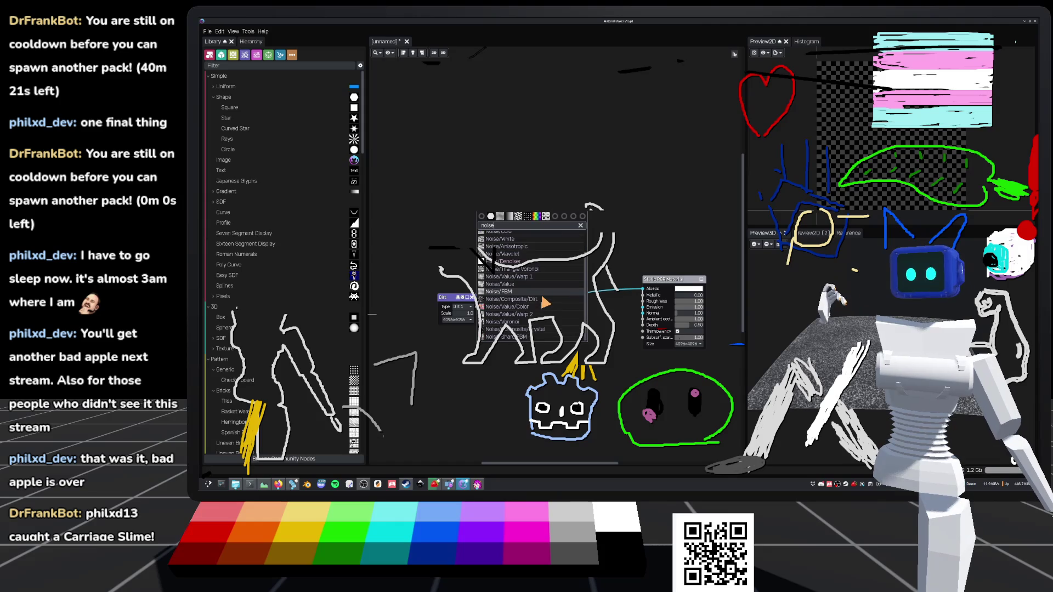
click(505, 322)
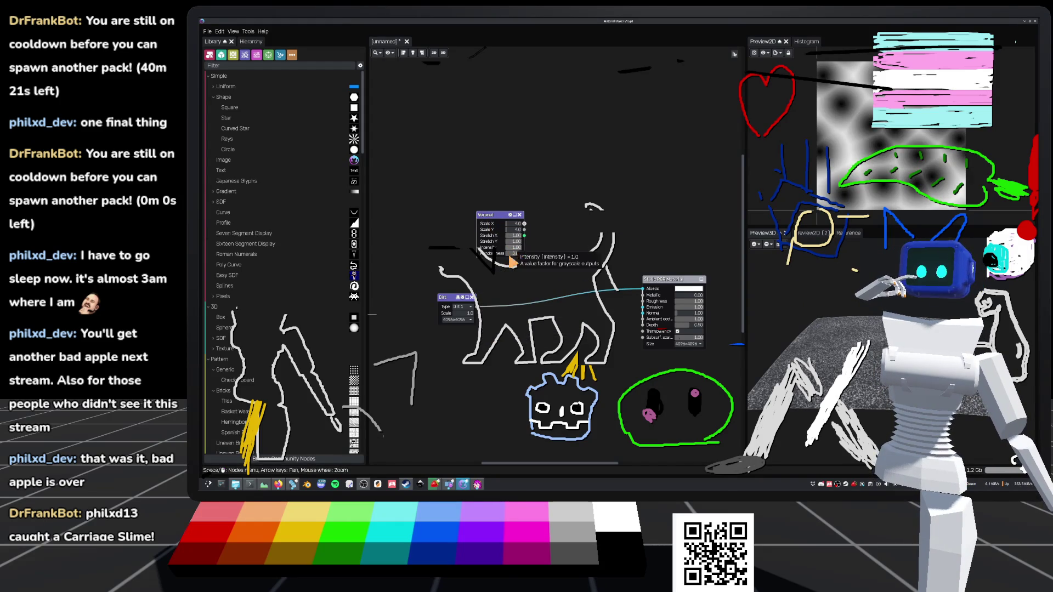
Step: Adjust the Voronoi randomness, reposition the node, and preview its Nodes output in 2D
mouse_move(511, 254)
mouse_down()
mouse_move(526, 257)
mouse_move(502, 263)
mouse_move(538, 269)
mouse_move(535, 255)
mouse_move(516, 254)
mouse_move(520, 264)
mouse_up()
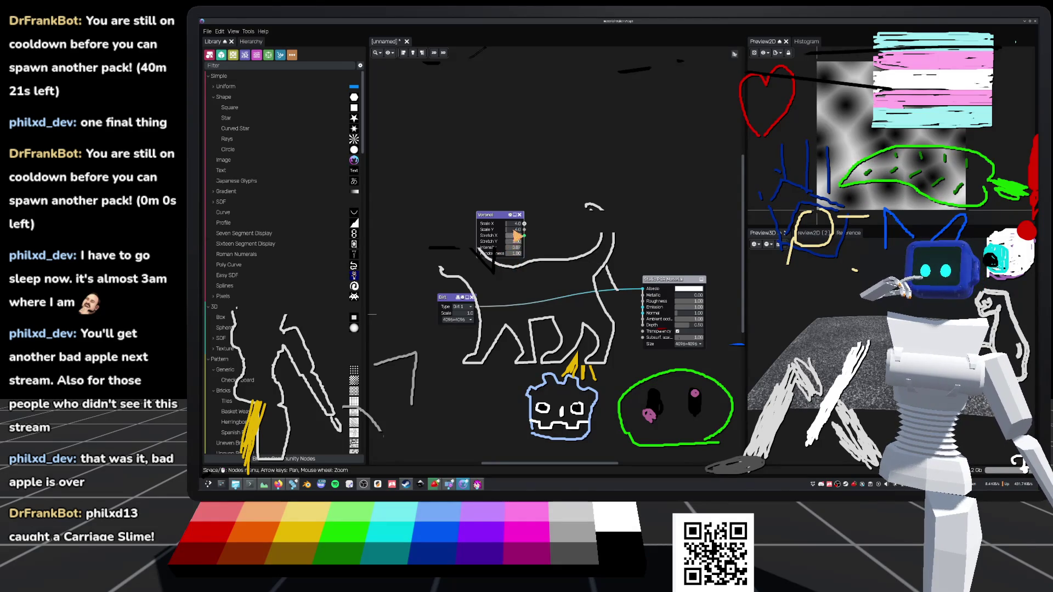
drag(495, 222, 475, 242)
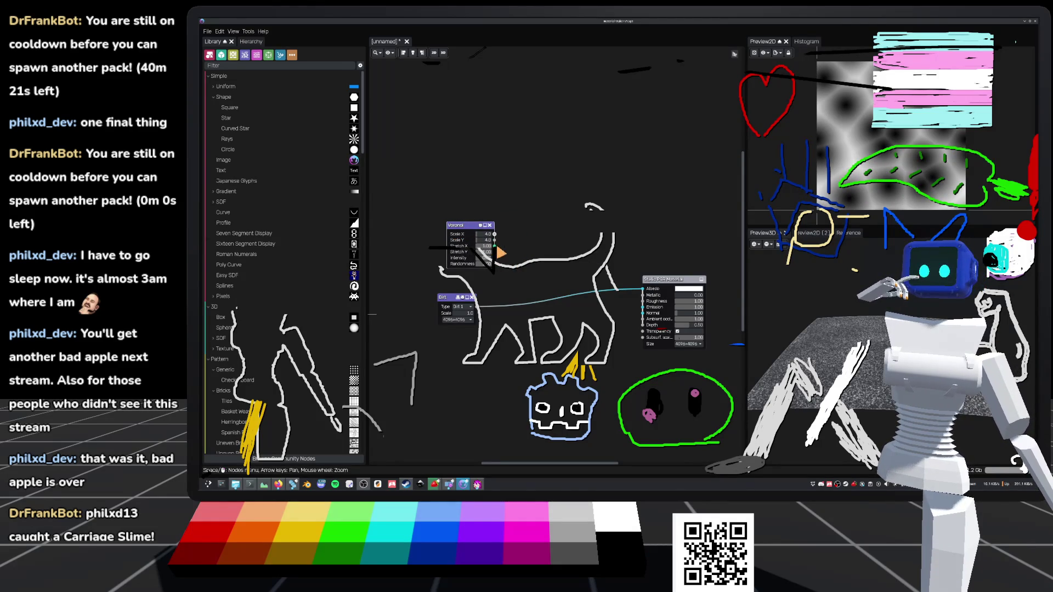
click(495, 246)
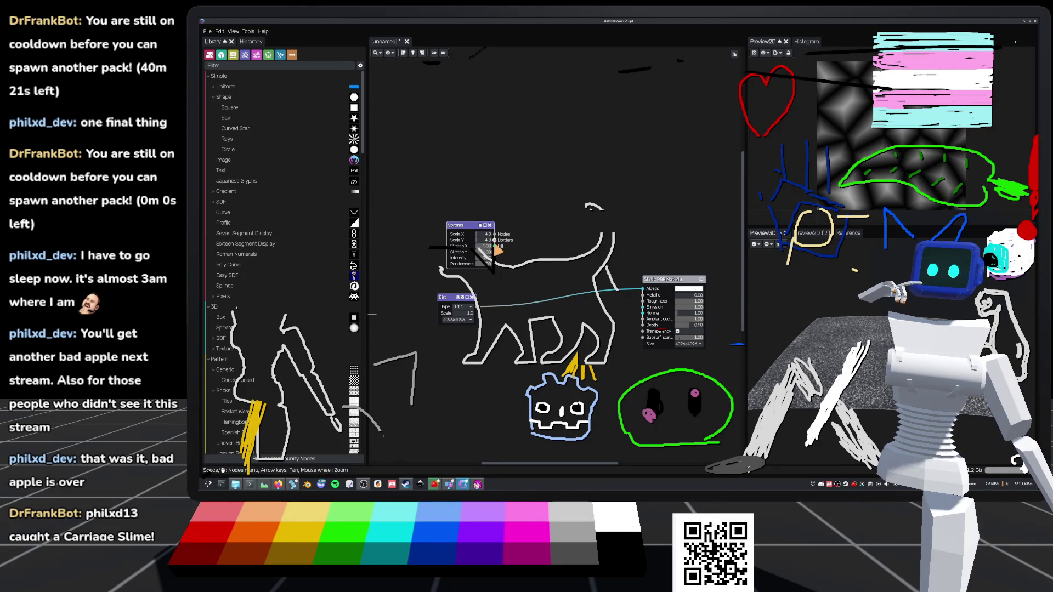
drag(465, 236, 455, 234)
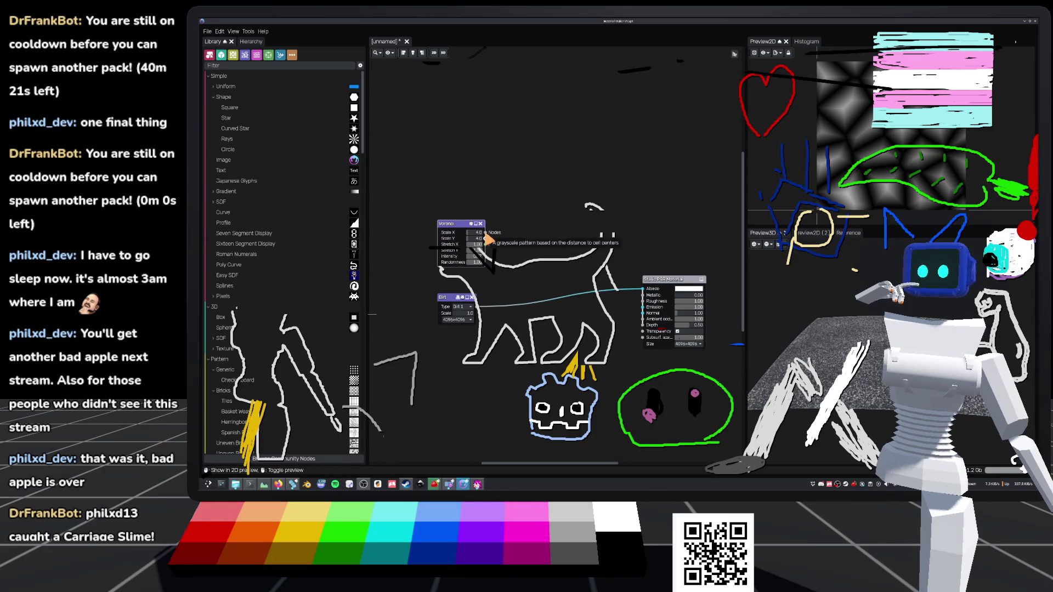
click(485, 233)
Step: Add a Shard FBM Noise node from a Voronoi output via the 'noise' search
drag(486, 234, 532, 237)
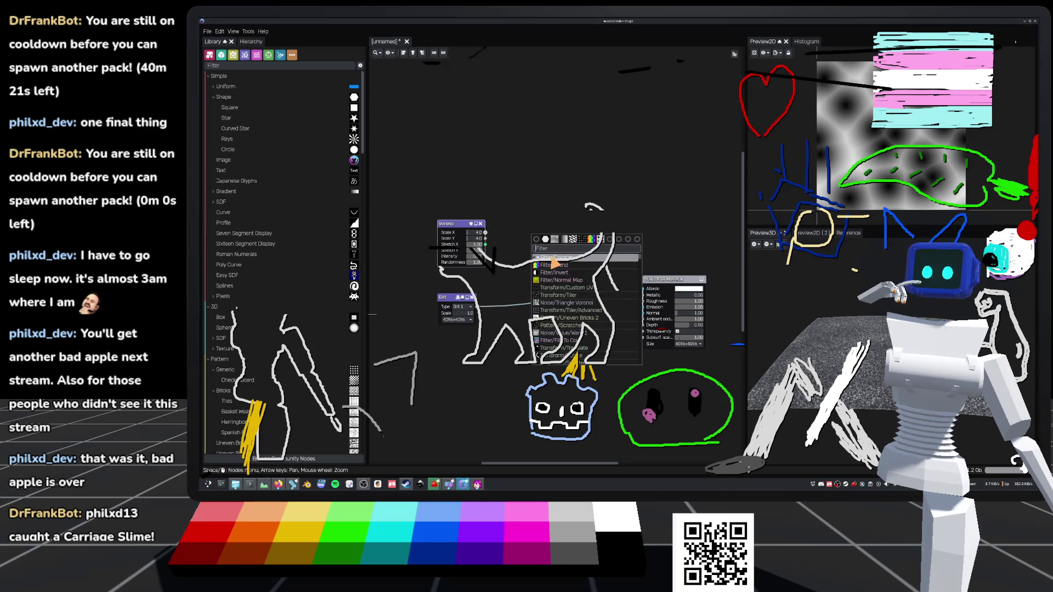
text(no)
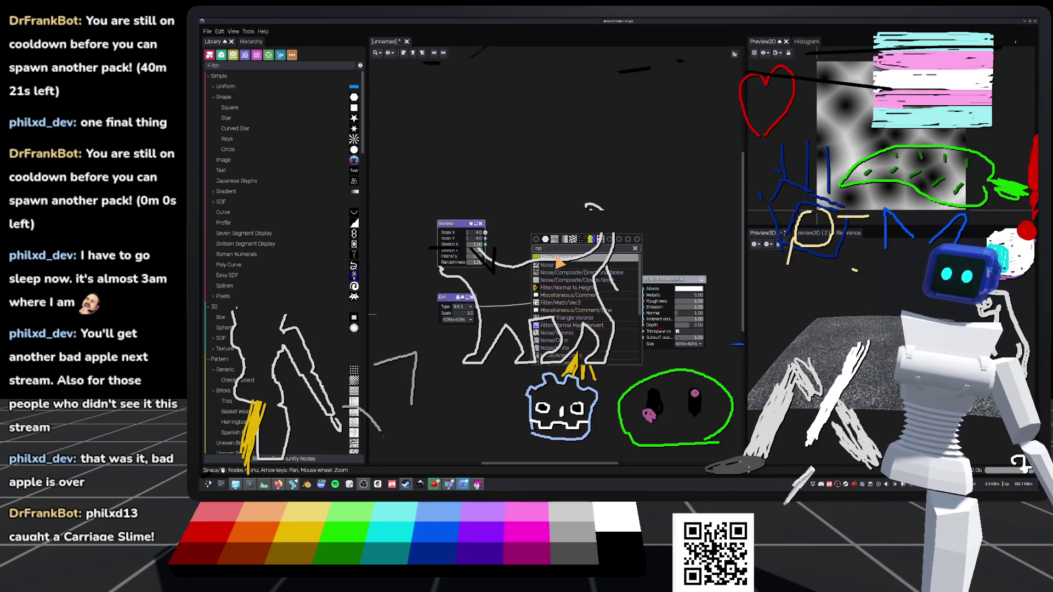
text(ise)
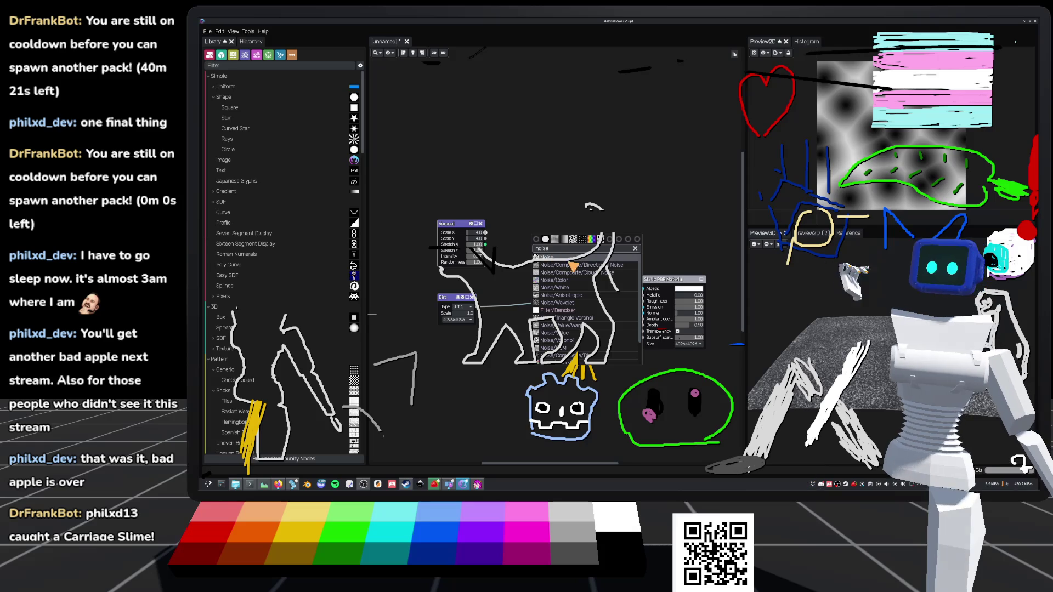
scroll(564, 316, down, 3)
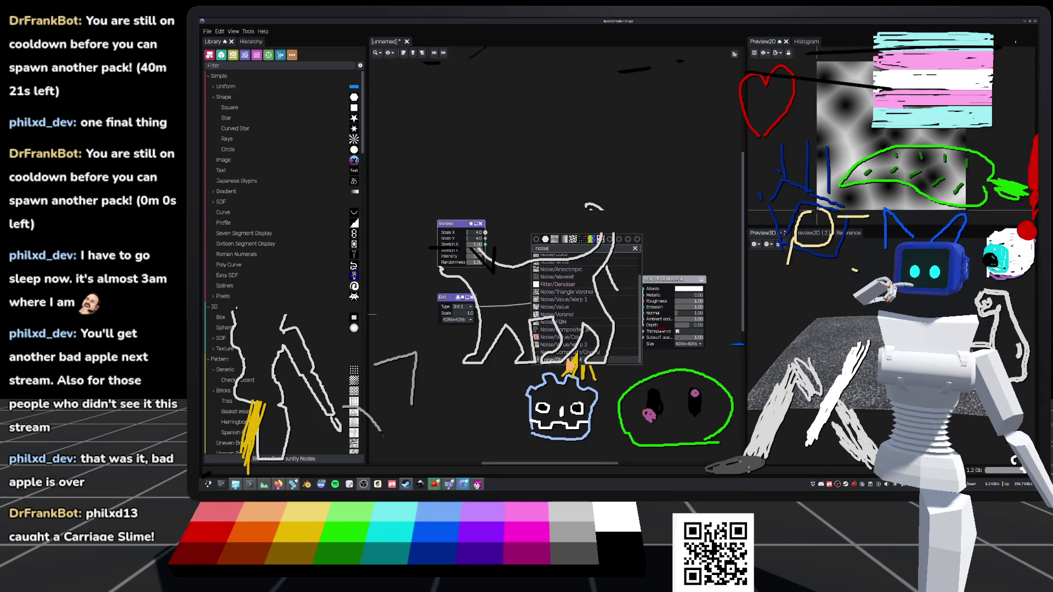
click(572, 361)
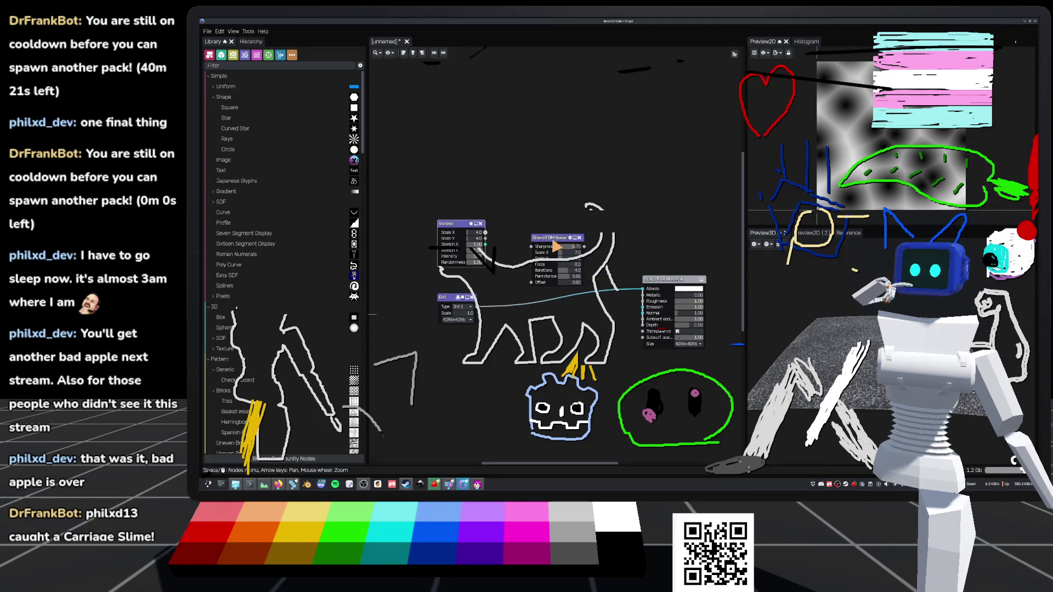
Step: Raise Persistence to about 1.00, Folds to 5.0 and Scale X to about 18, then delete the node
mouse_move(565, 276)
mouse_down()
mouse_move(603, 283)
mouse_move(570, 291)
mouse_up()
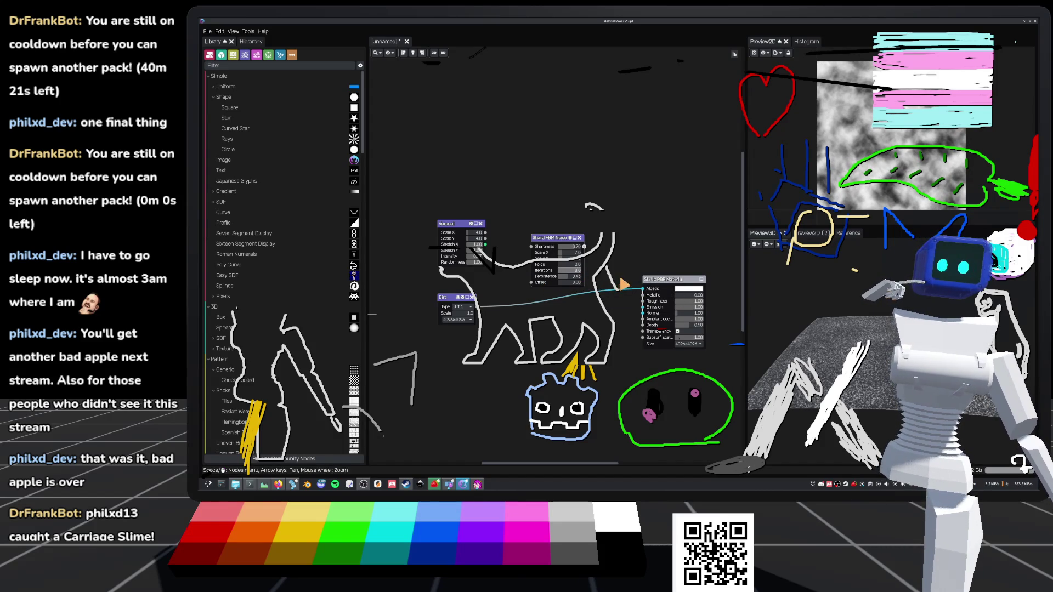
mouse_move(564, 269)
mouse_down()
mouse_move(596, 271)
mouse_move(577, 269)
mouse_up()
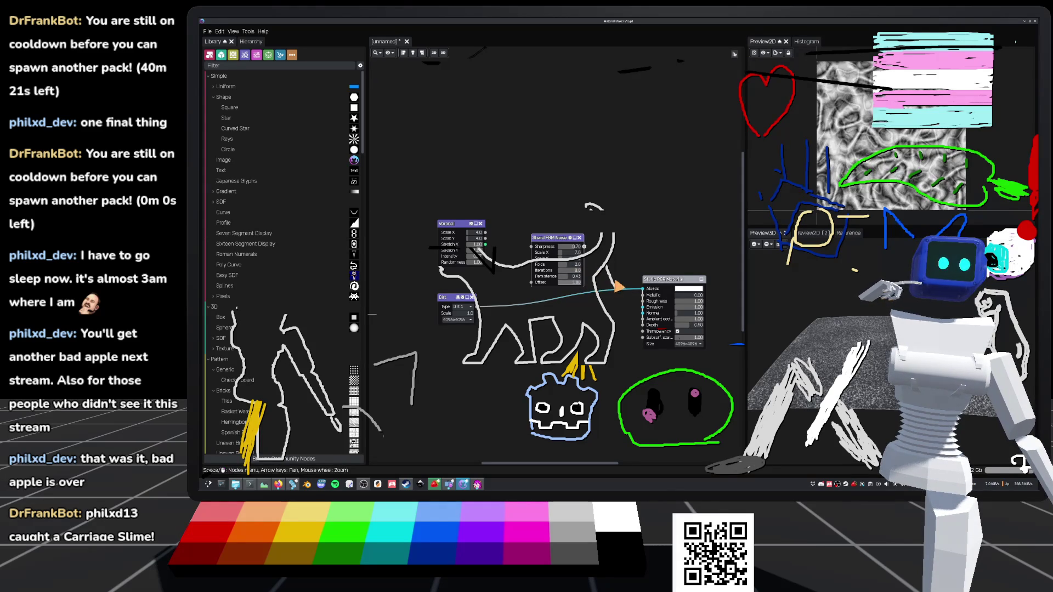
drag(566, 254, 583, 250)
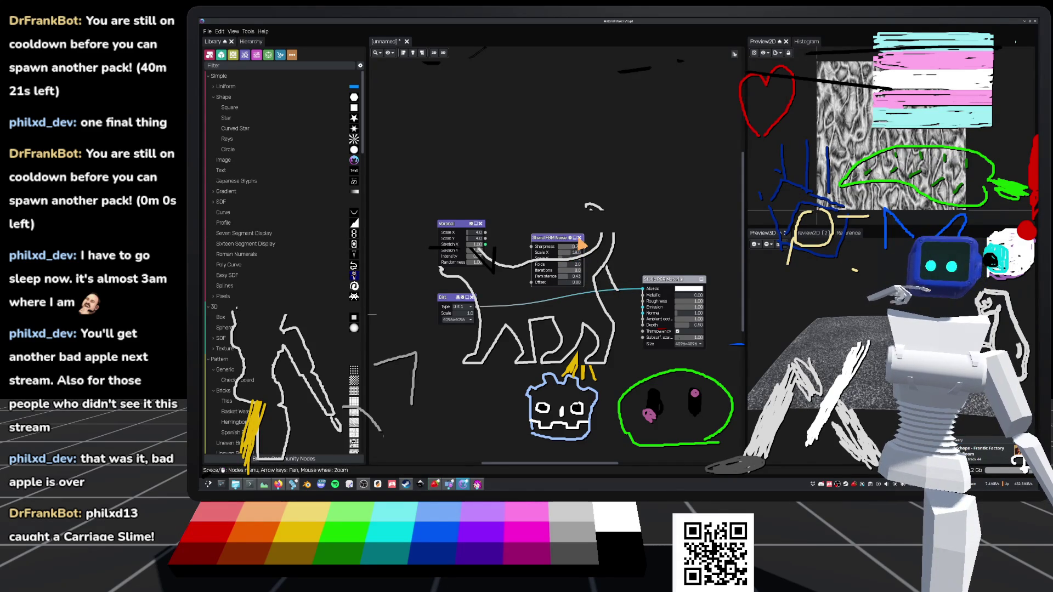
drag(566, 258, 593, 267)
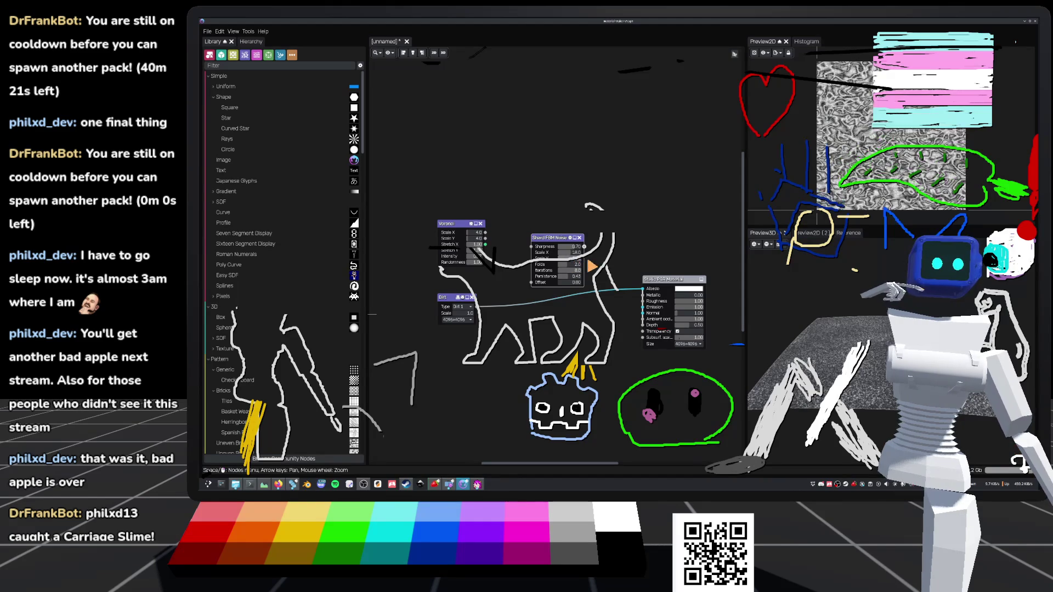
click(580, 238)
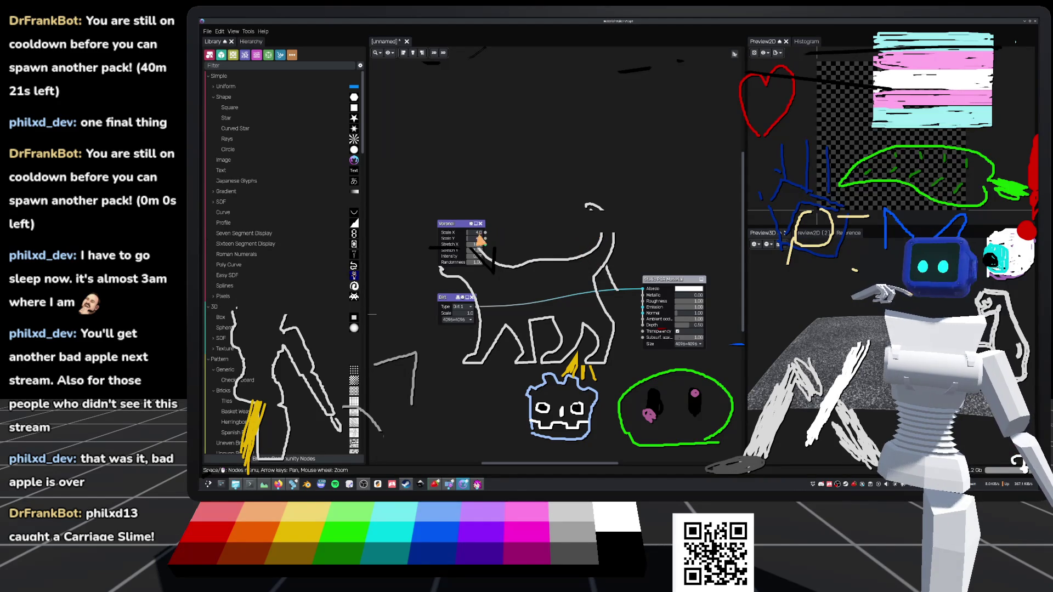
Step: Move the Voronoi node left and preview its Borders and distance outputs
drag(463, 223, 425, 218)
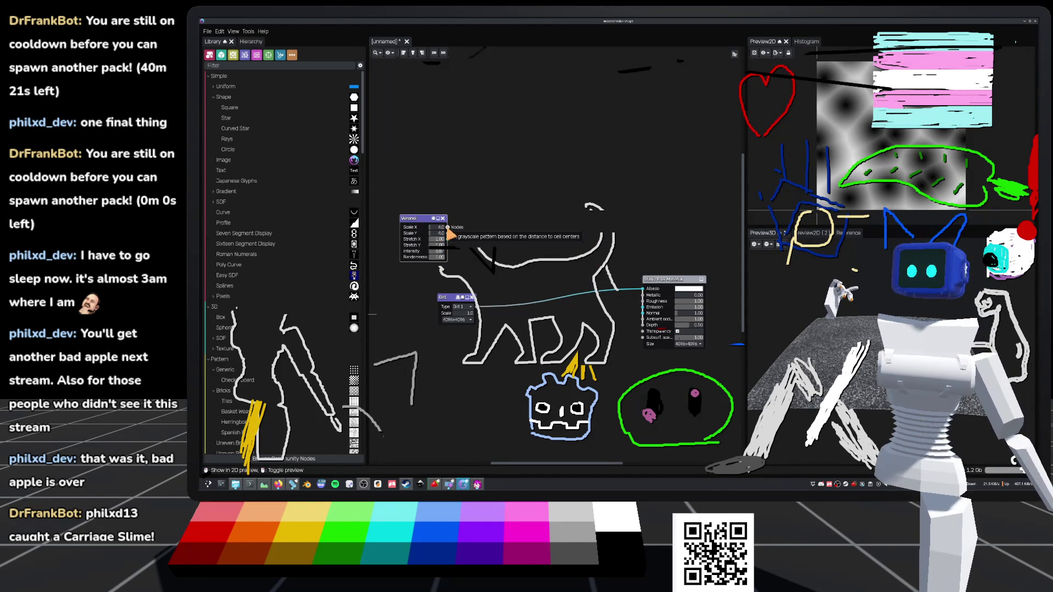
click(448, 234)
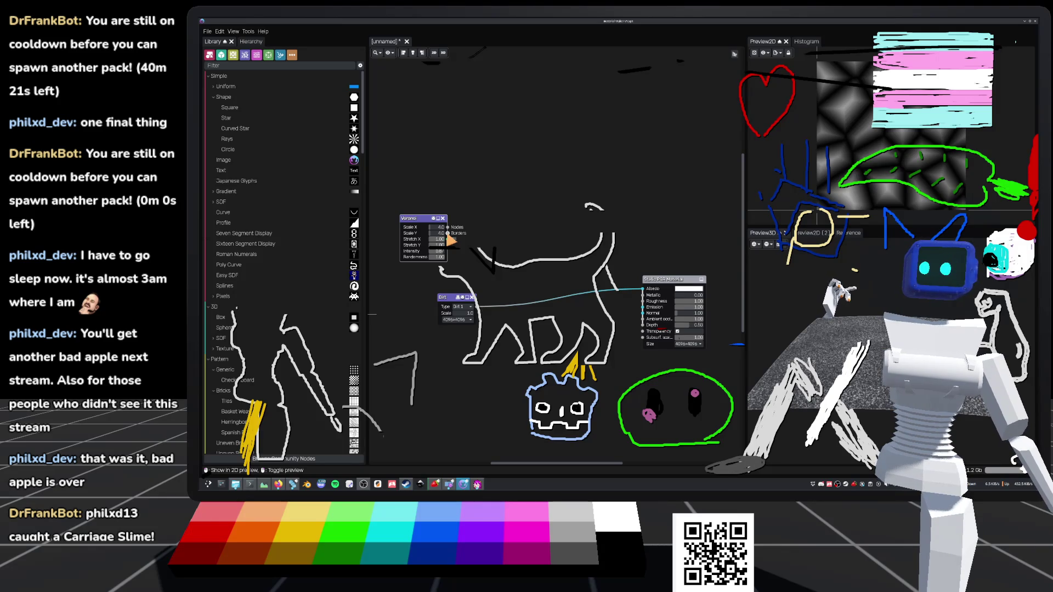
click(448, 232)
Step: Add a Multi Warp node fed by the Voronoi output and nudge it into place
drag(448, 233, 486, 233)
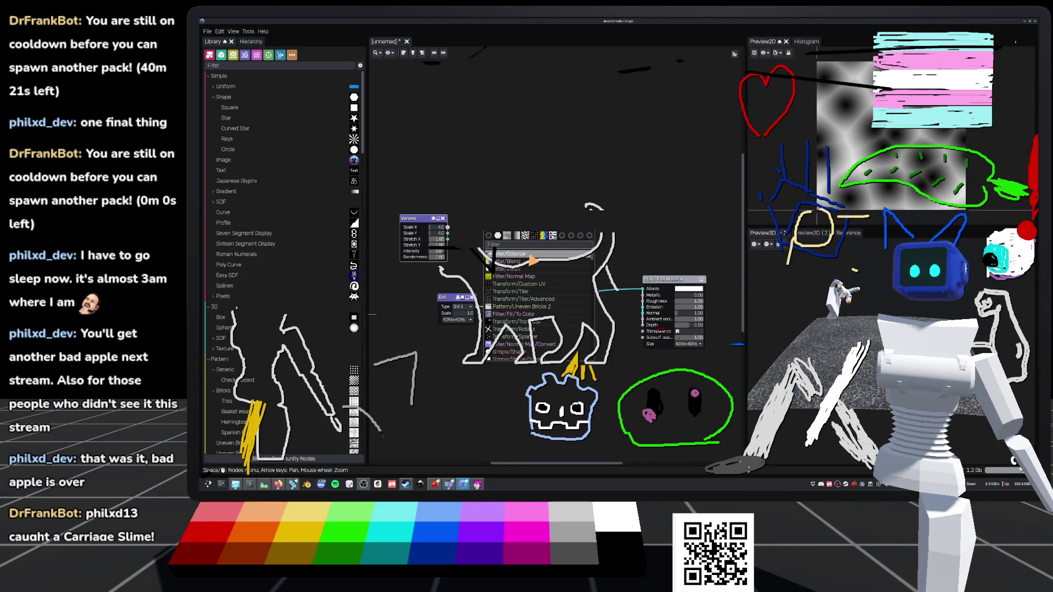
scroll(531, 263, down, 2)
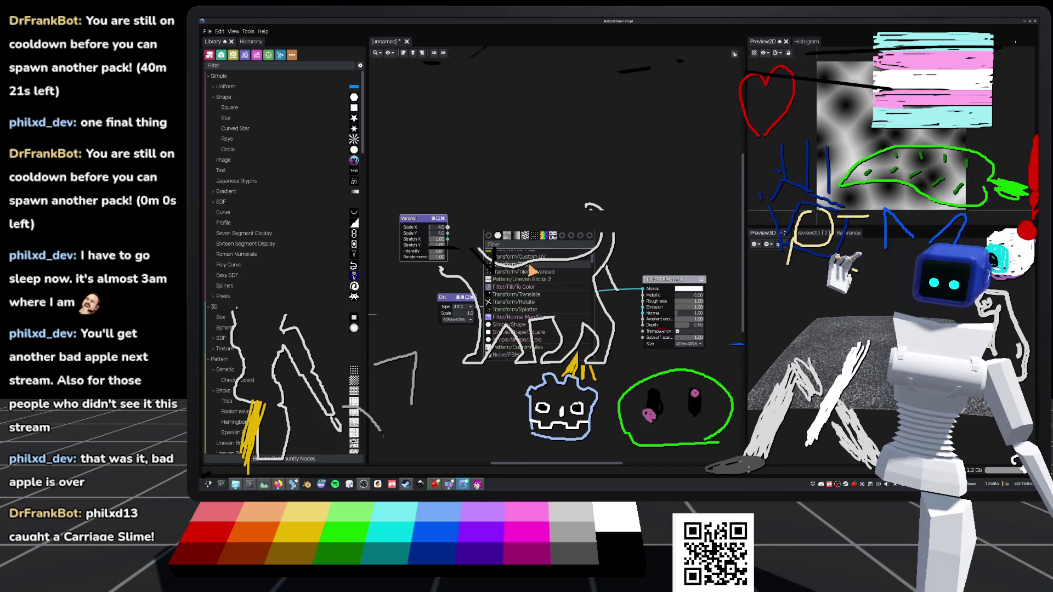
text(war)
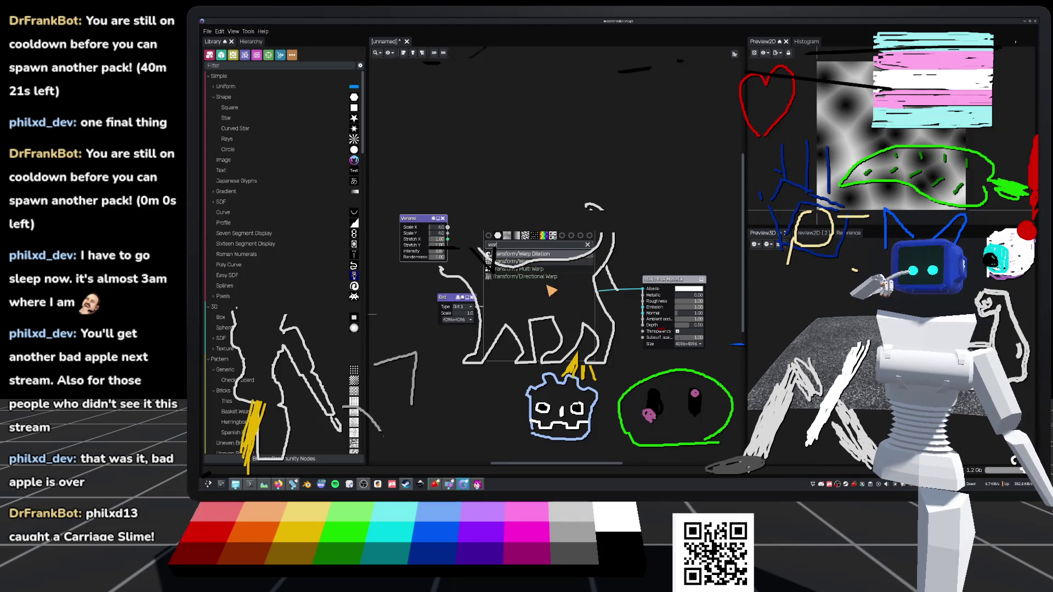
click(520, 269)
drag(522, 227, 532, 232)
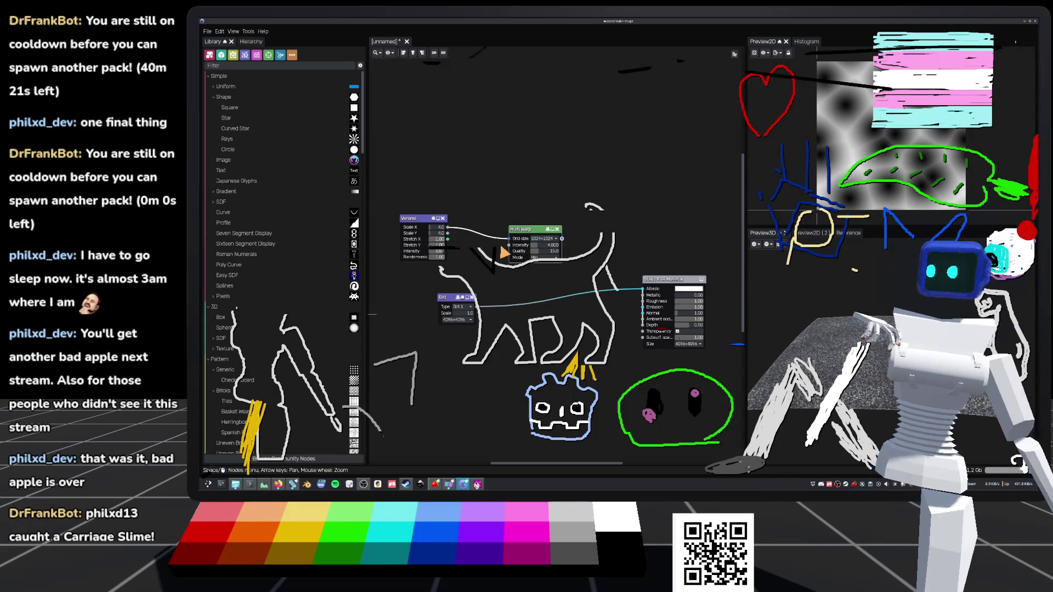
Step: Rearrange the nodes, delete the extra Voronoi, and bring up the Strawberry music player
mouse_move(406, 228)
mouse_down()
mouse_move(406, 193)
mouse_move(425, 196)
mouse_move(416, 243)
mouse_up()
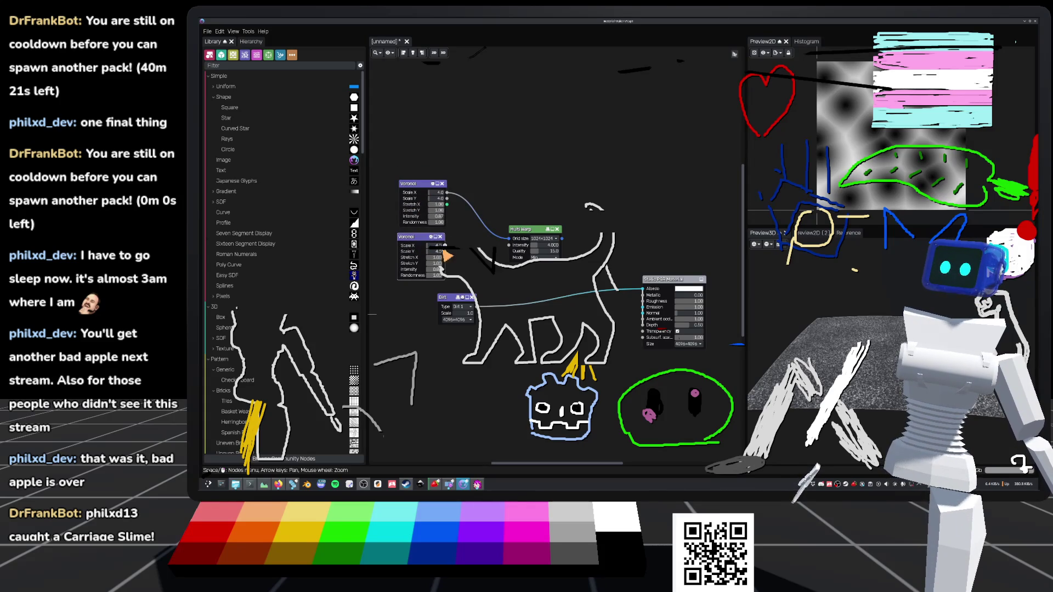
drag(509, 267, 510, 246)
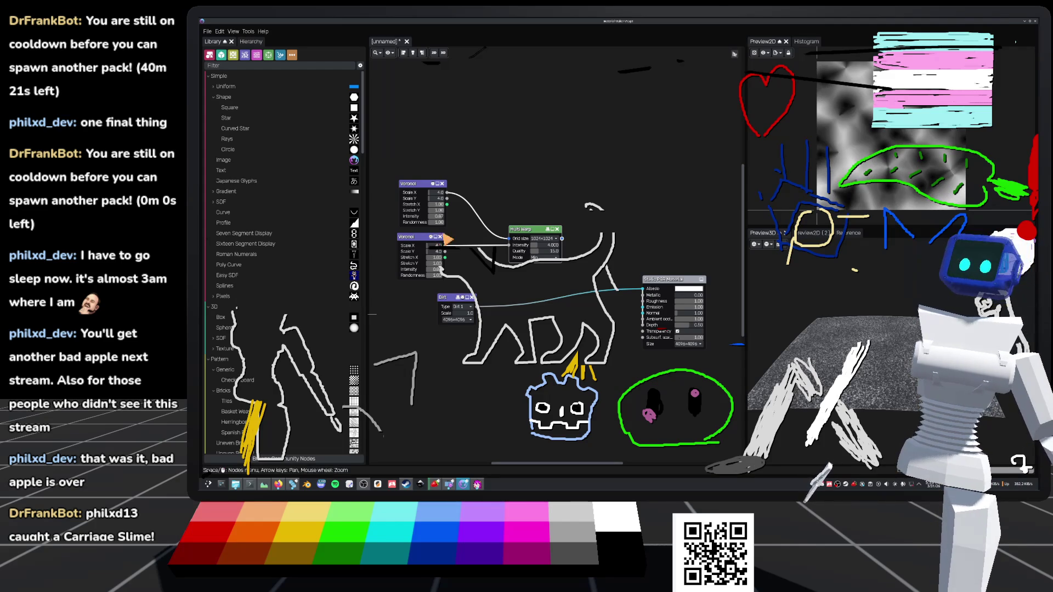
click(439, 240)
click(439, 237)
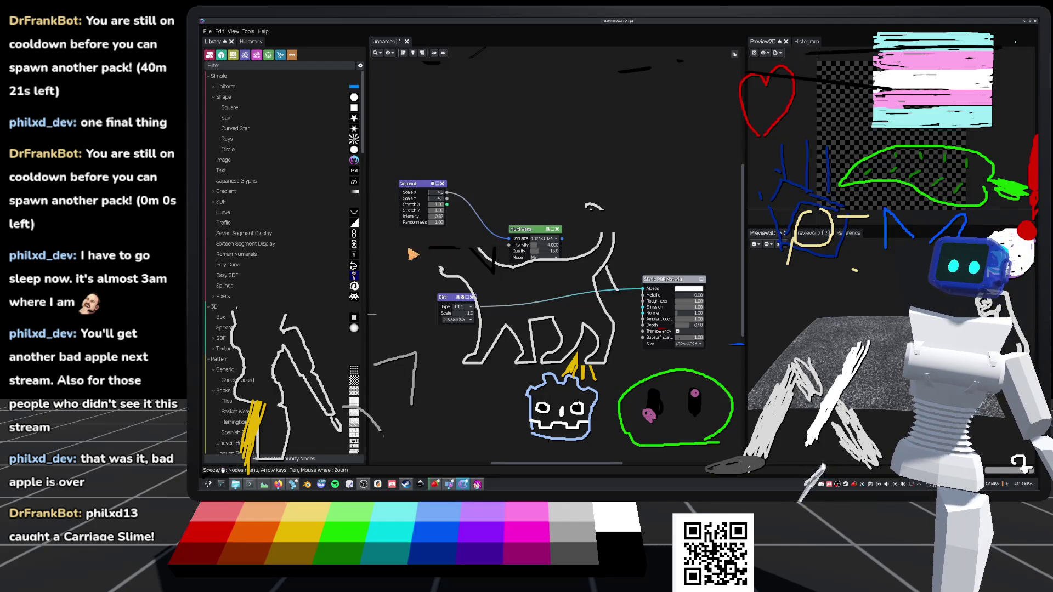
right_click(406, 250)
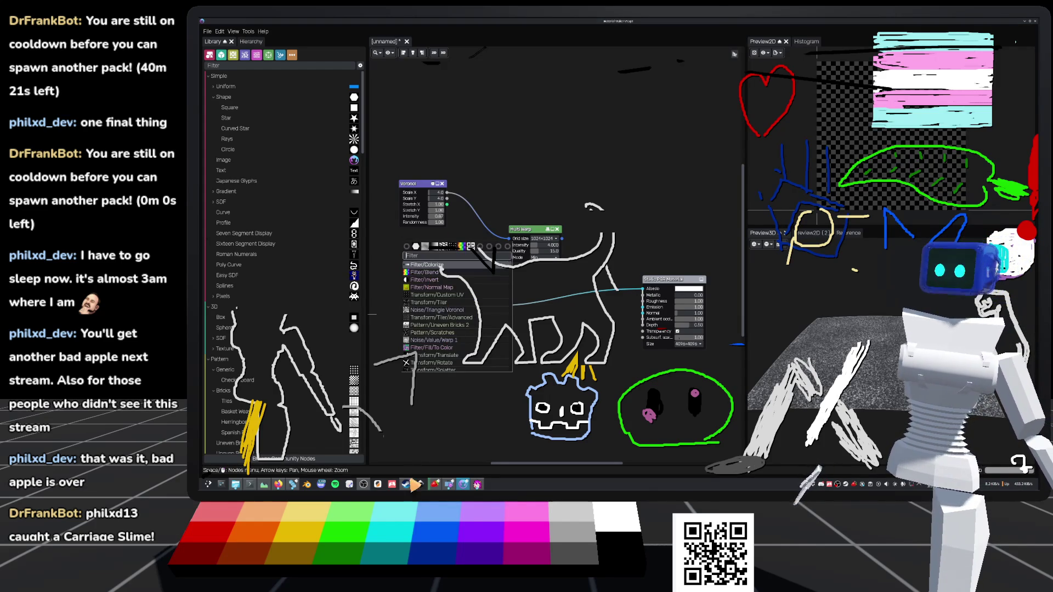
click(435, 484)
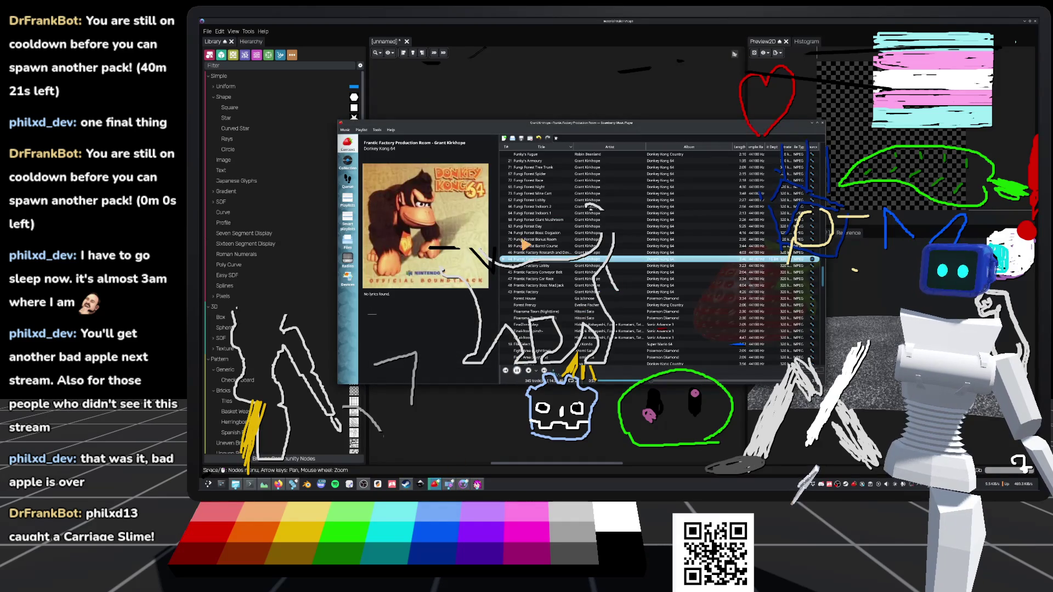
Step: Drop the Frantic Factory track, play Gloomy Galleon Submarine, and minimise Strawberry
right_click(526, 261)
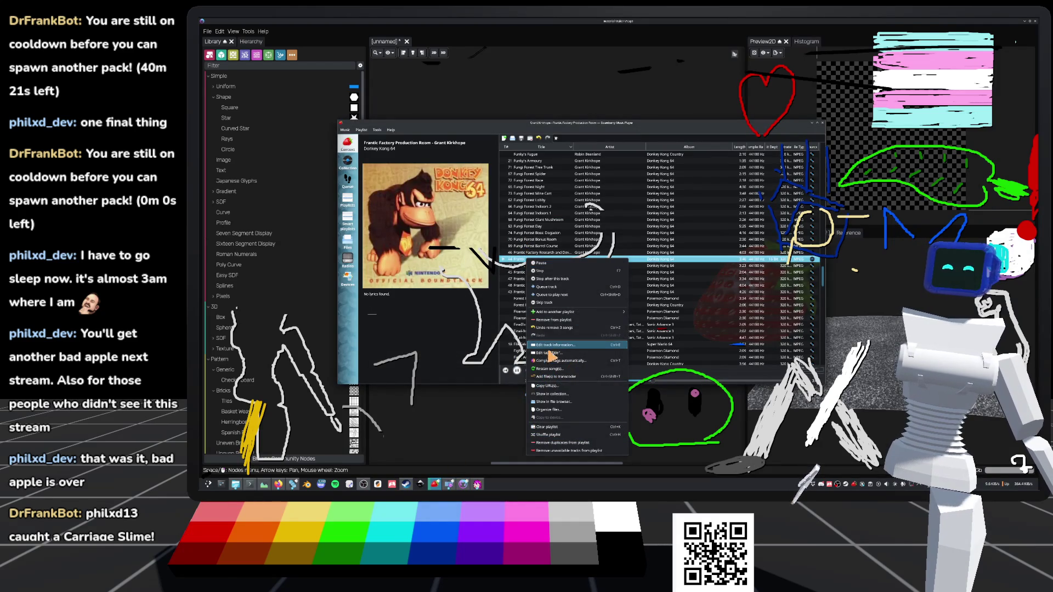
click(568, 322)
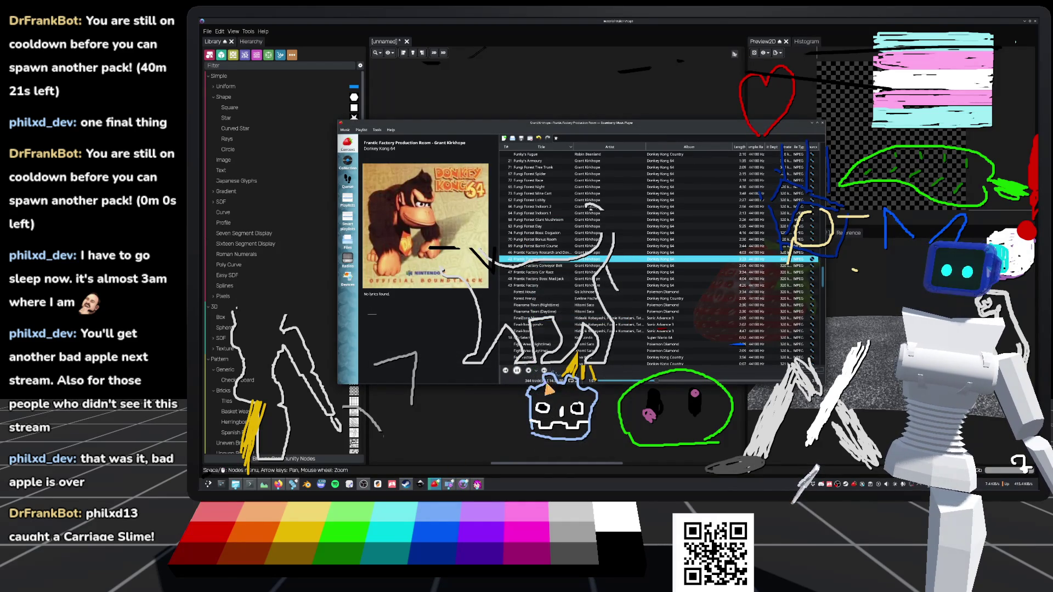
click(544, 370)
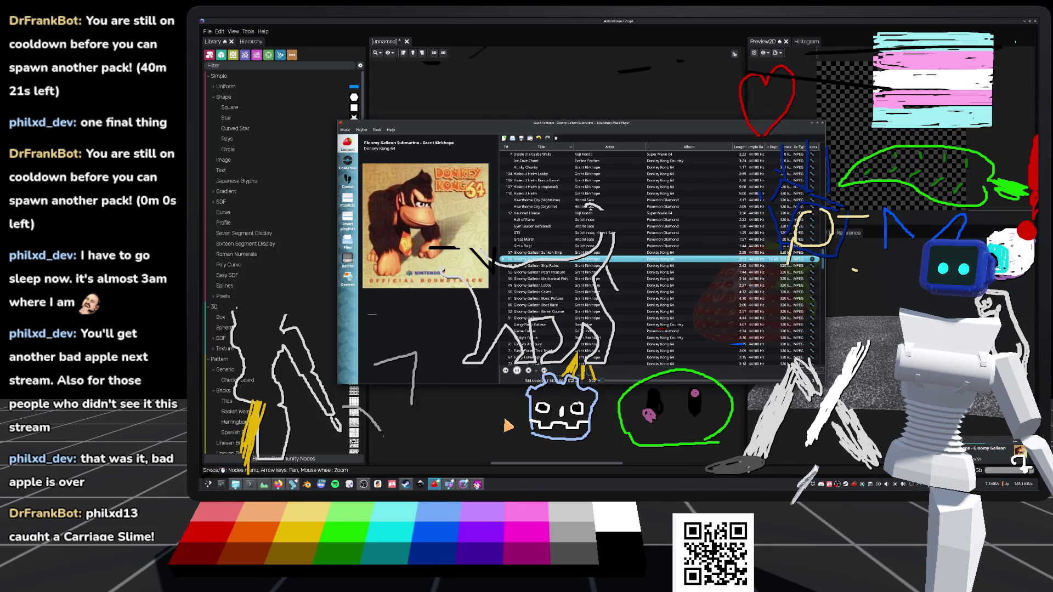
click(508, 426)
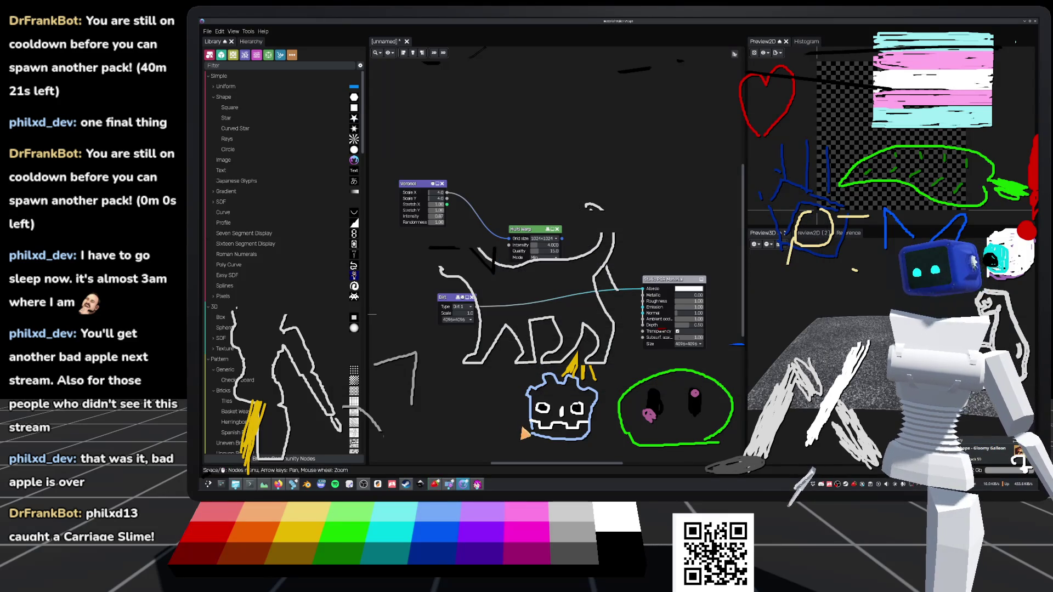
Step: Preview the Dirt node's texture and filter the add-node list by 'noise'
scroll(543, 281, up, 1)
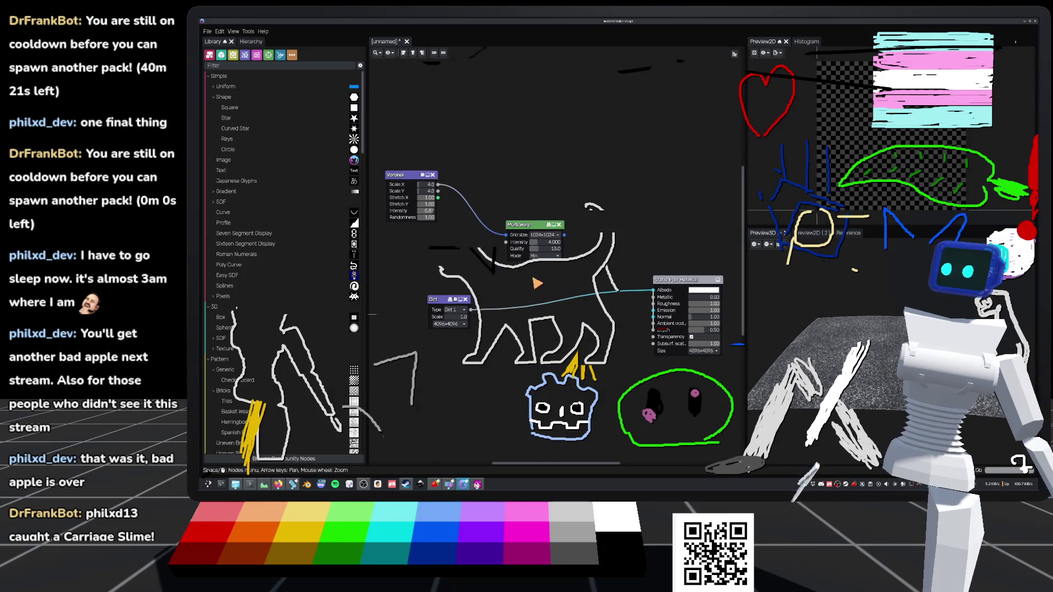
click(445, 311)
right_click(442, 281)
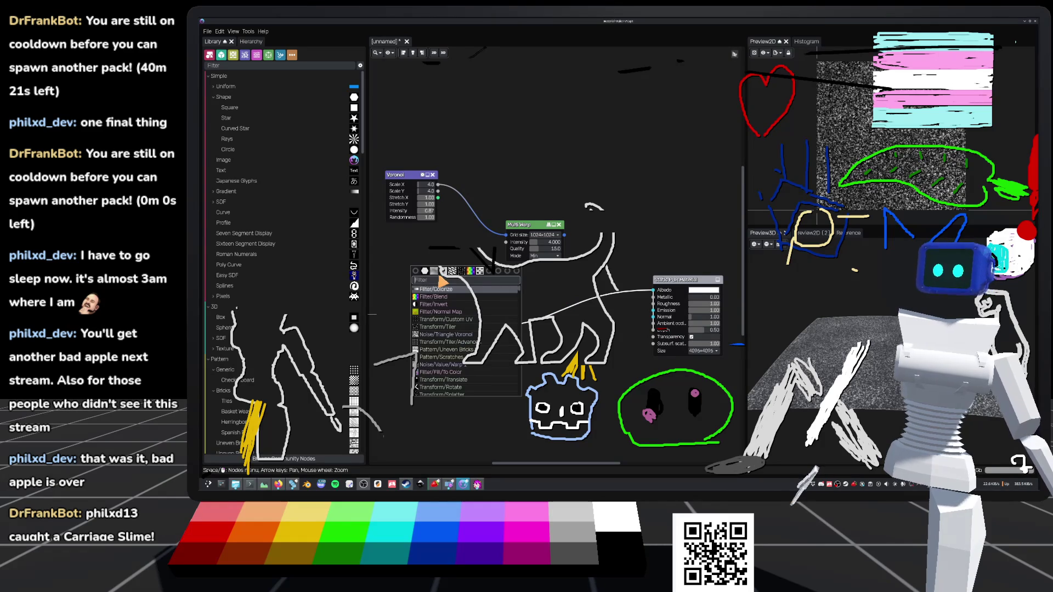
text(nosi)
key(BackSpace)
key(BackSpace)
text(ise)
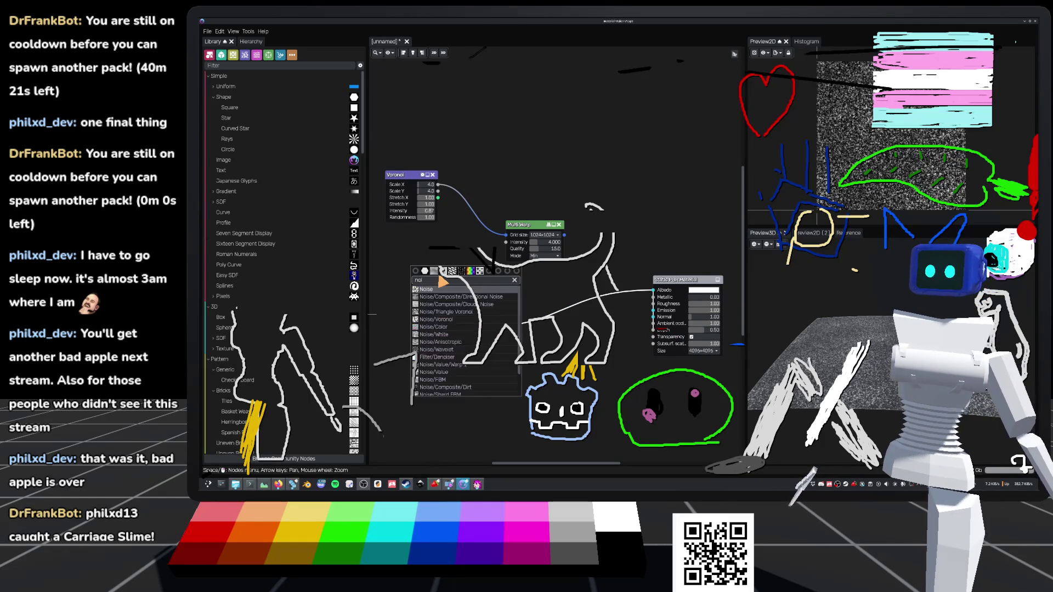